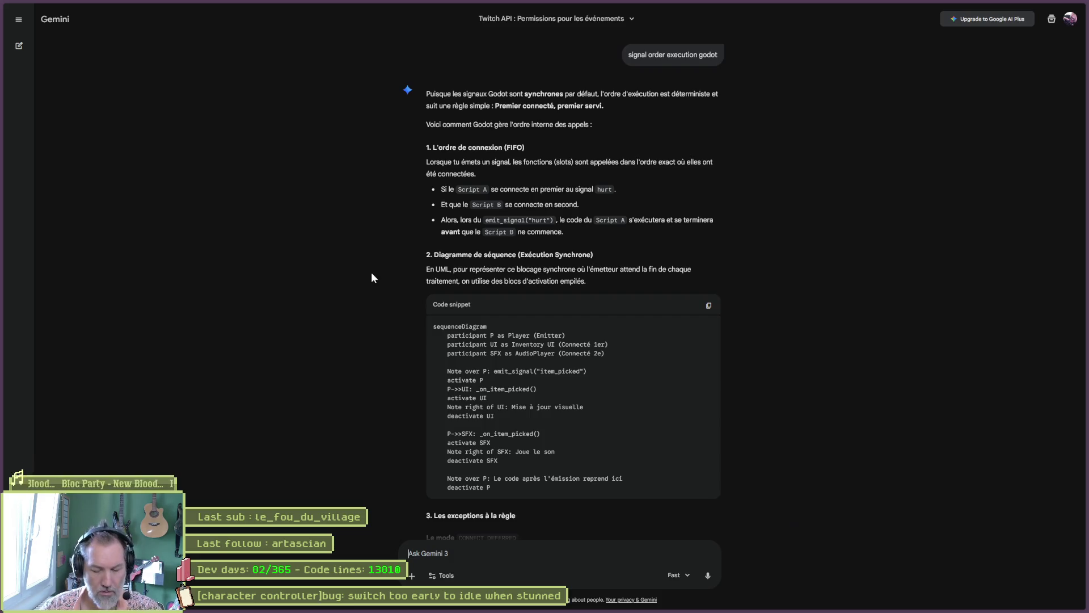
Ask Gemini 'les signaux peuvent etre bloquant s?', then bring the Godot editor forward.
text(les signaux peuvent etre bloquant s?)
key(Return)
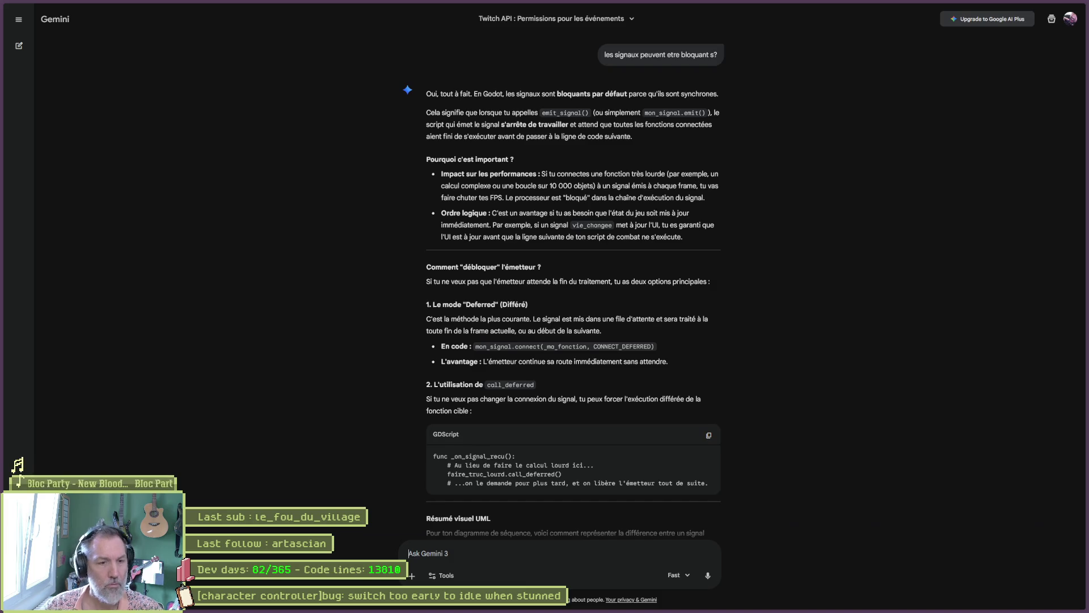
mouse_move(682, 609)
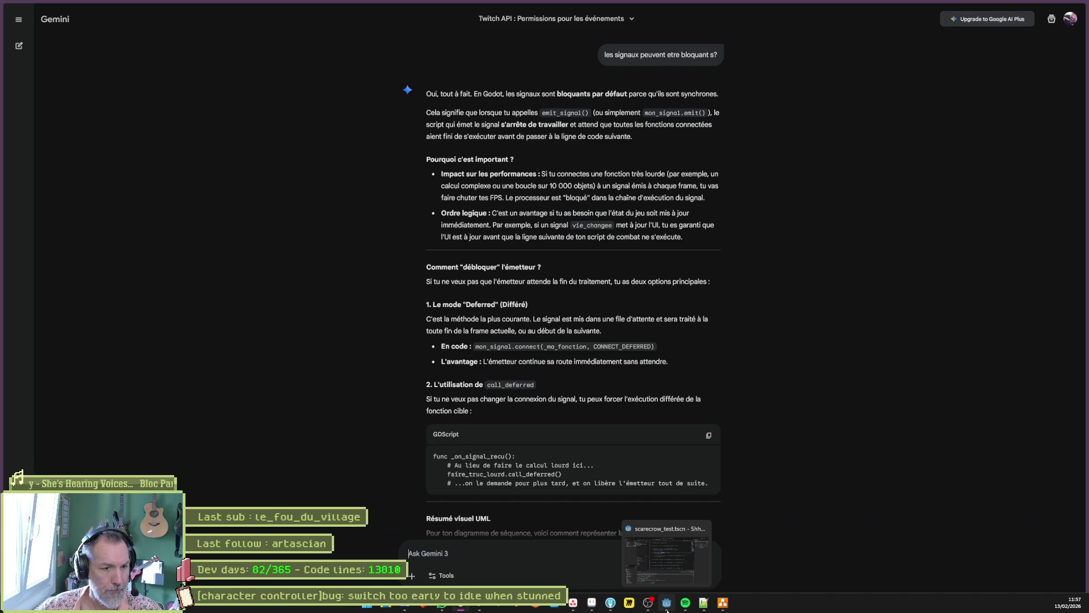
click(667, 610)
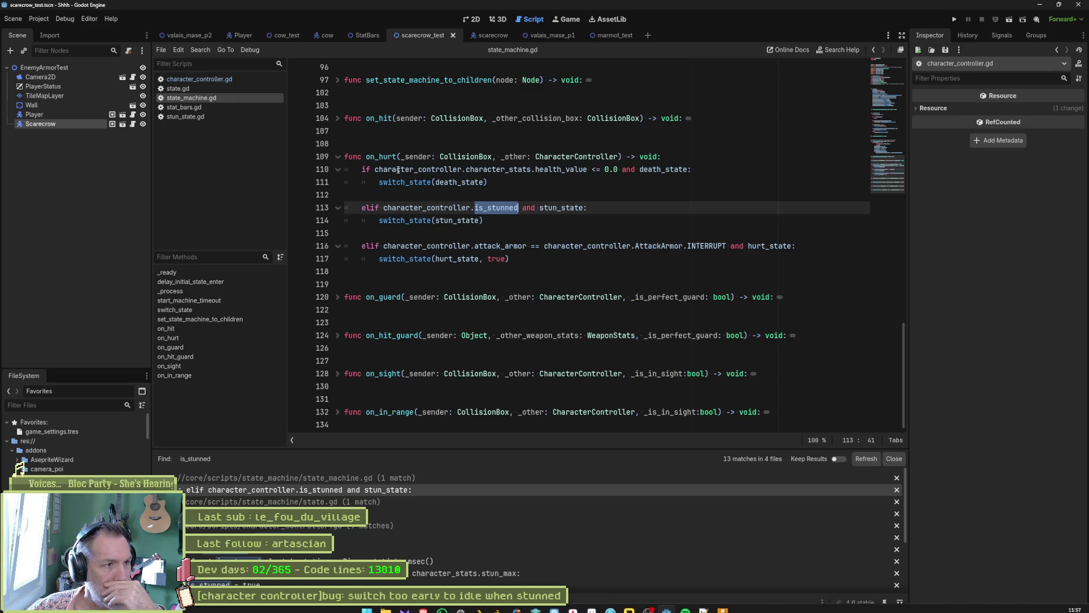
Select is_stunned on line 113 of on_hurt in state_machine.gd.
mouse_move(424, 180)
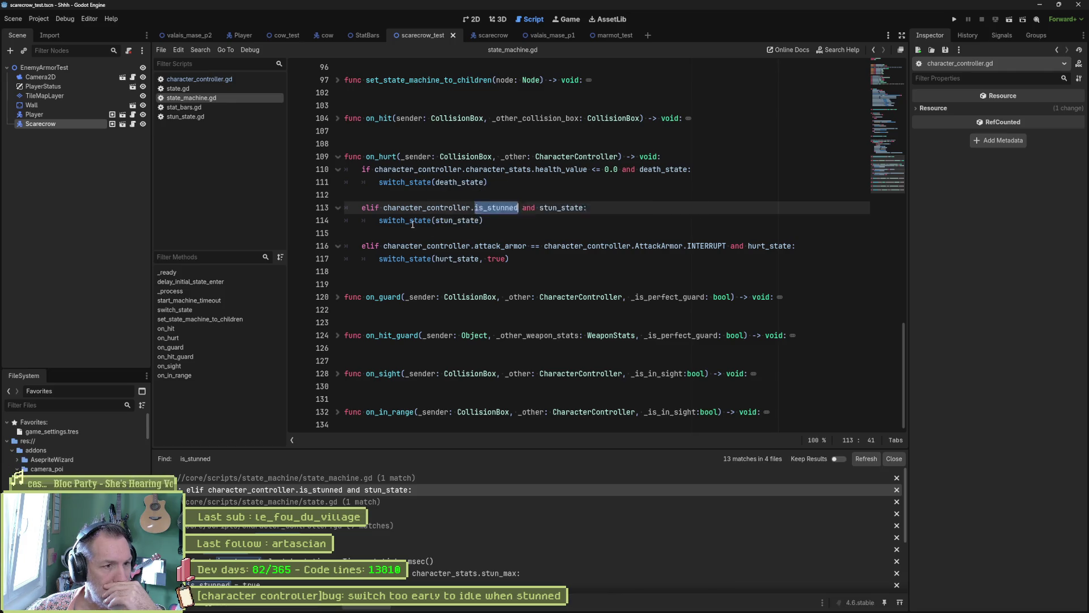
click(479, 217)
double_click(493, 208)
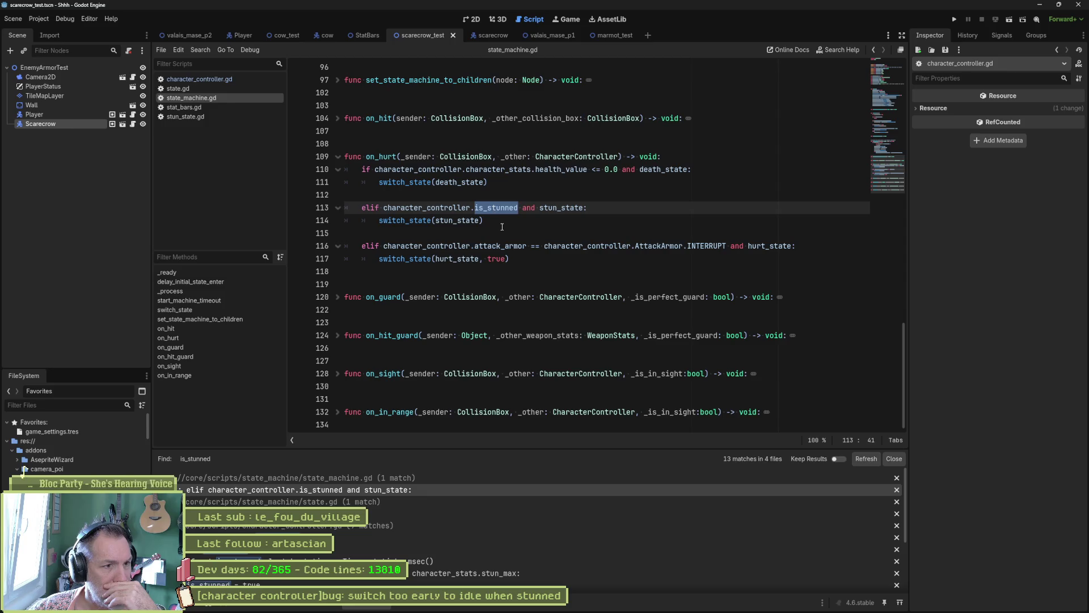
mouse_move(606, 609)
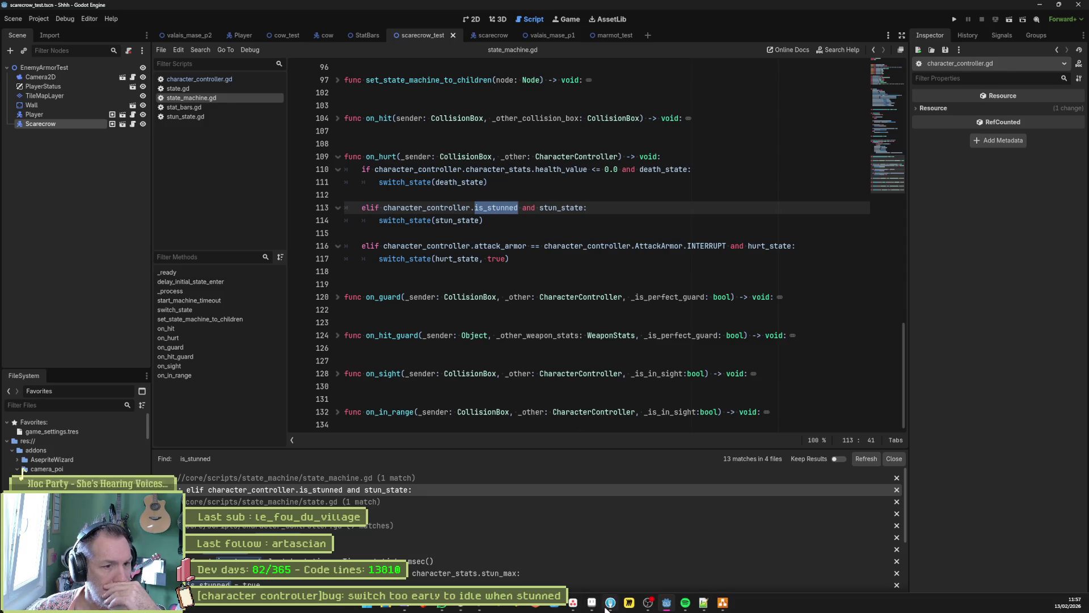
click(723, 603)
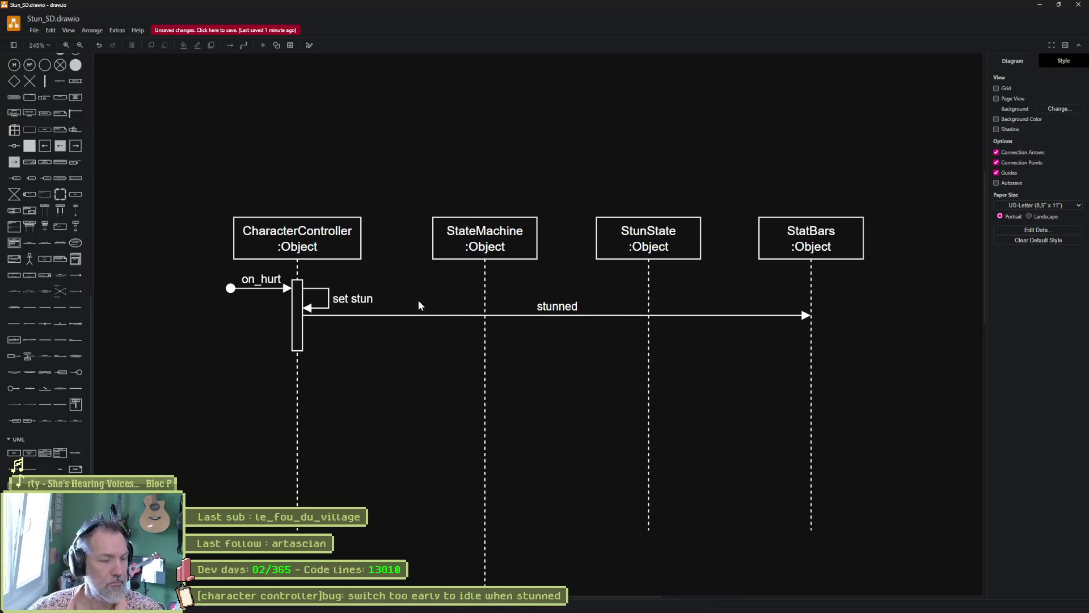
Compare the stun diagram against the Godot code, then return to the Gemini conversation.
key(alt+Tab)
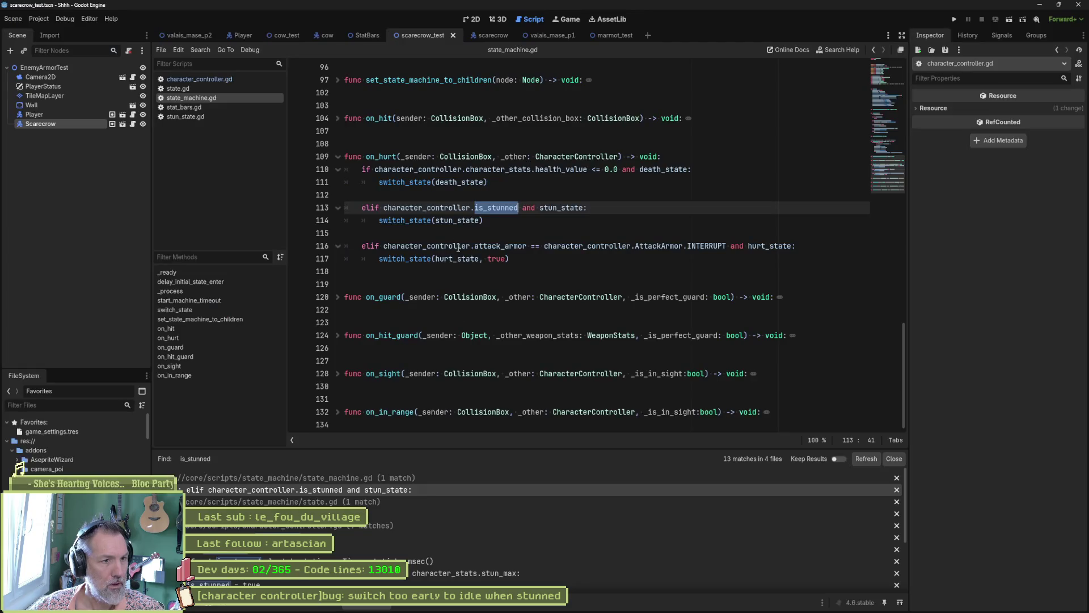
mouse_move(442, 225)
key(alt+Tab)
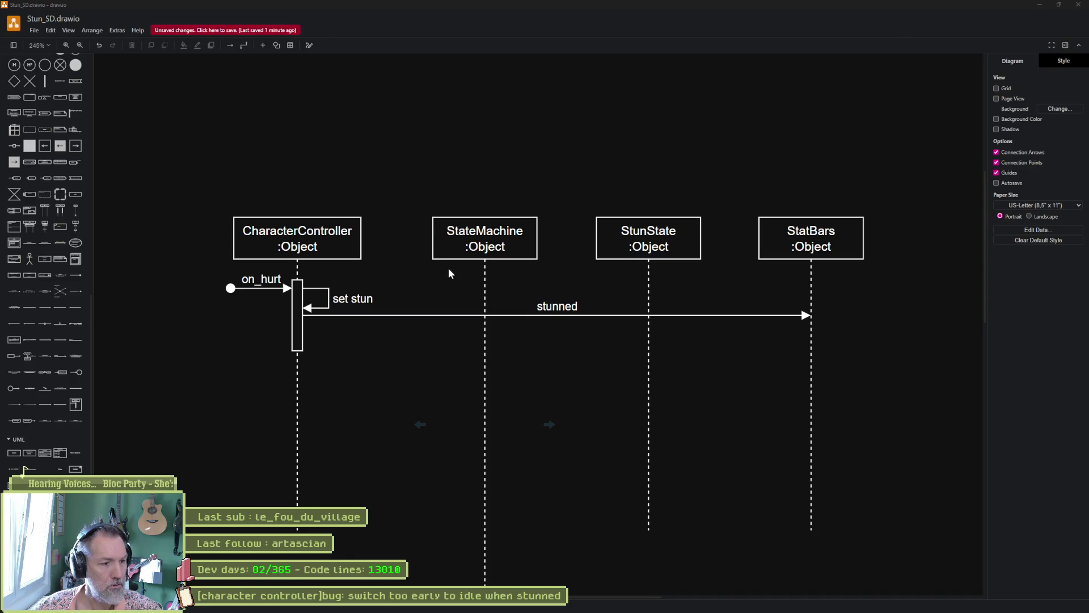
key(alt+Tab)
key(alt+Tab)
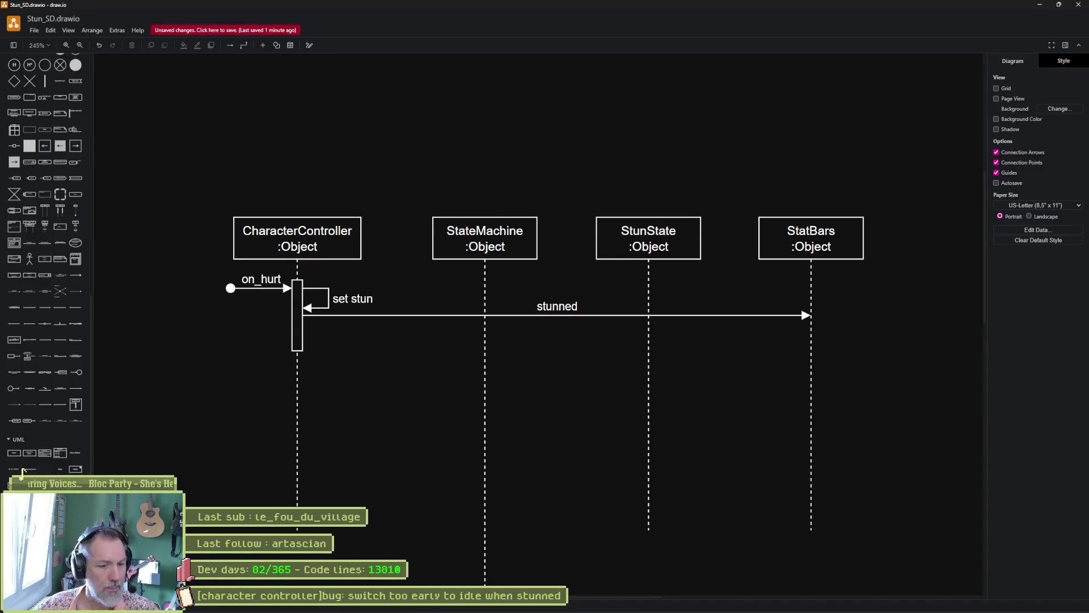
mouse_move(730, 610)
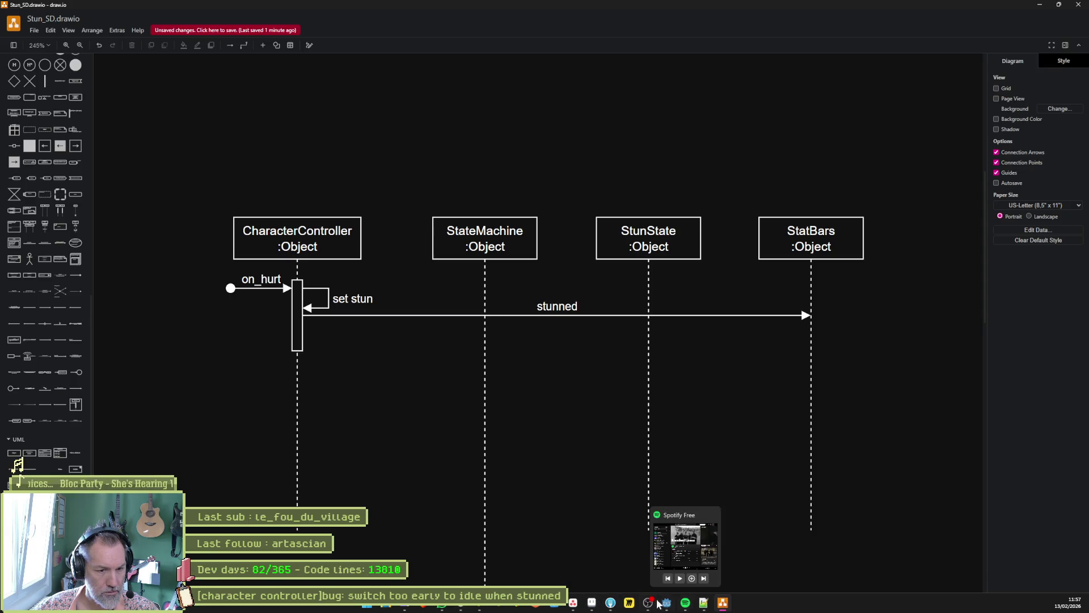
mouse_move(648, 604)
click(471, 606)
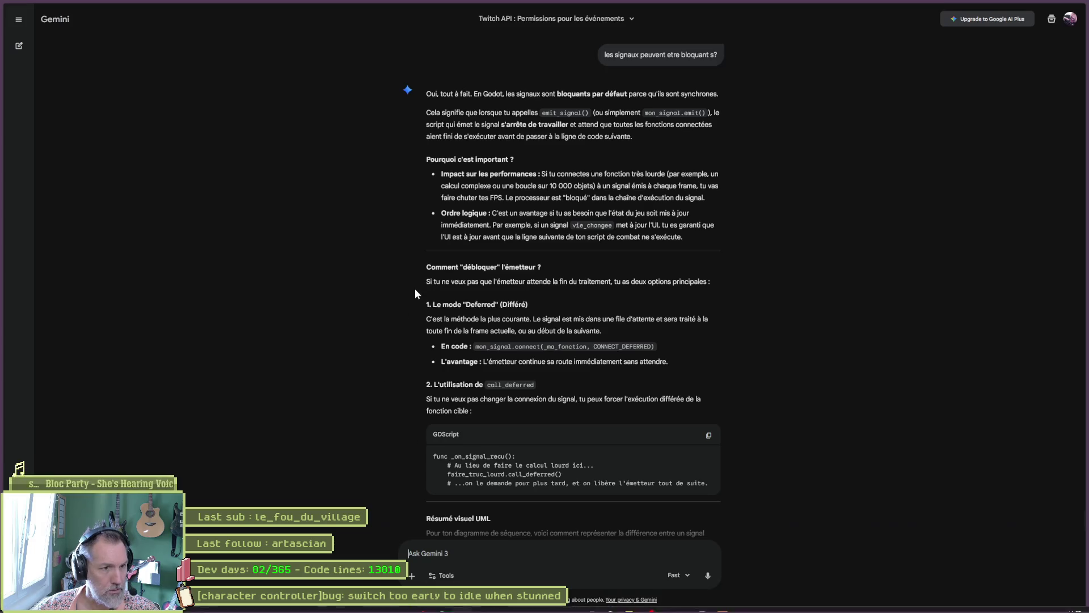
scroll(561, 284, up, 10)
scroll(562, 286, down, 1)
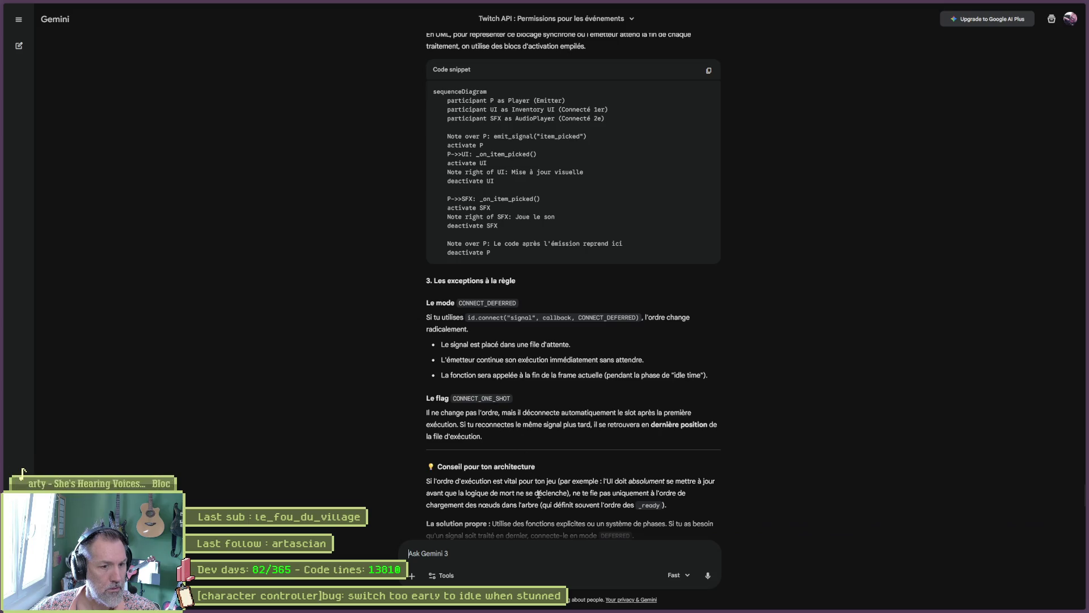
scroll(632, 517, up, 5)
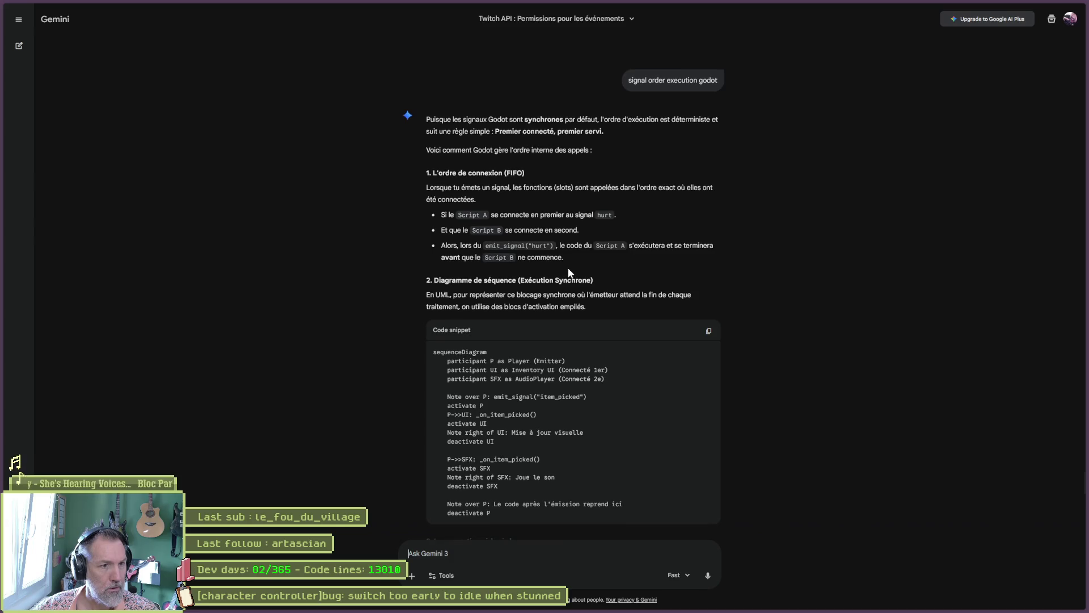
scroll(560, 267, up, 9)
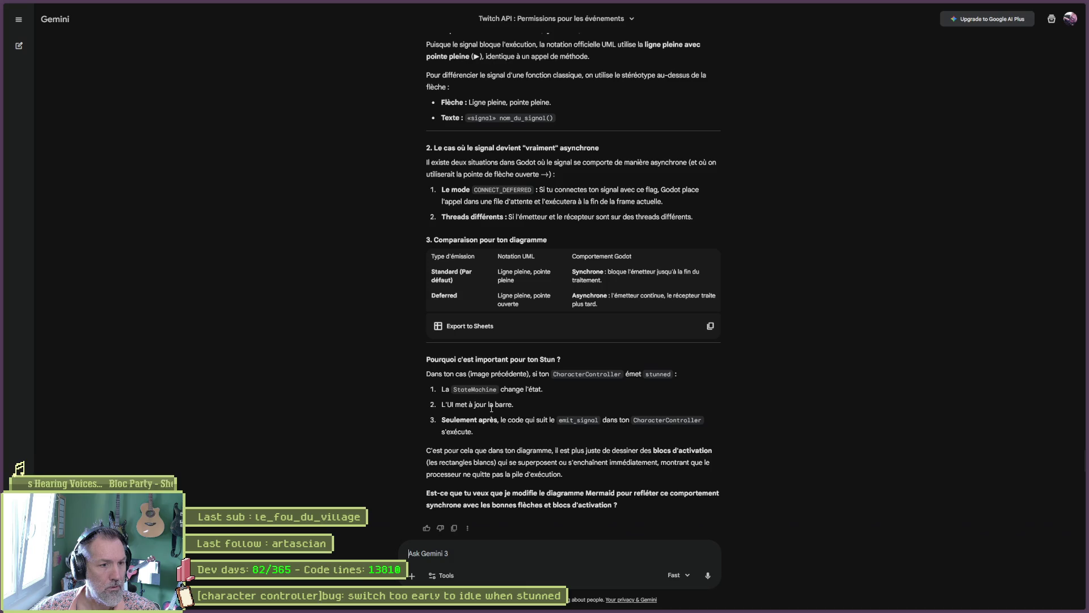
scroll(496, 306, up, 3)
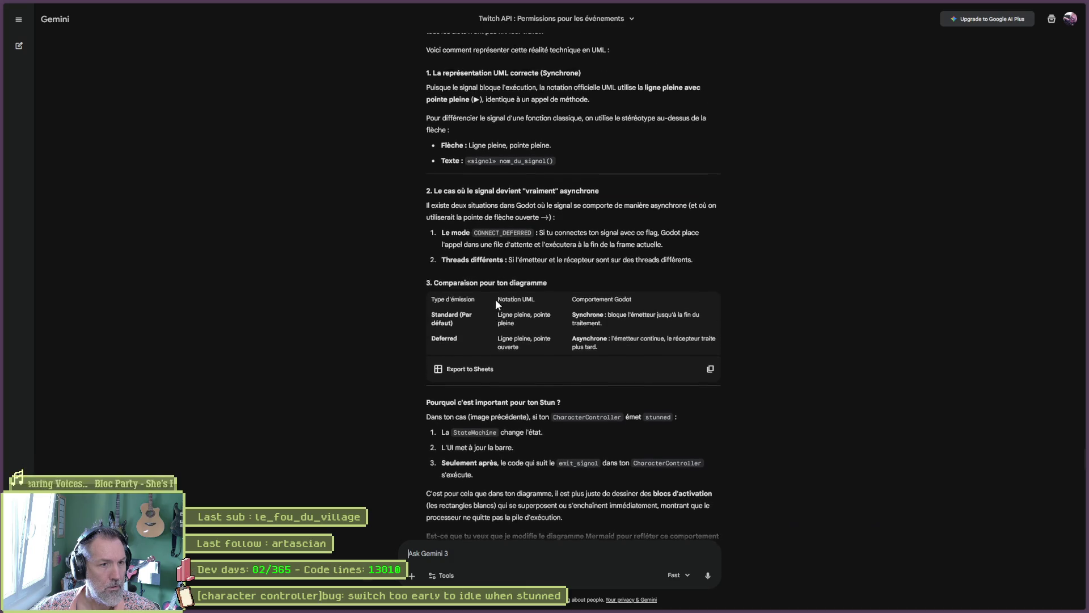
scroll(542, 319, up, 5)
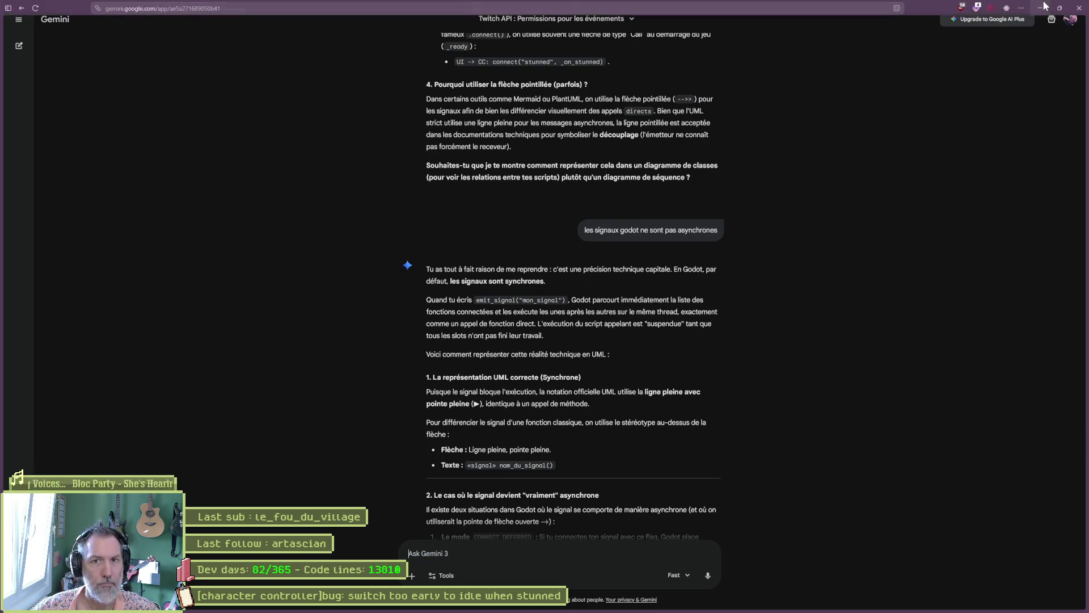
click(1043, 7)
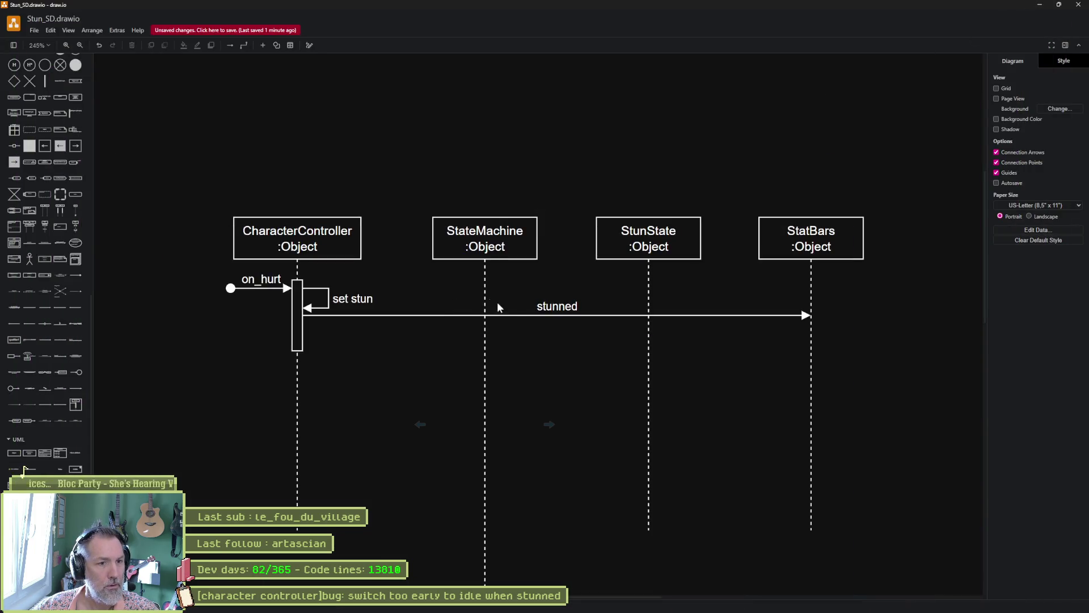
Prefix the stunned message label with <<signal>>.
click(555, 311)
double_click(555, 311)
key(Home)
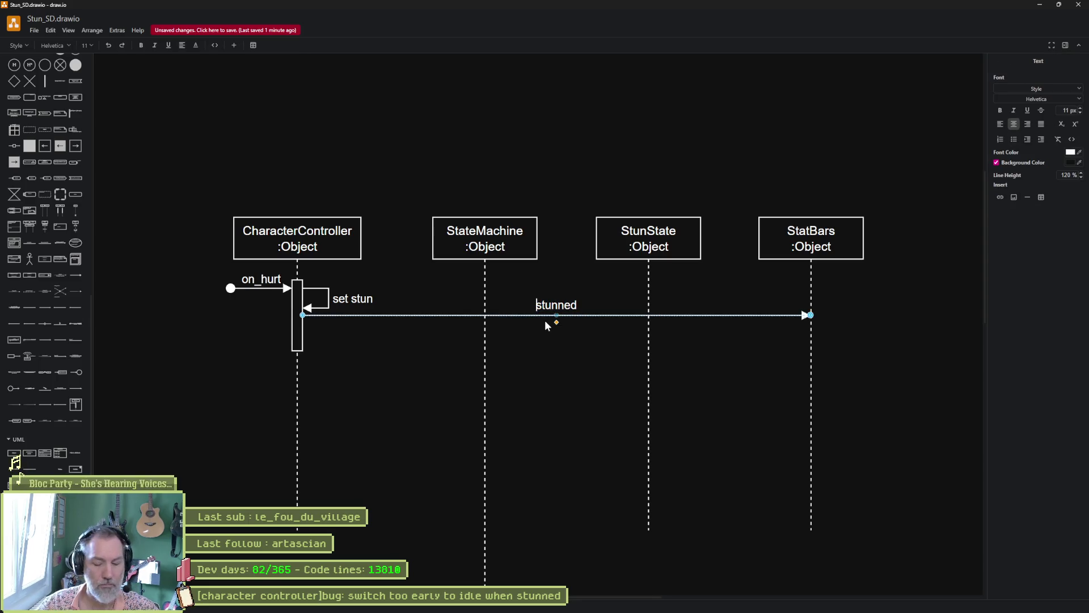
text(<<signal>)
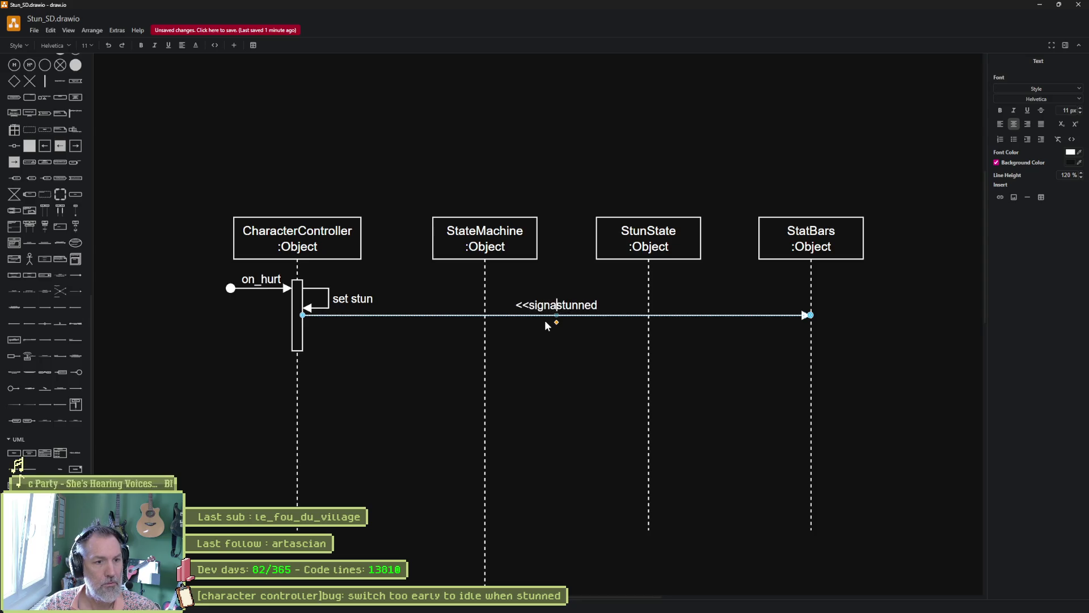
text(>)
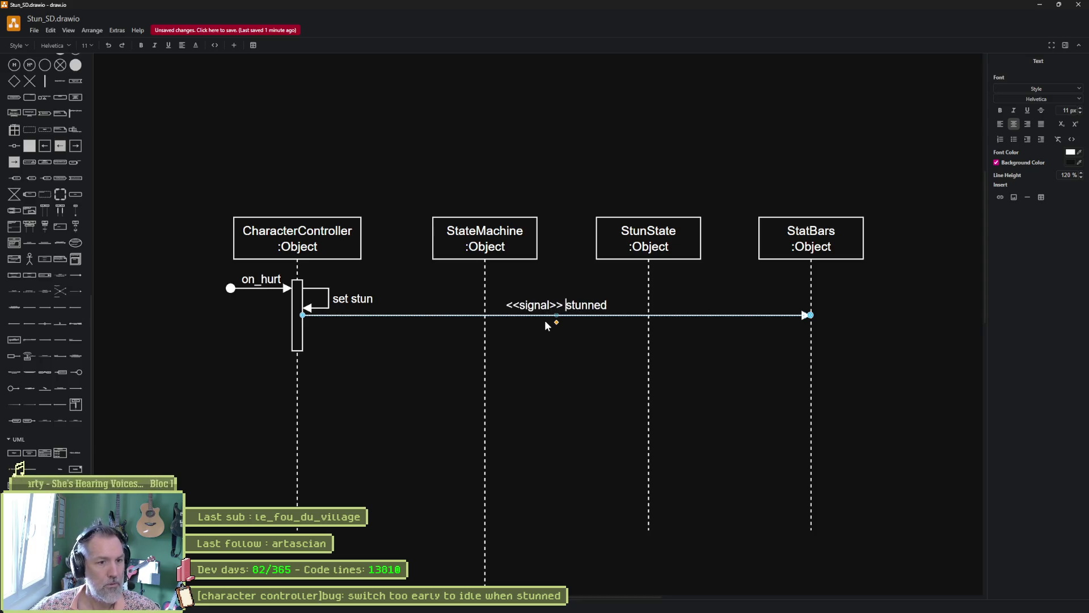
click(434, 366)
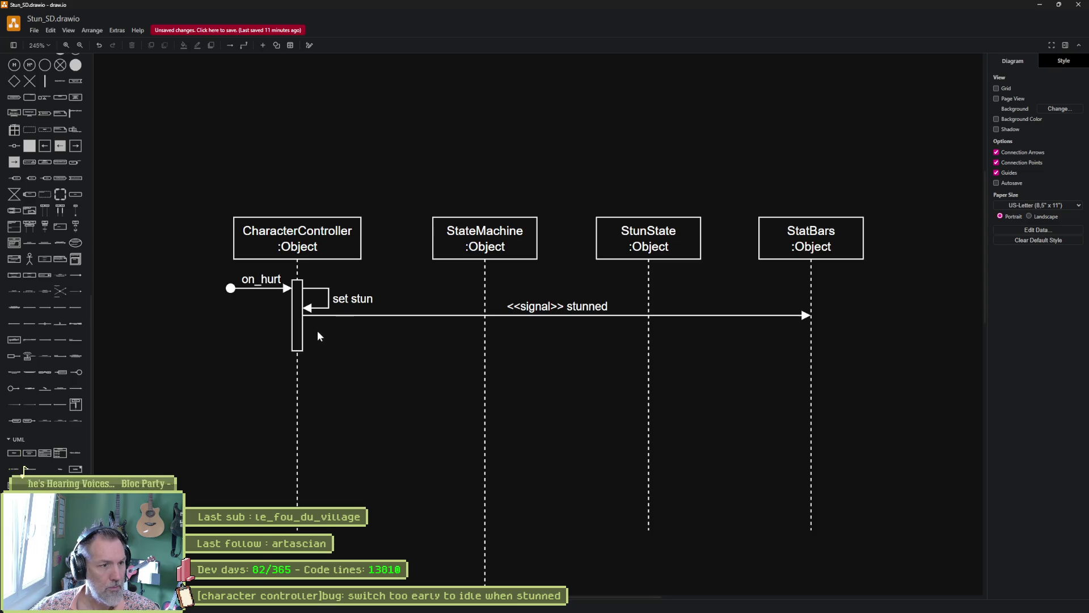
Copy the stunned arrow below, reattach it to StateMachine, and rename it <<signal>> on_hurt.
drag(341, 316, 341, 335)
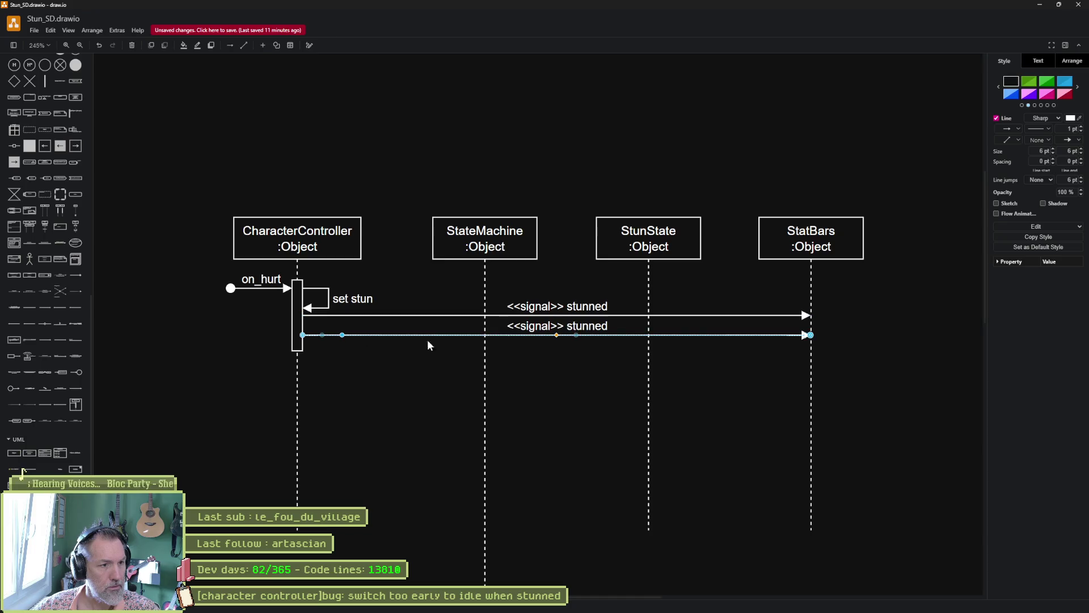
drag(810, 335, 407, 327)
double_click(420, 324)
click(432, 325)
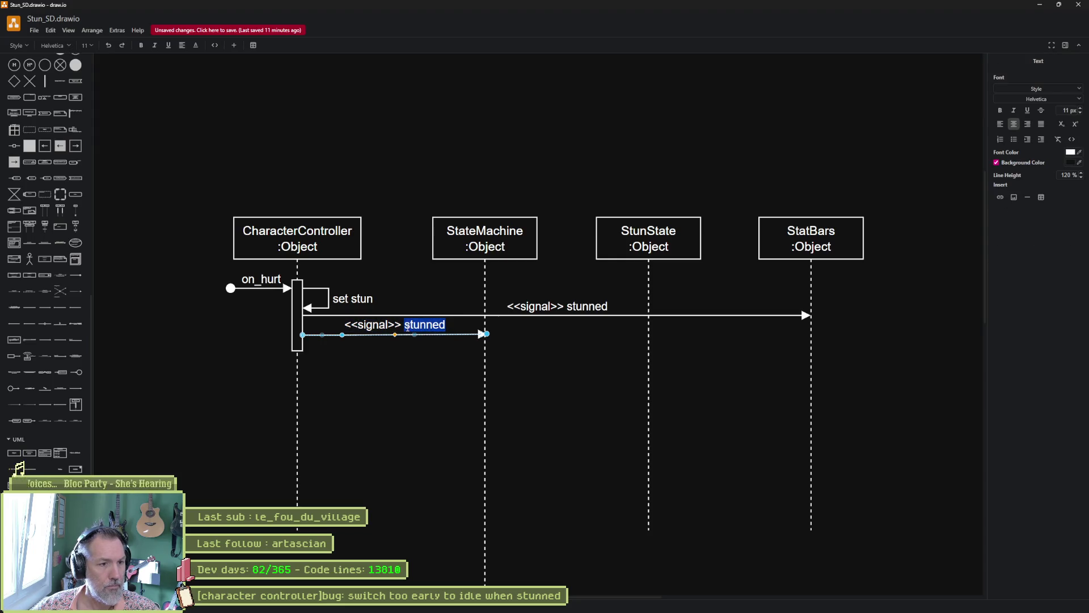
text(on_hurt)
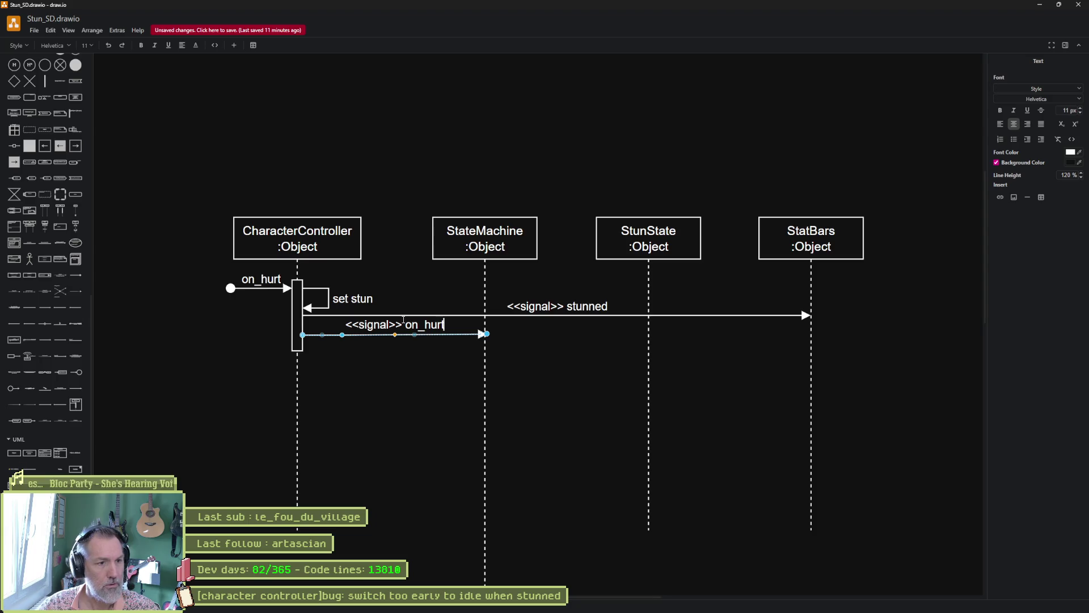
click(263, 390)
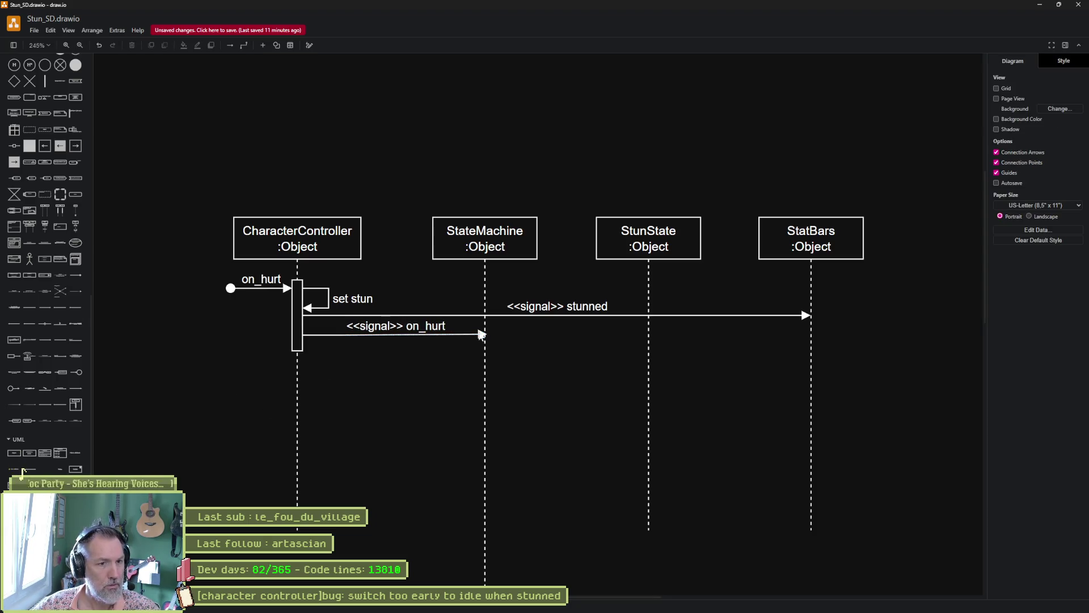
key(alt+Tab)
key(alt+Tab)
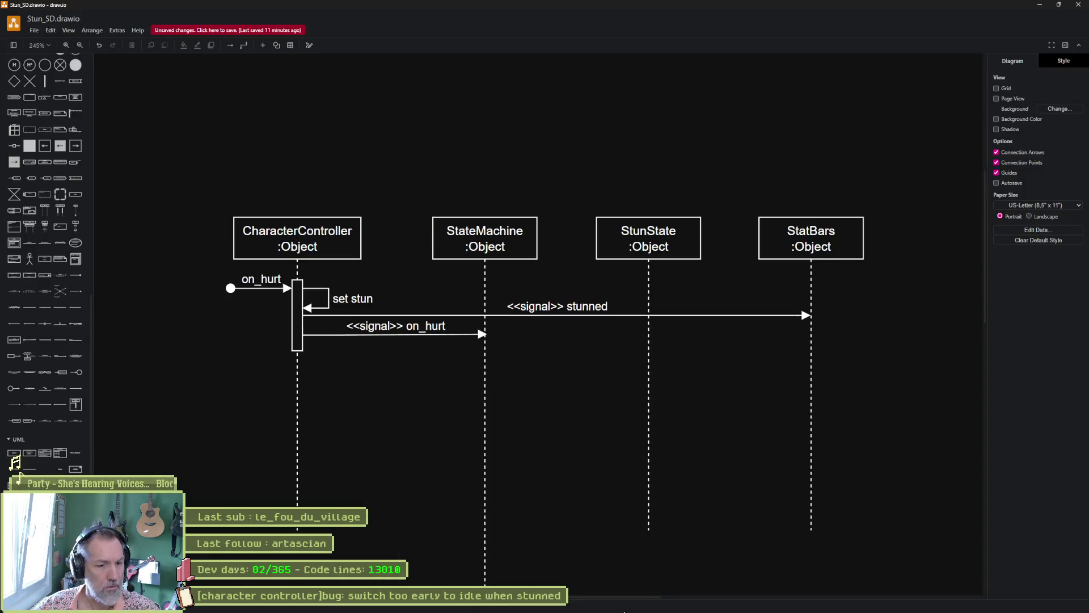
key(alt+Tab)
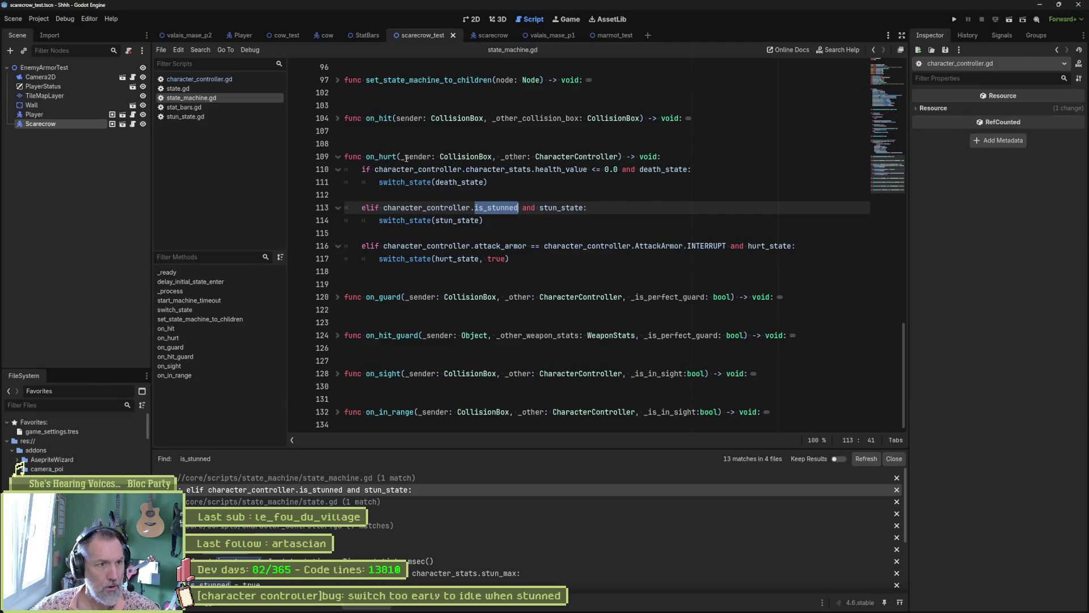
Select the is_stunned and stun_state condition on line 113 of on_hurt.
click(405, 207)
shift+click(586, 208)
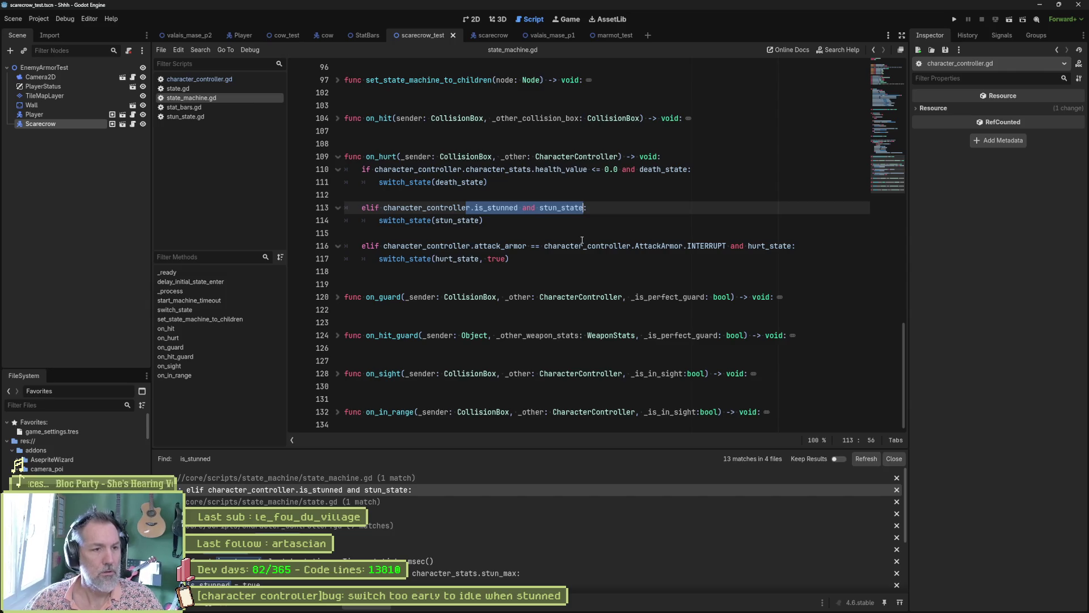
key(alt+Tab)
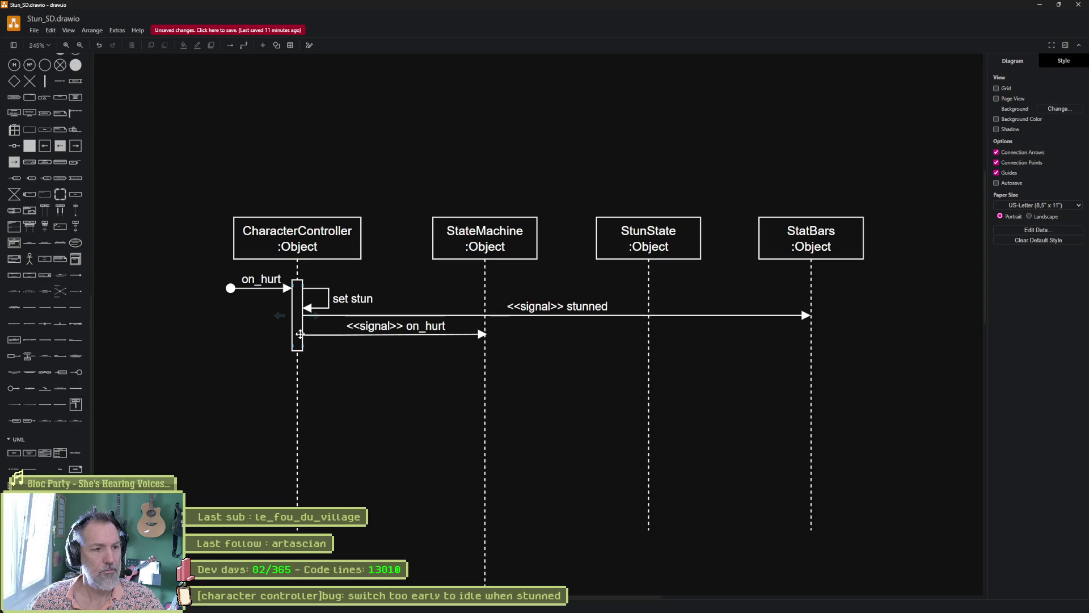
Copy the CharacterController activation bar onto the StateMachine lifeline.
mouse_move(300, 334)
mouse_down()
mouse_move(482, 431)
mouse_move(360, 343)
mouse_up()
key(Escape)
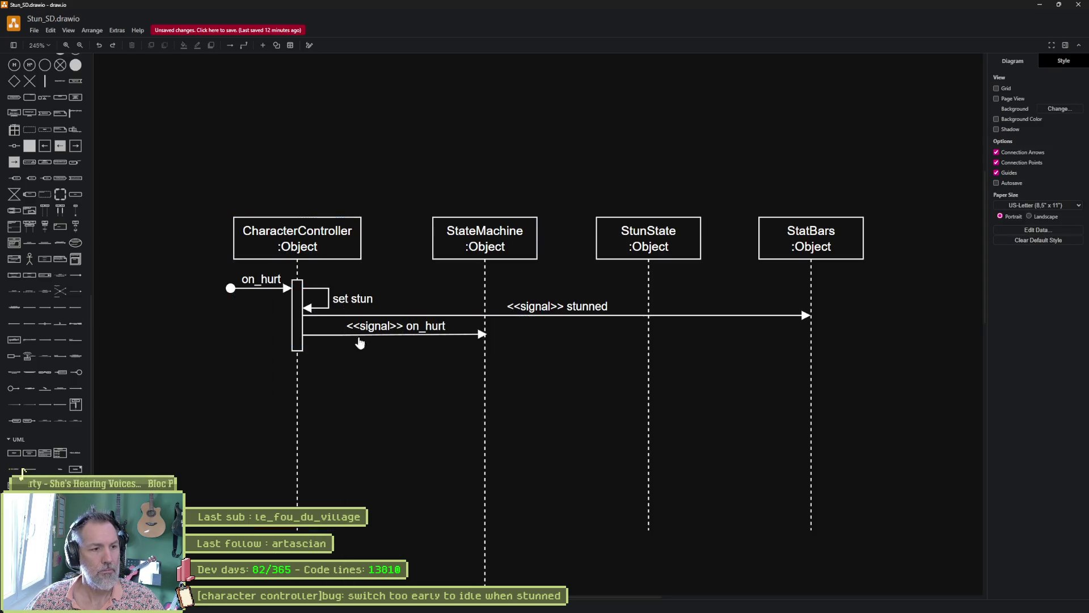
click(304, 326)
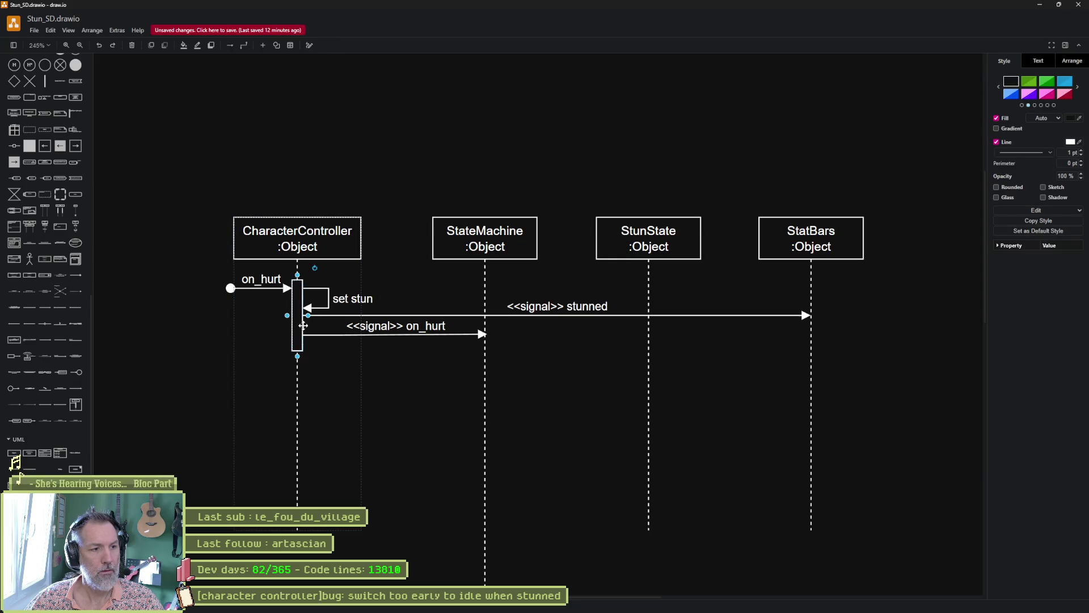
mouse_move(303, 325)
mouse_down()
mouse_move(491, 430)
mouse_move(490, 413)
mouse_up()
click(328, 293)
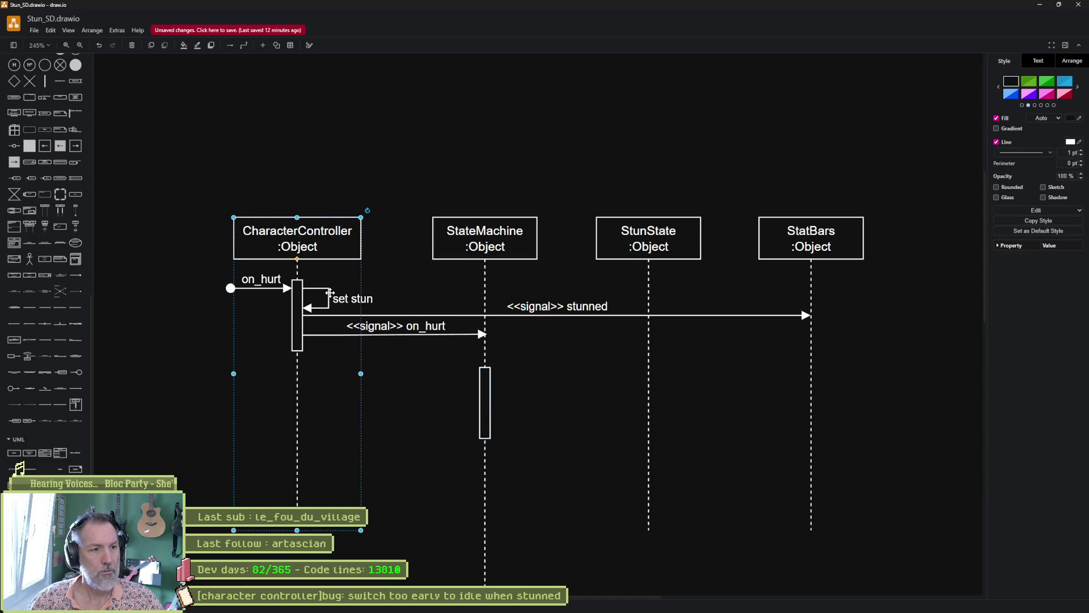
Copy the set stun self-message onto StateMachine's bar and relabel it 'switch to stun' on two lines.
click(328, 293)
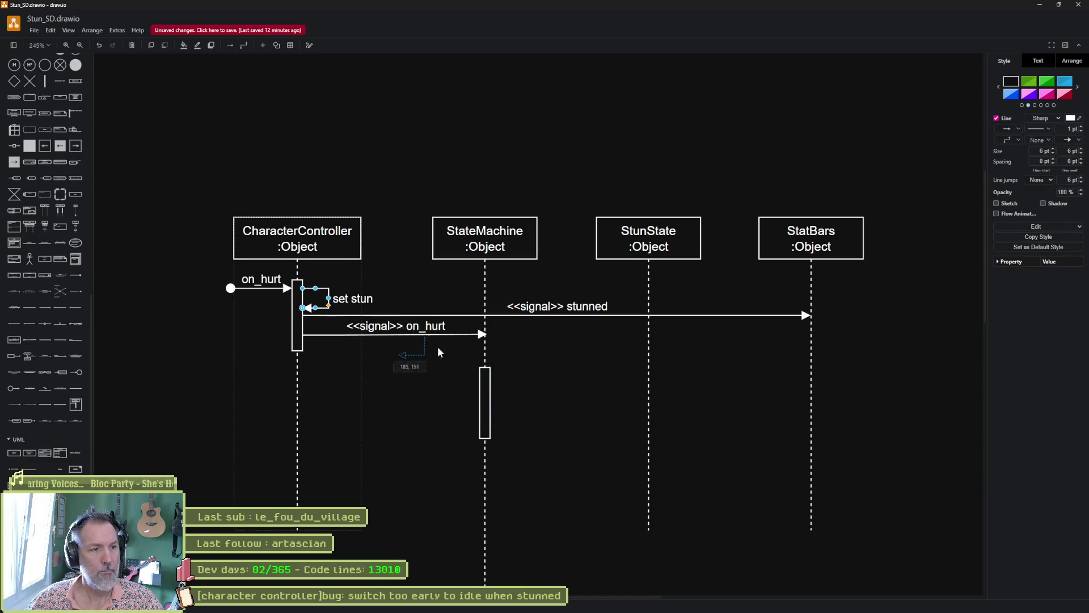
drag(508, 385, 516, 377)
double_click(536, 383)
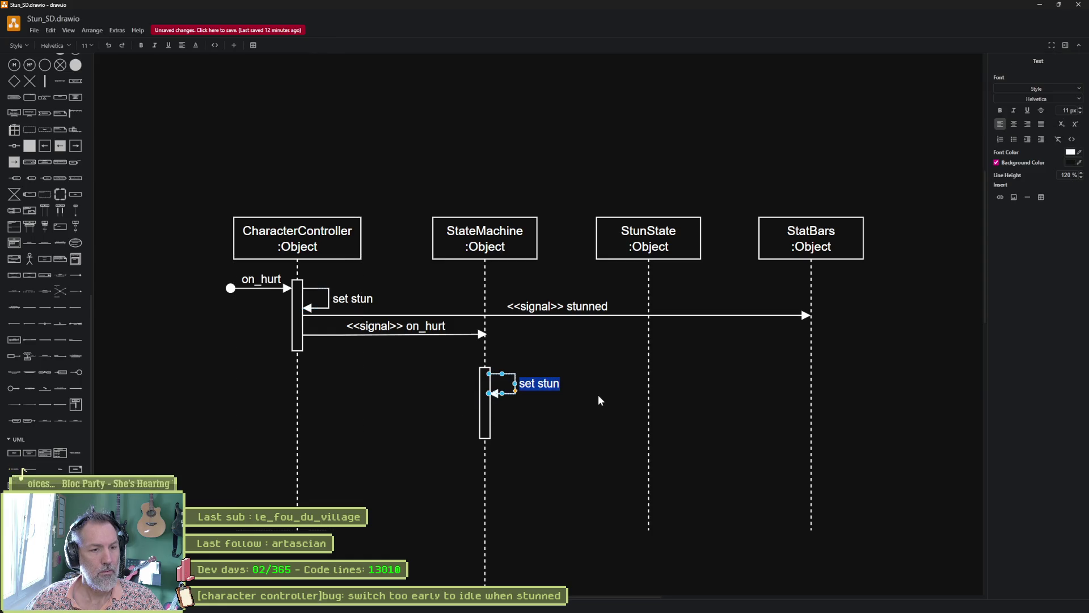
text(switch)
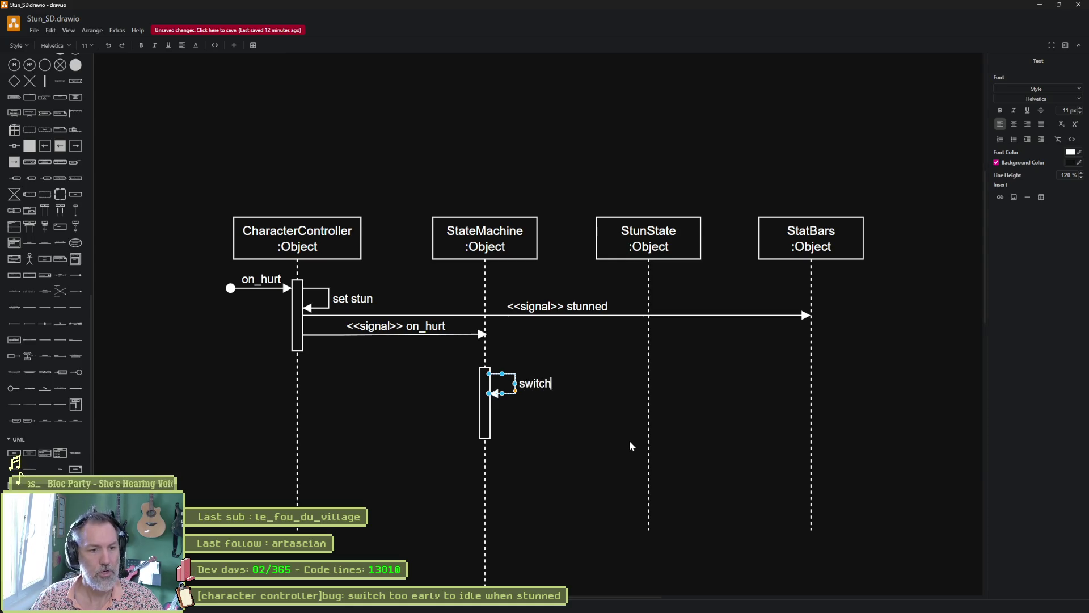
text( to s)
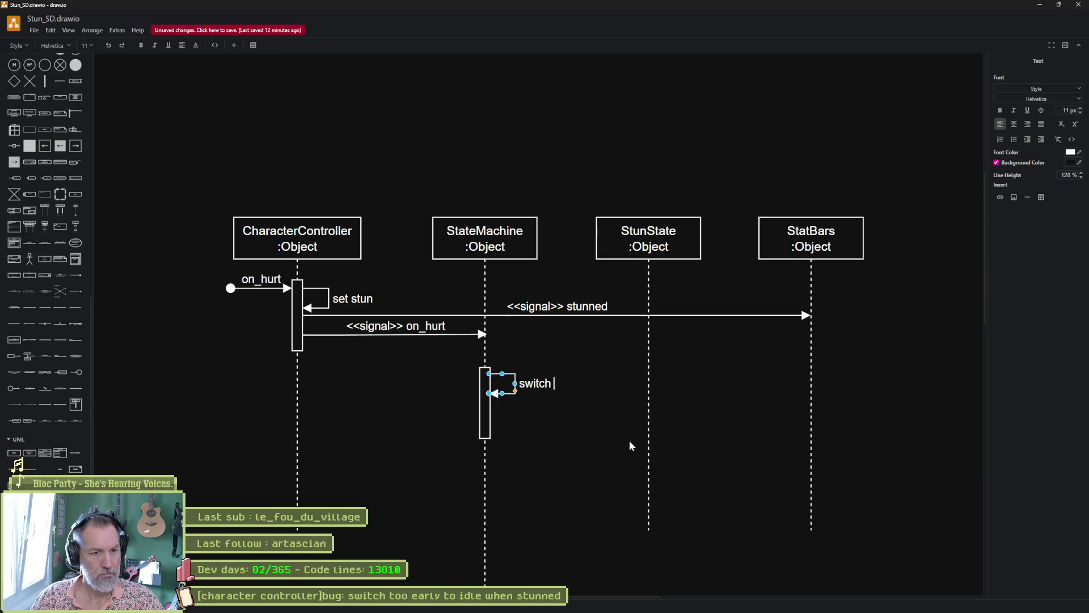
text(tun)
key(ctrl+Left)
key(ctrl+Left)
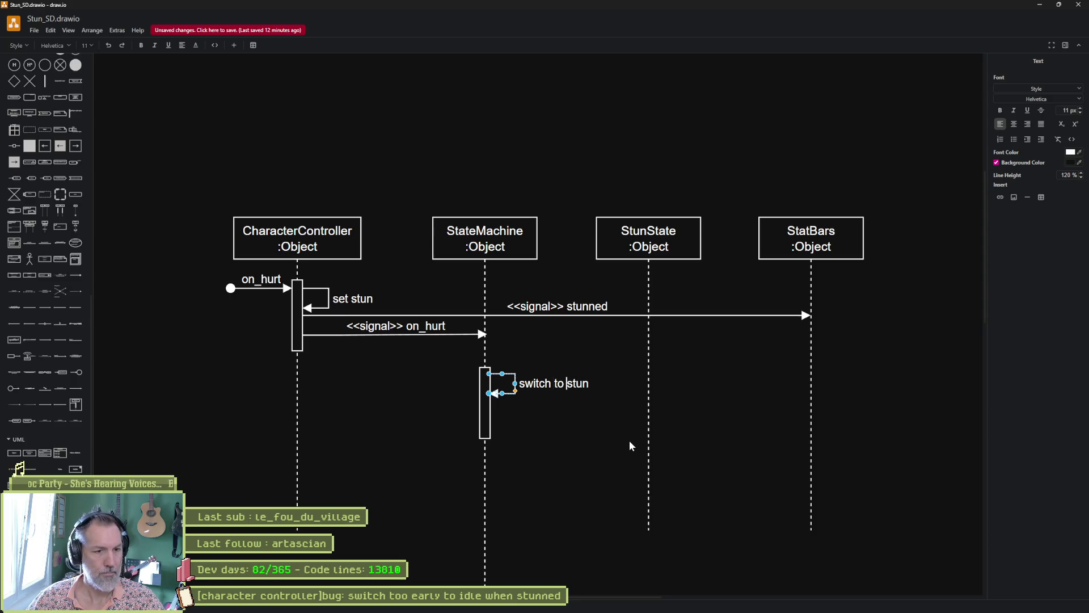
key(Return)
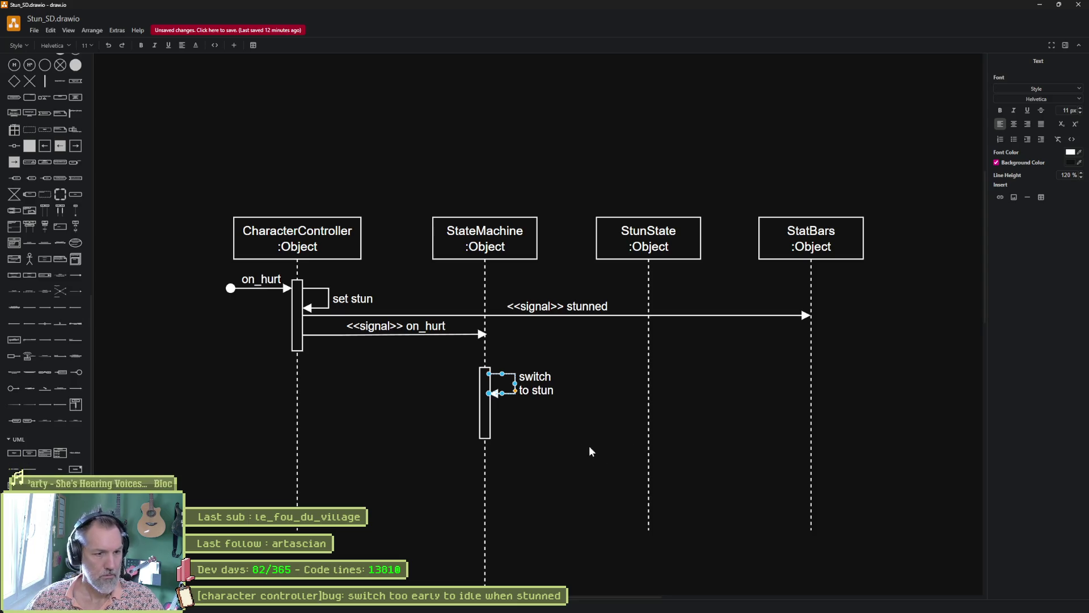
click(442, 424)
drag(461, 452, 593, 364)
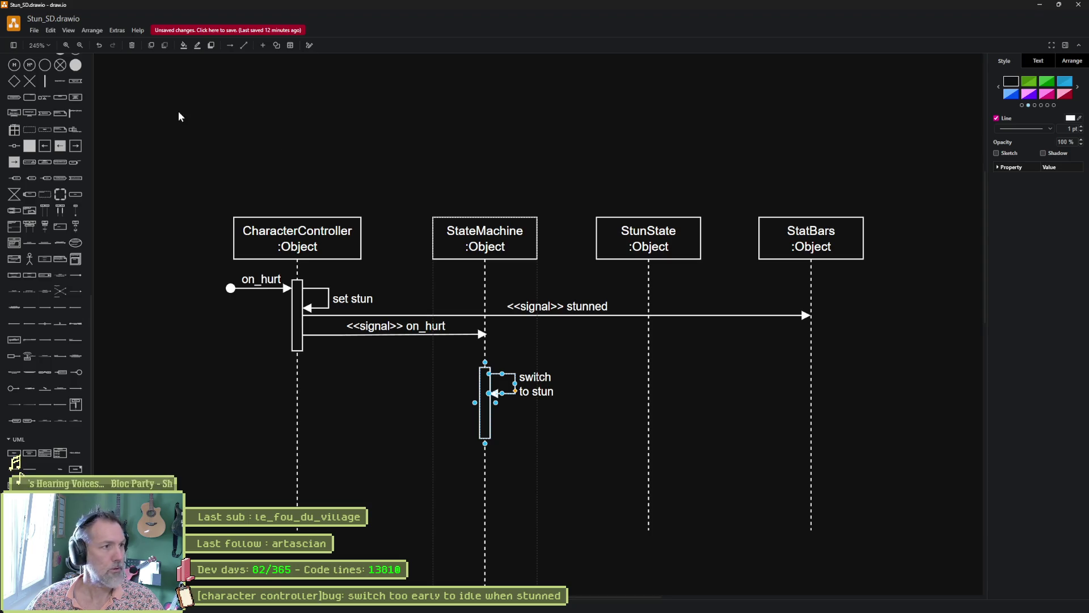
click(47, 31)
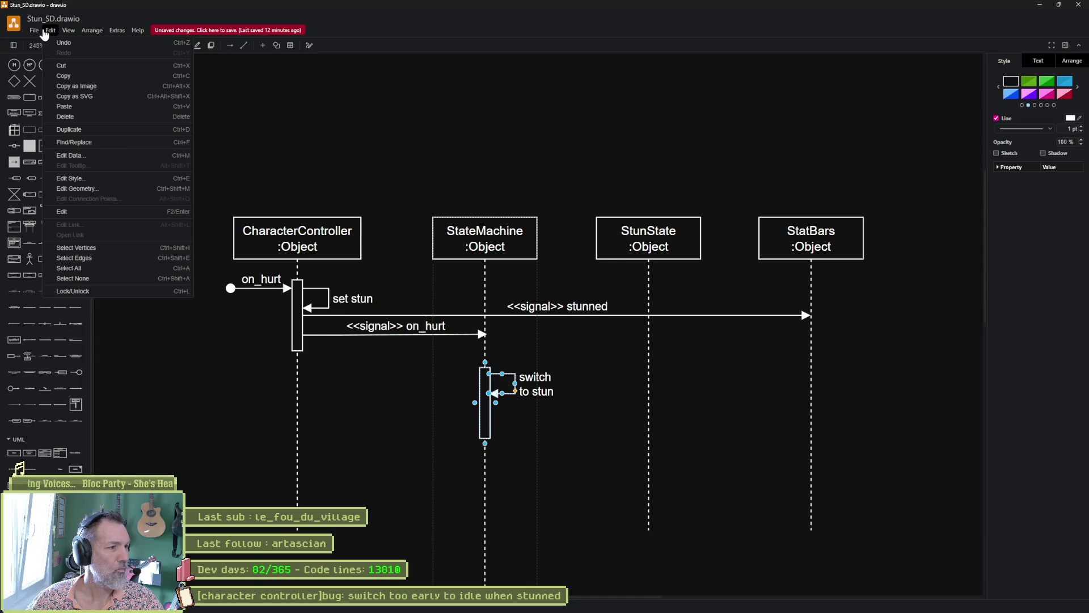
Dismiss the arrange options and try selecting the StateMachine activation box and self-message.
mouse_move(39, 34)
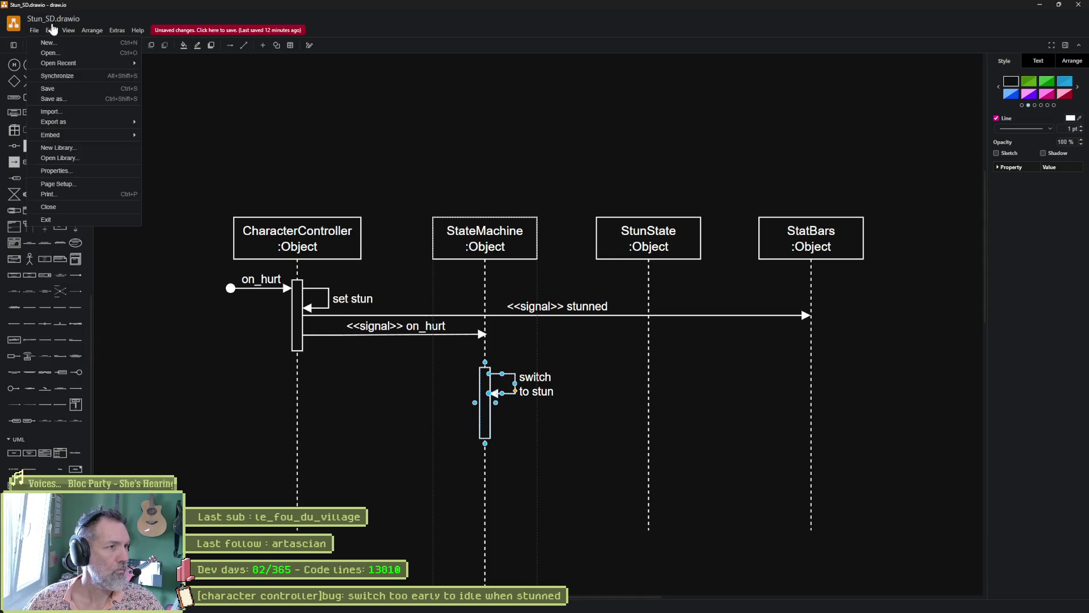
mouse_move(75, 34)
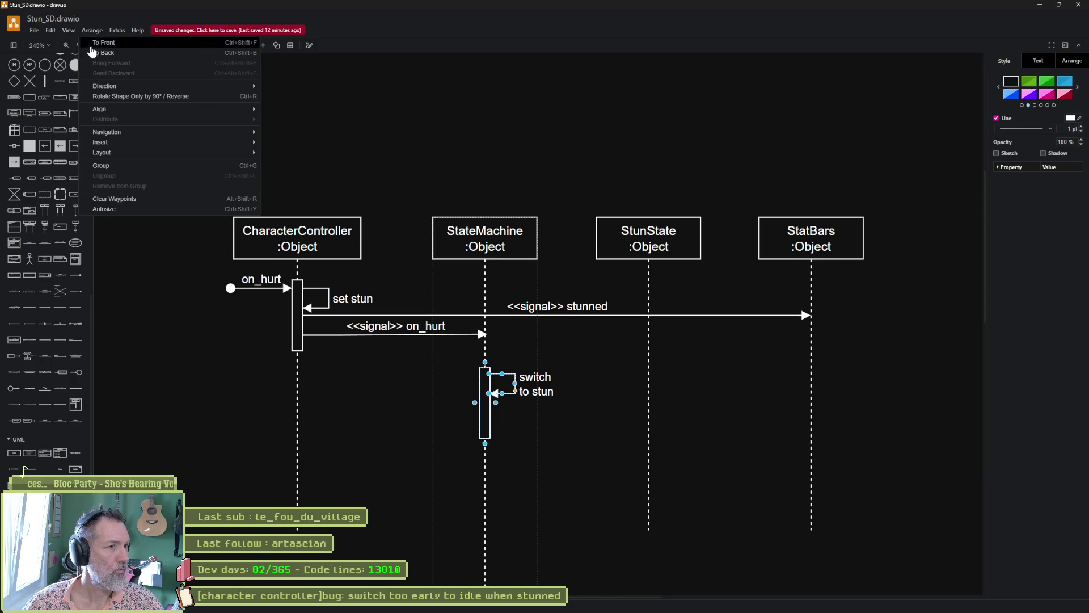
click(88, 32)
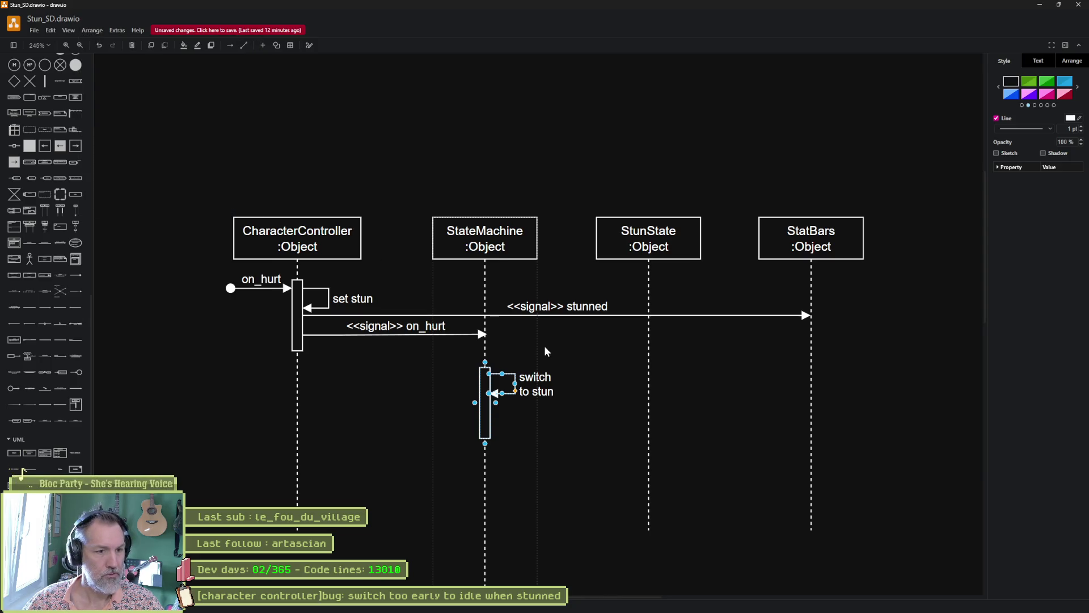
click(595, 411)
mouse_move(509, 373)
mouse_down()
mouse_move(511, 394)
mouse_move(510, 375)
mouse_up()
scroll(498, 407, up, 3)
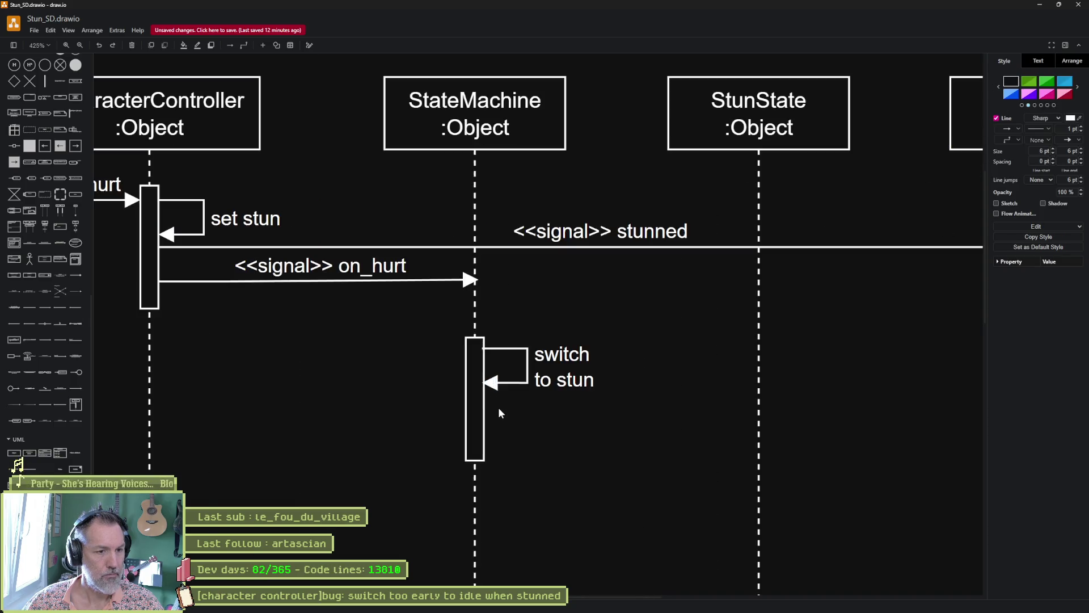
drag(439, 328, 612, 473)
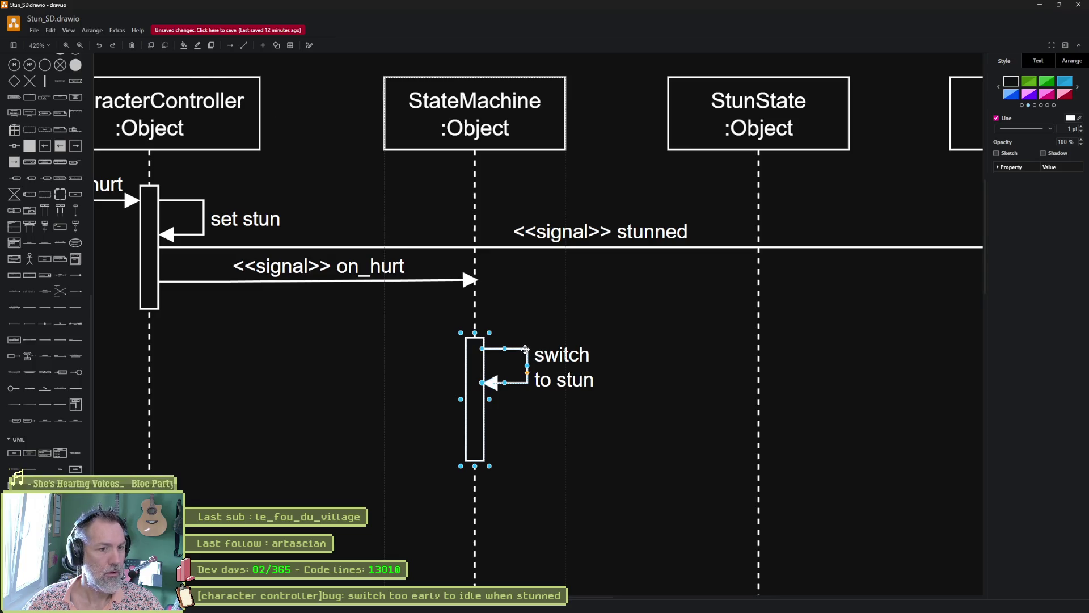
right_click(525, 351)
key(Escape)
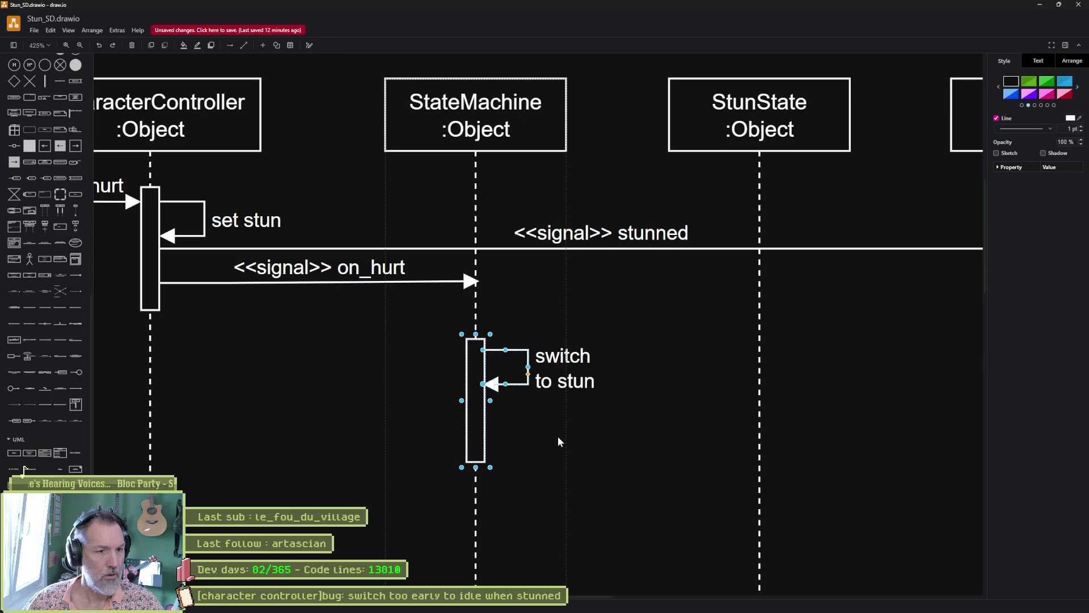
click(636, 408)
click(528, 363)
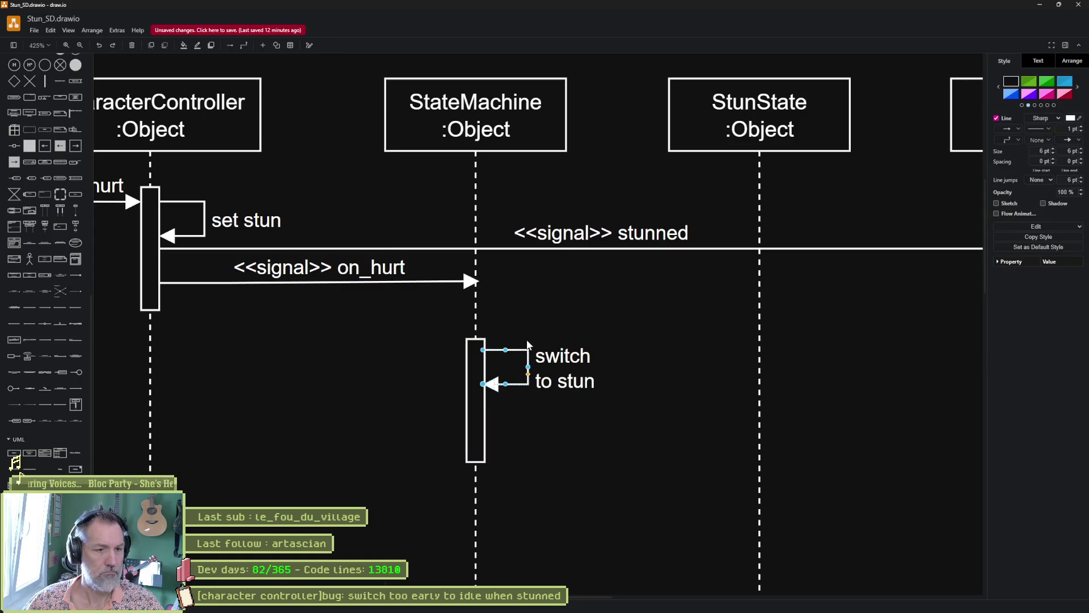
Move the activation box with its 'switch to stun' self-message up to the on_hurt arrow.
drag(451, 335, 597, 487)
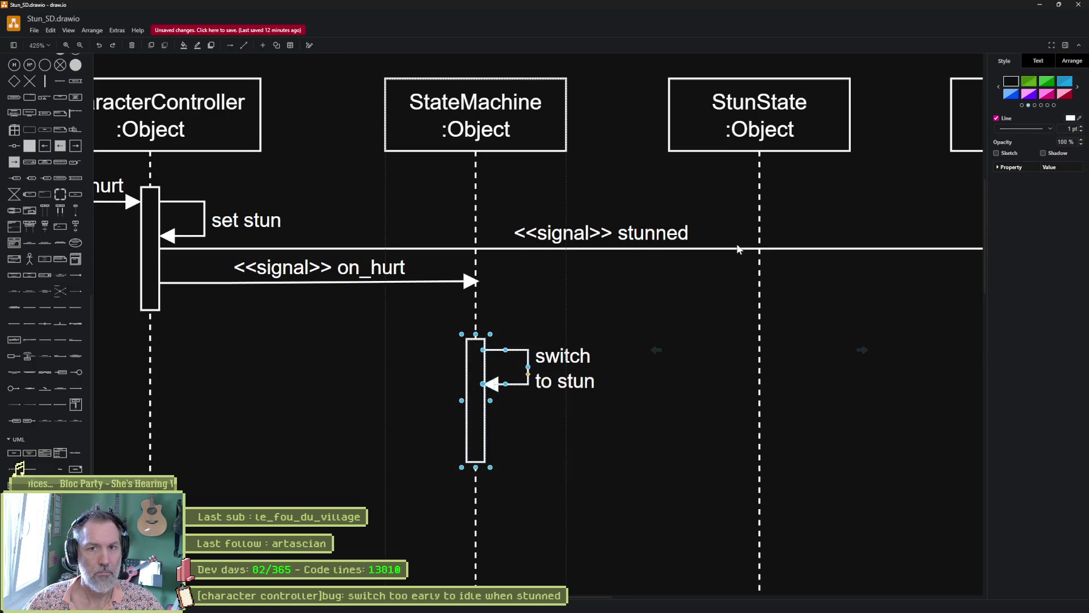
drag(505, 350, 498, 279)
click(653, 396)
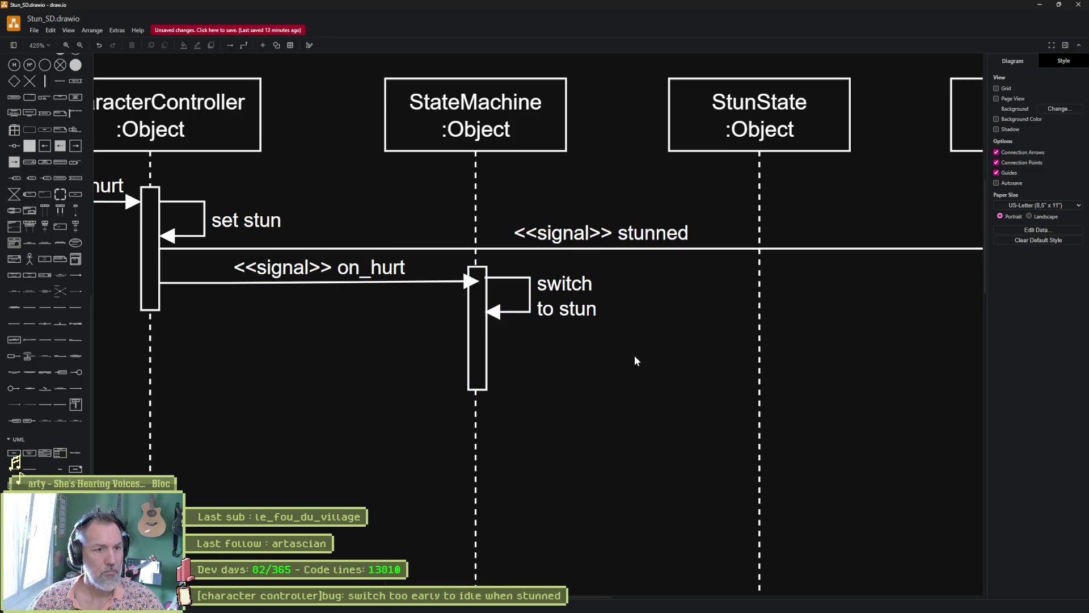
scroll(591, 343, down, 2)
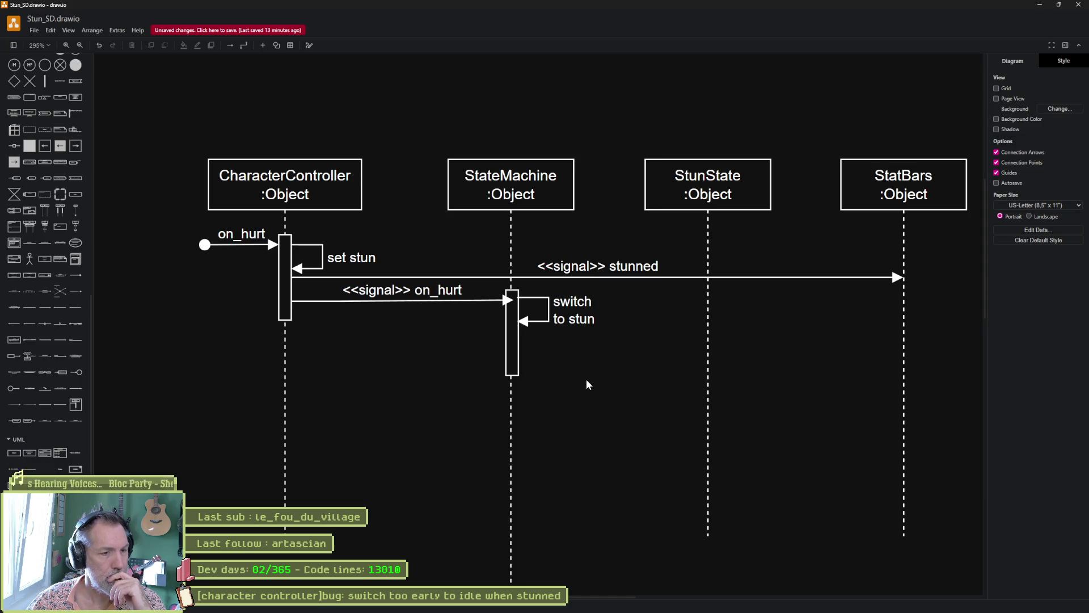
key(alt+Tab)
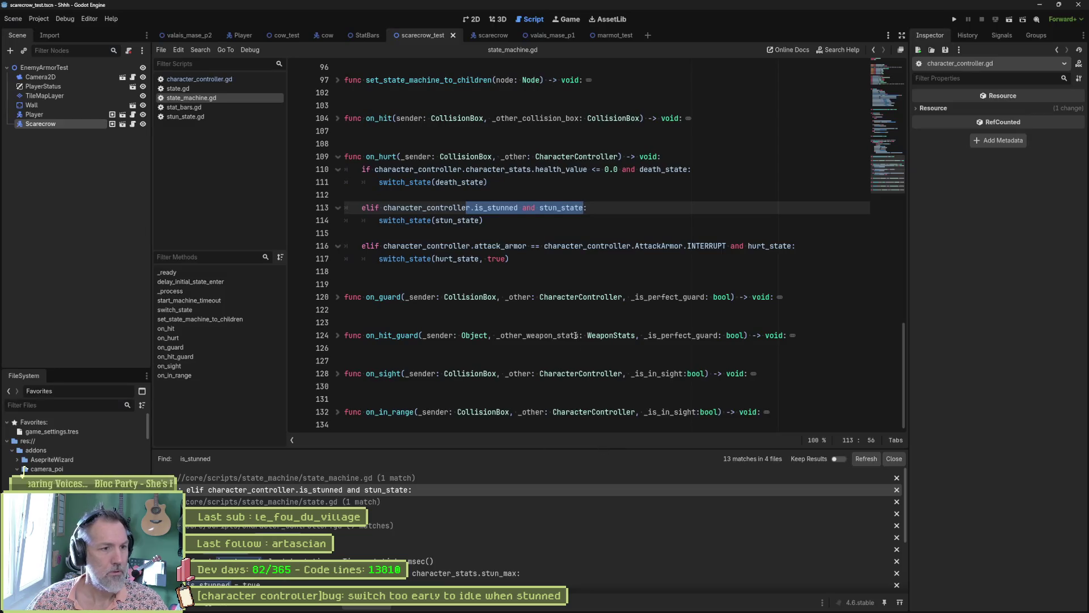
Go to on_hurt in character_controller.gd and search the project for hit.connect.
click(198, 79)
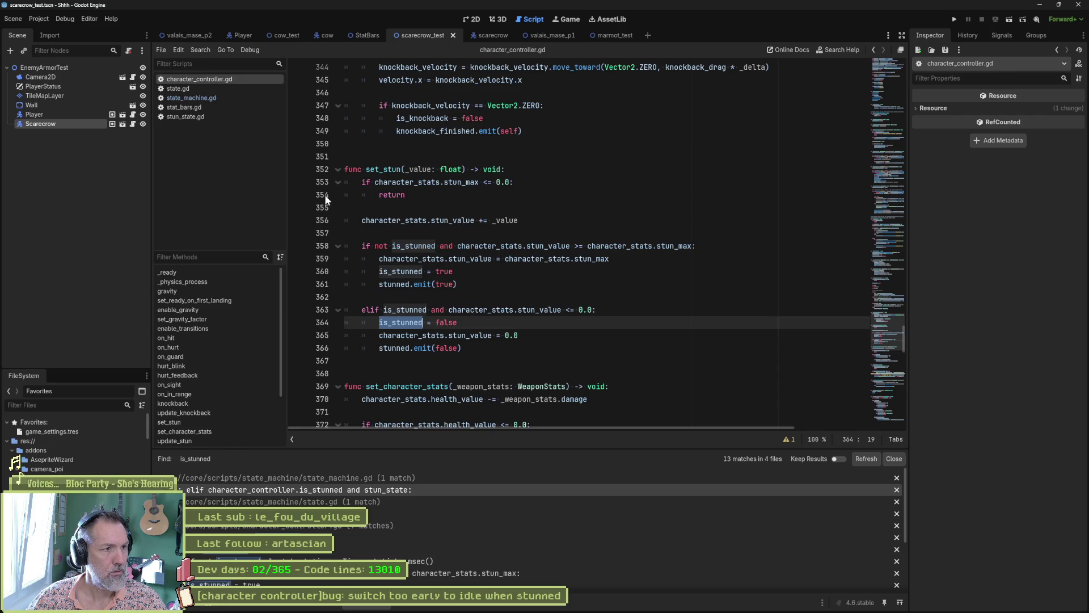
click(168, 347)
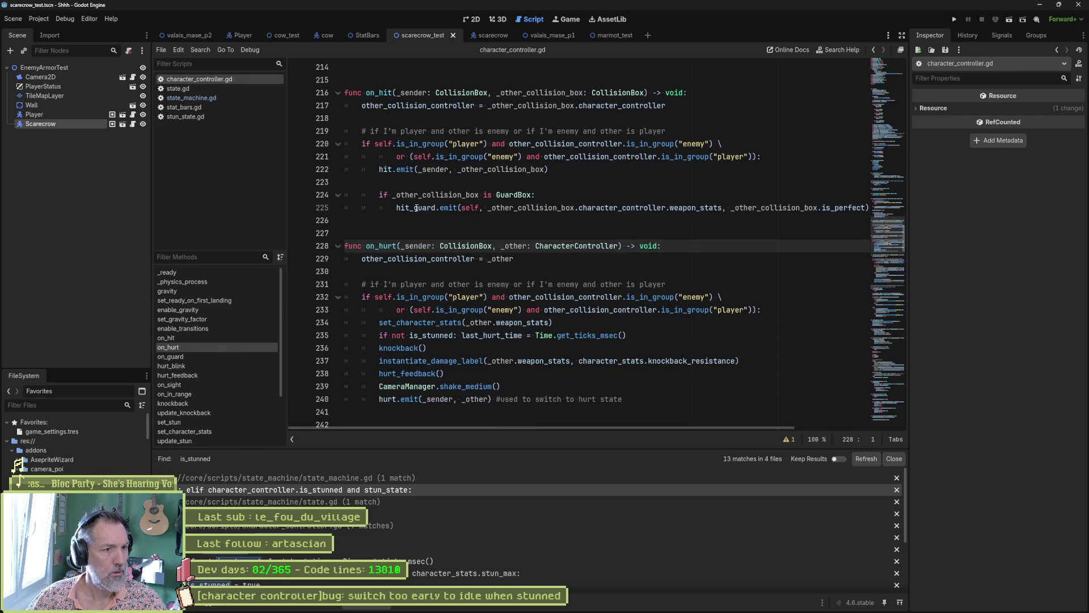
double_click(385, 169)
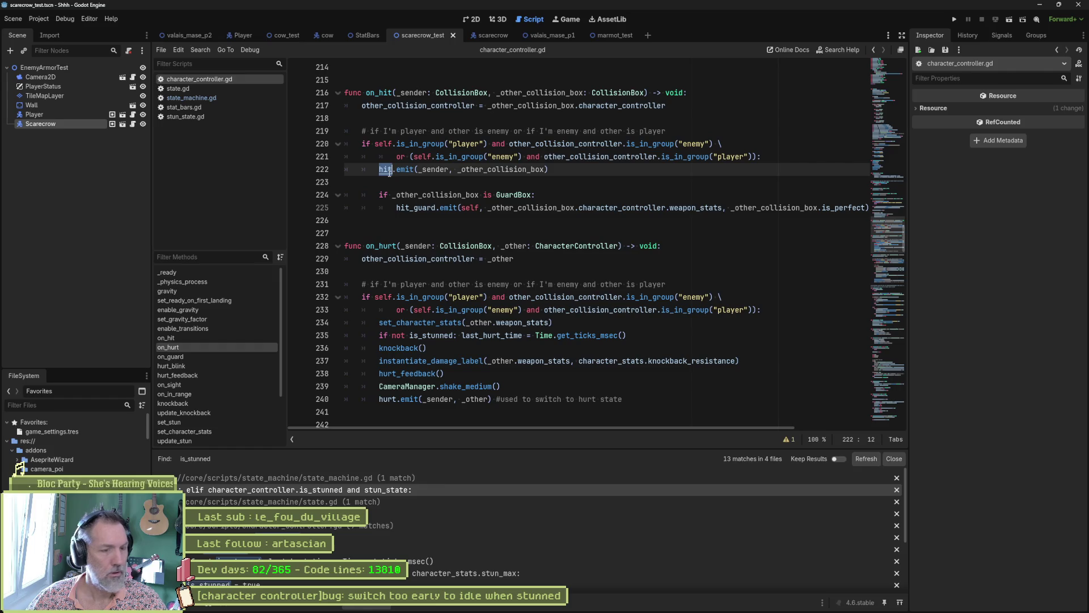
key(ctrl+shift+f)
text(hit.connect)
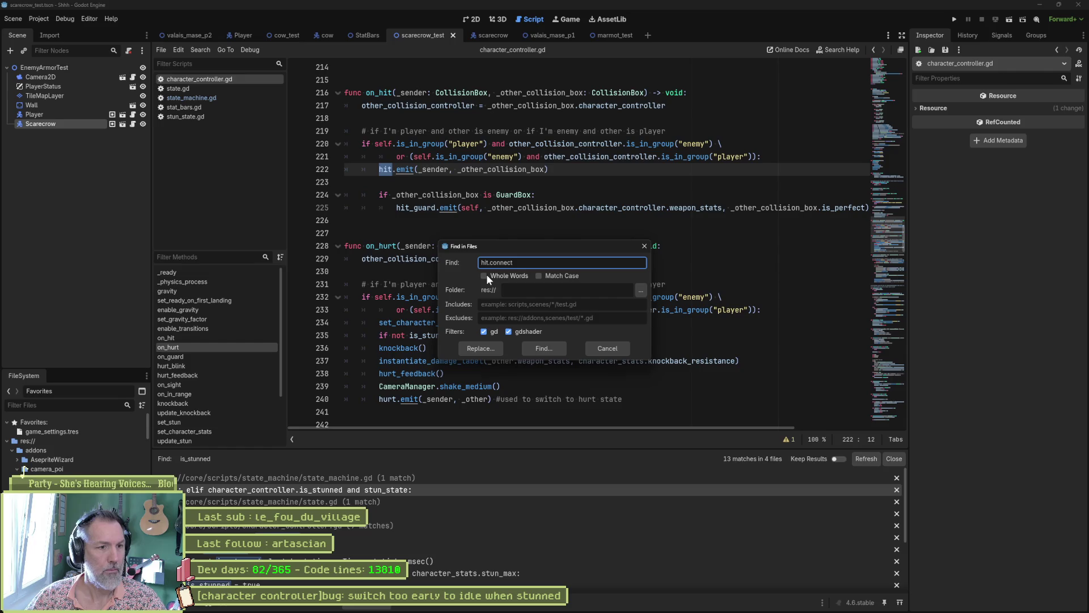
click(544, 348)
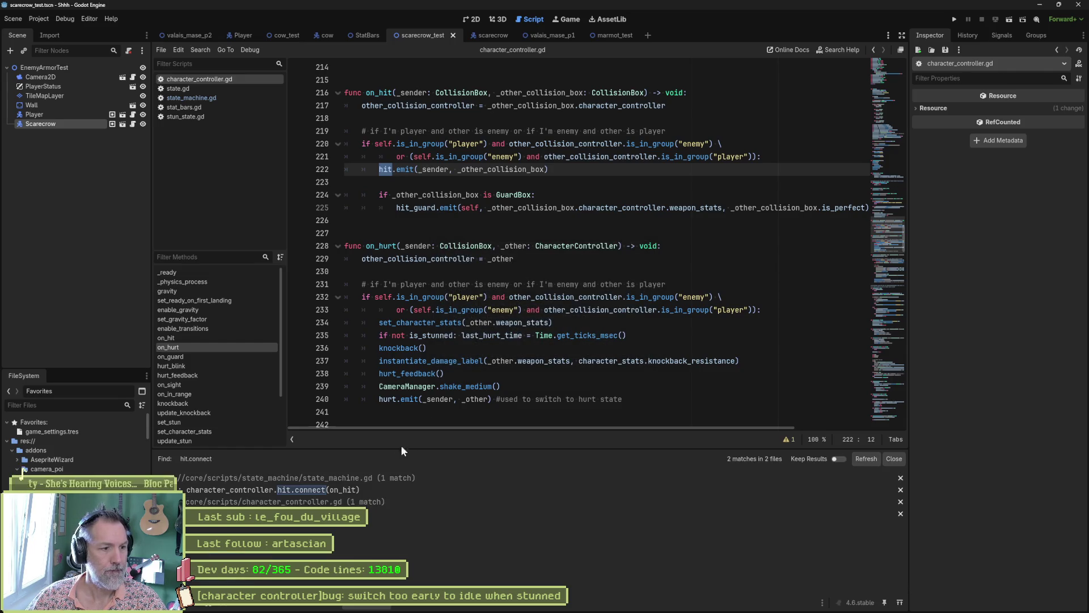
click(369, 490)
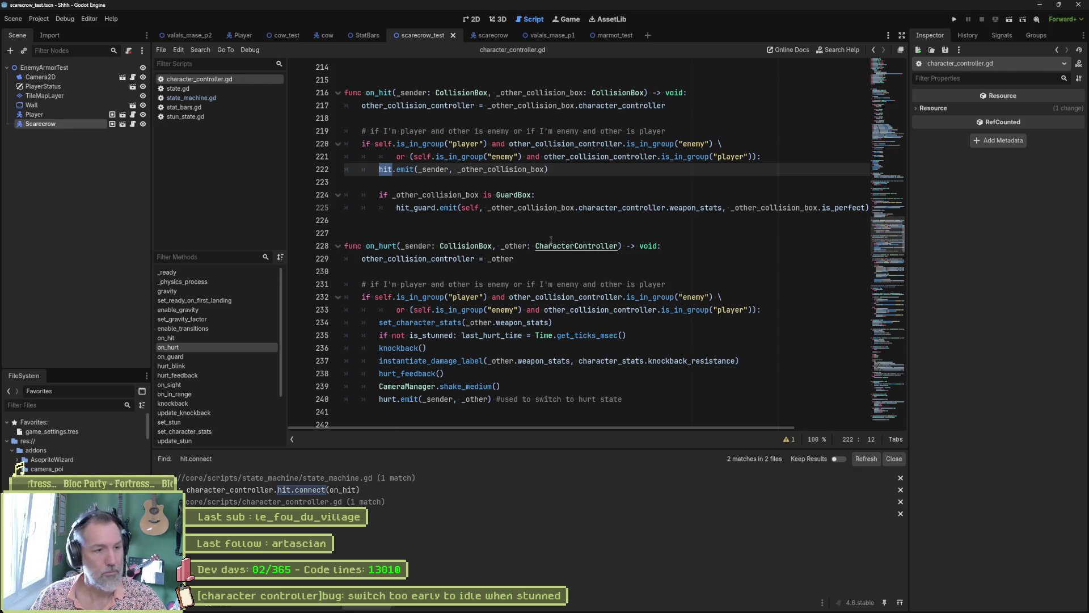
Search the whole project for hurt.connect.
key(ctrl+shift+r)
key(shift+Tab)
text(HUR)
key(ctrl+a)
text(hurt.connect)
click(544, 355)
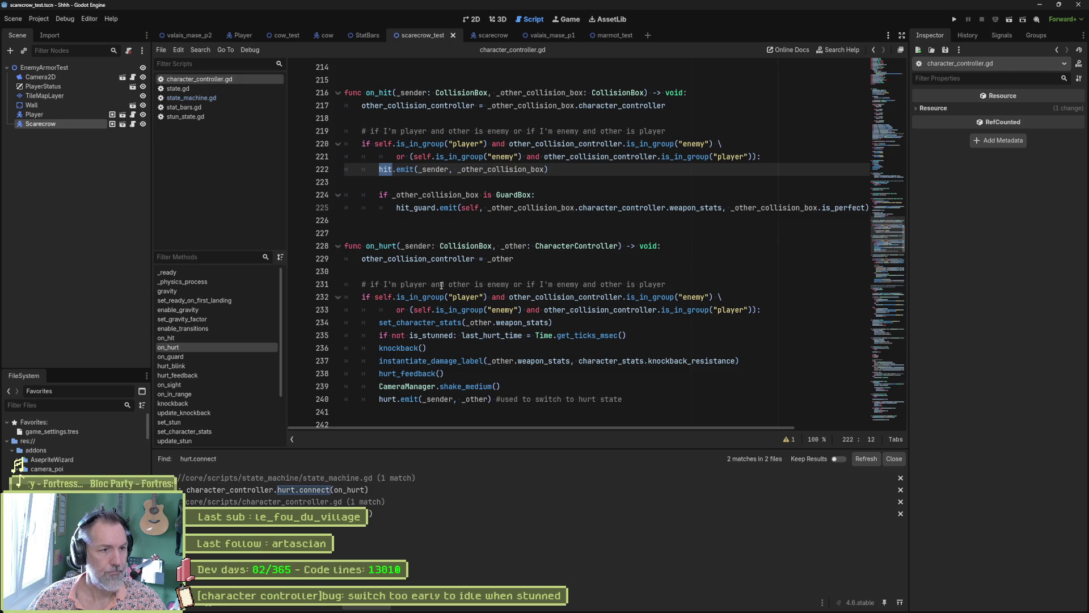
scroll(441, 284, down, 2)
Trace on_hurt into the set_character_stats and set_stun definitions.
click(421, 297)
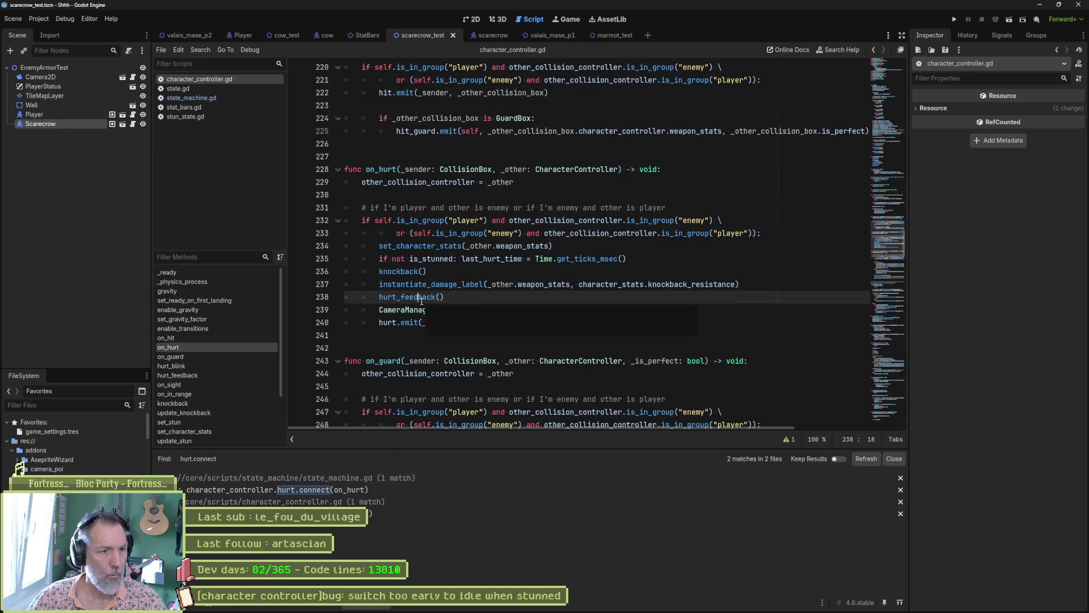
key(Right)
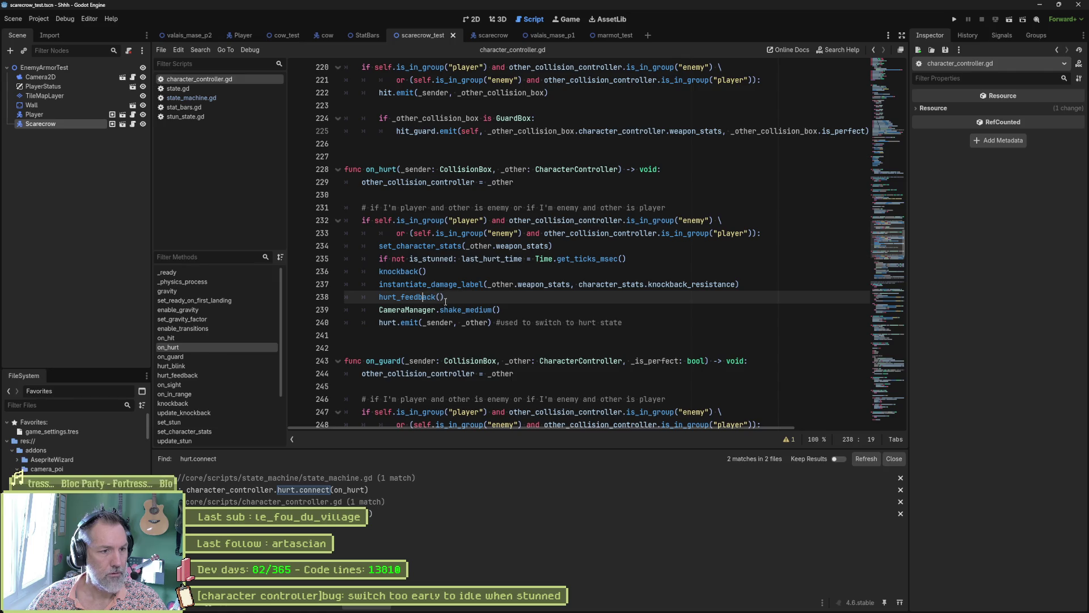
drag(501, 309, 374, 313)
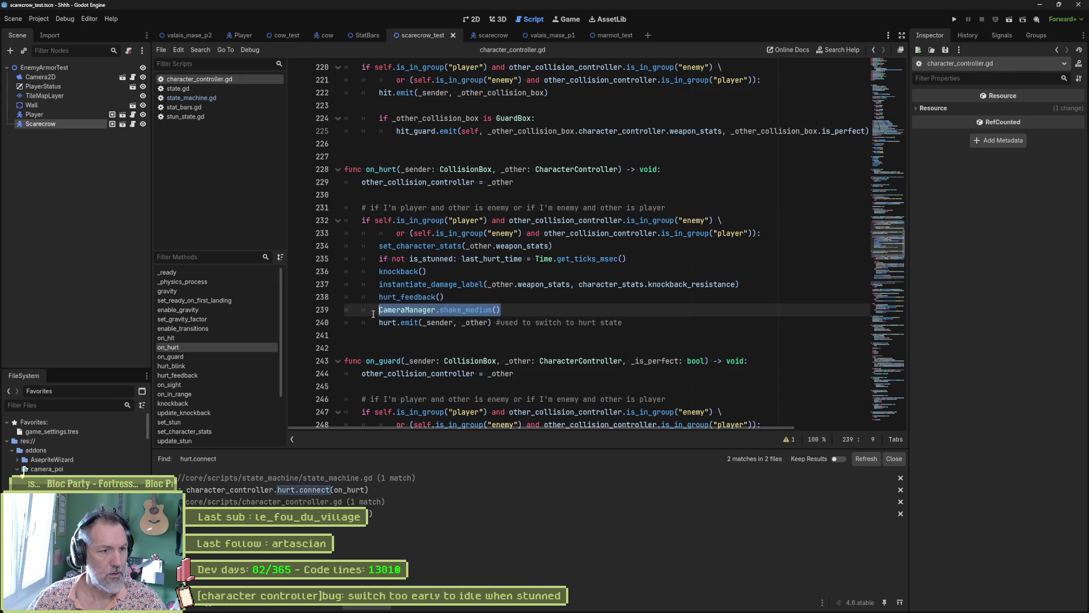
click(380, 321)
click(409, 283)
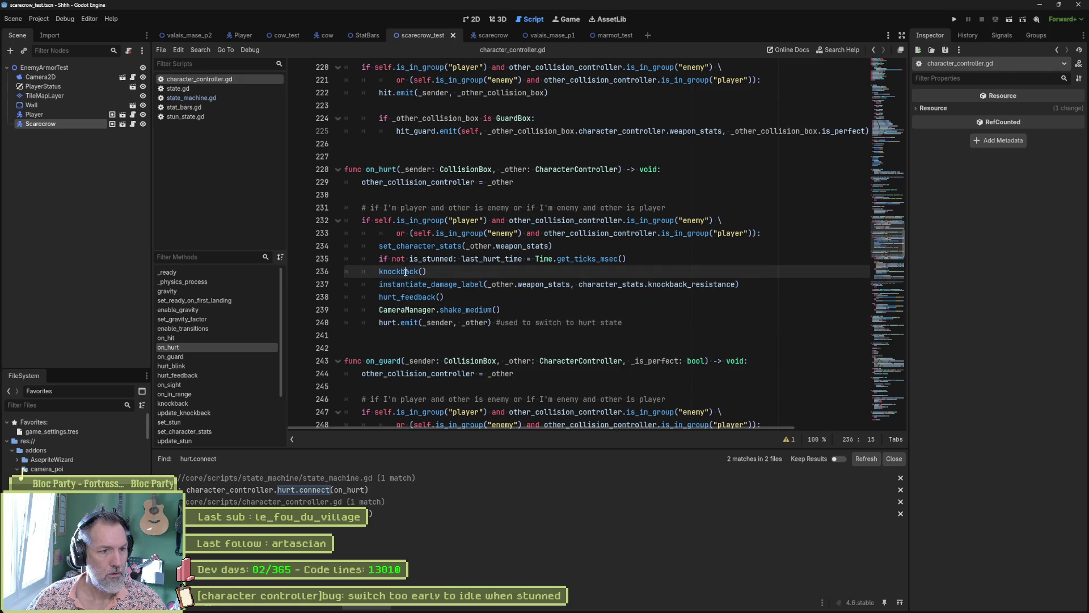
click(405, 260)
click(432, 247)
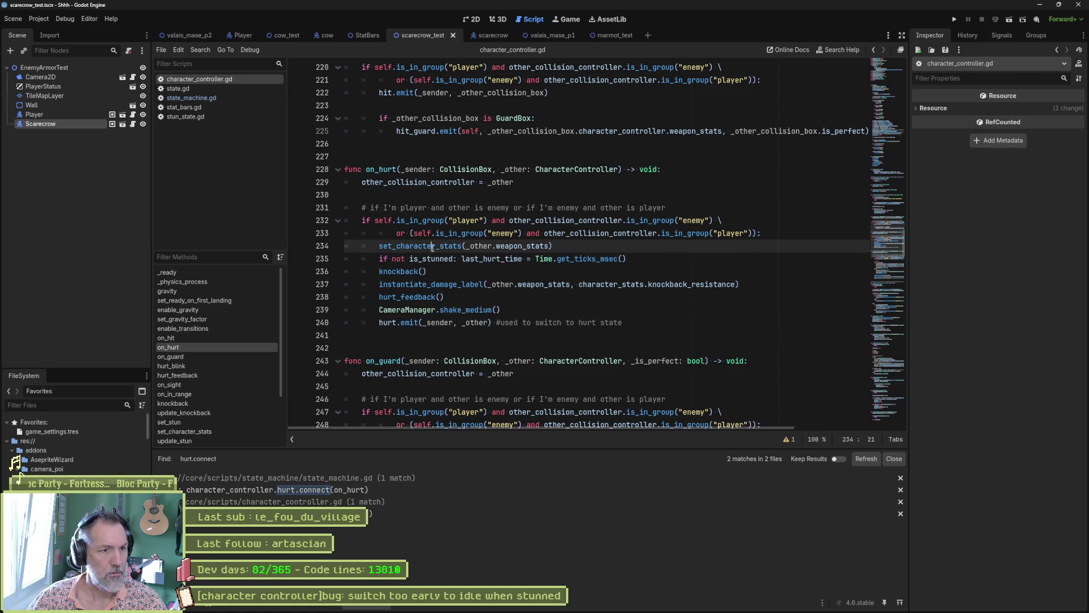
ctrl+click(424, 247)
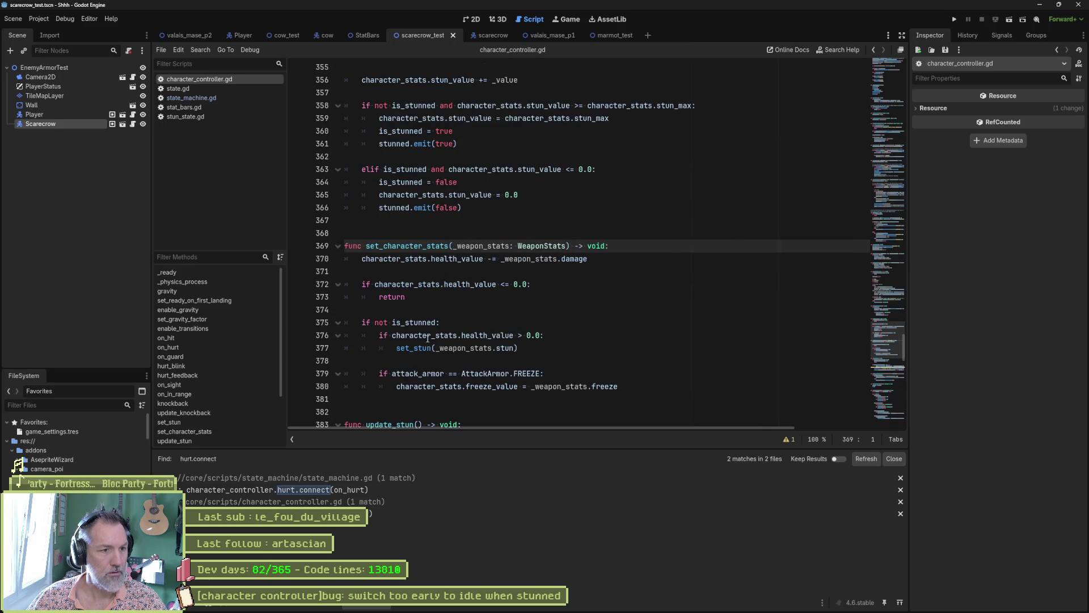
click(416, 348)
ctrl+click(418, 348)
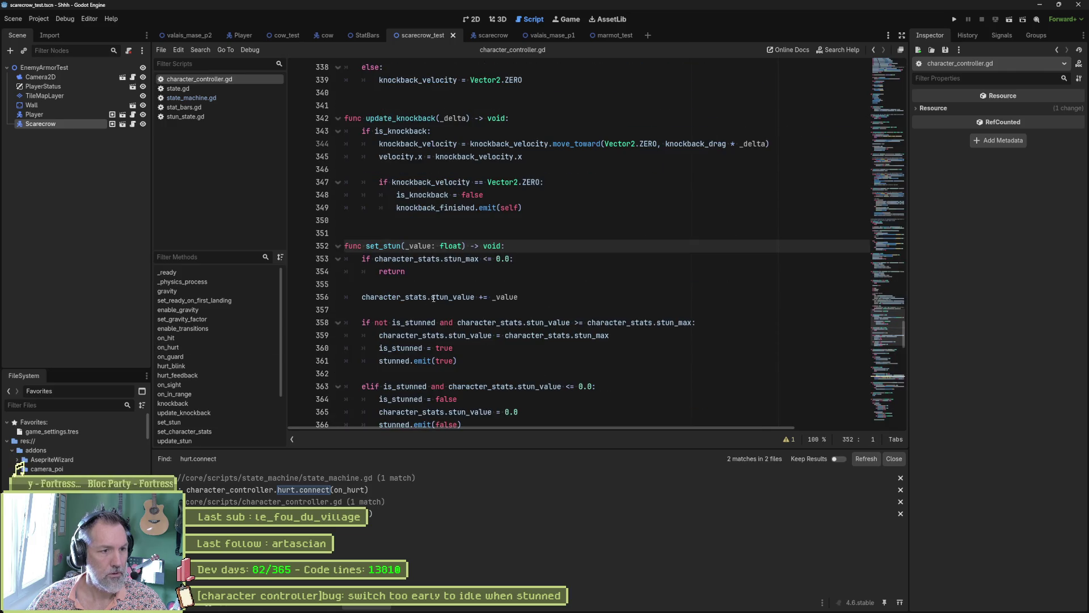
Select stunned on line 361 and start a Replace in Files for it.
scroll(433, 298, down, 2)
double_click(407, 285)
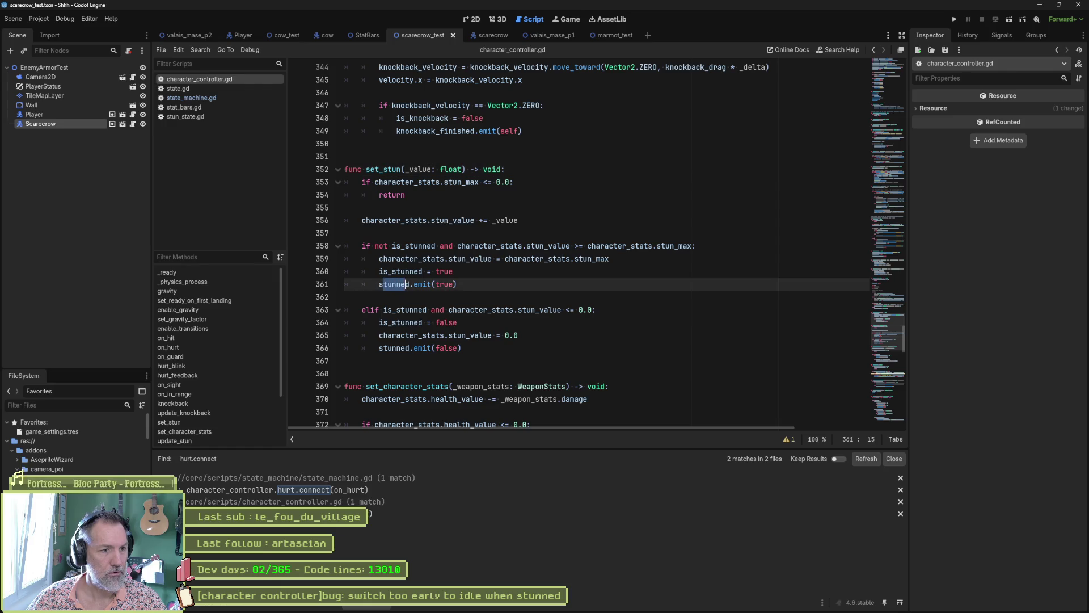
click(412, 283)
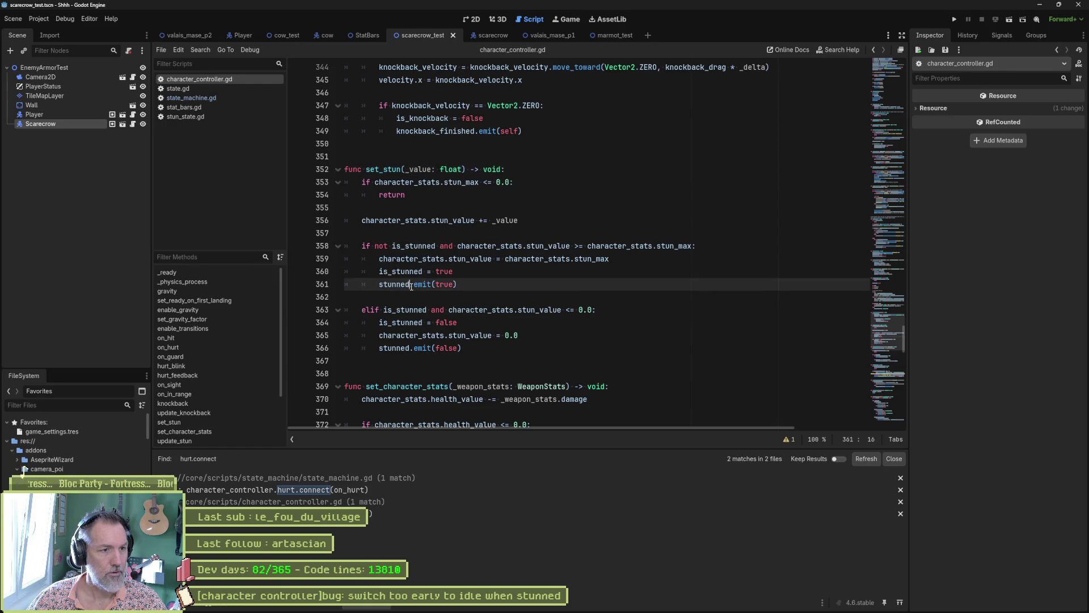
double_click(387, 283)
key(ctrl+c)
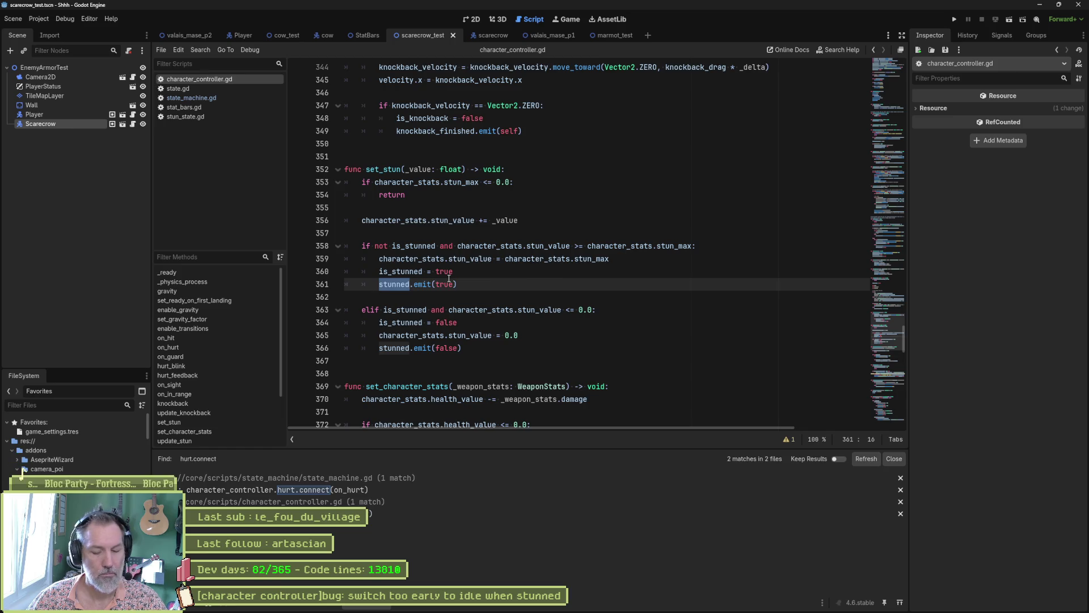
key(ctrl+shift+r)
key(ctrl+v)
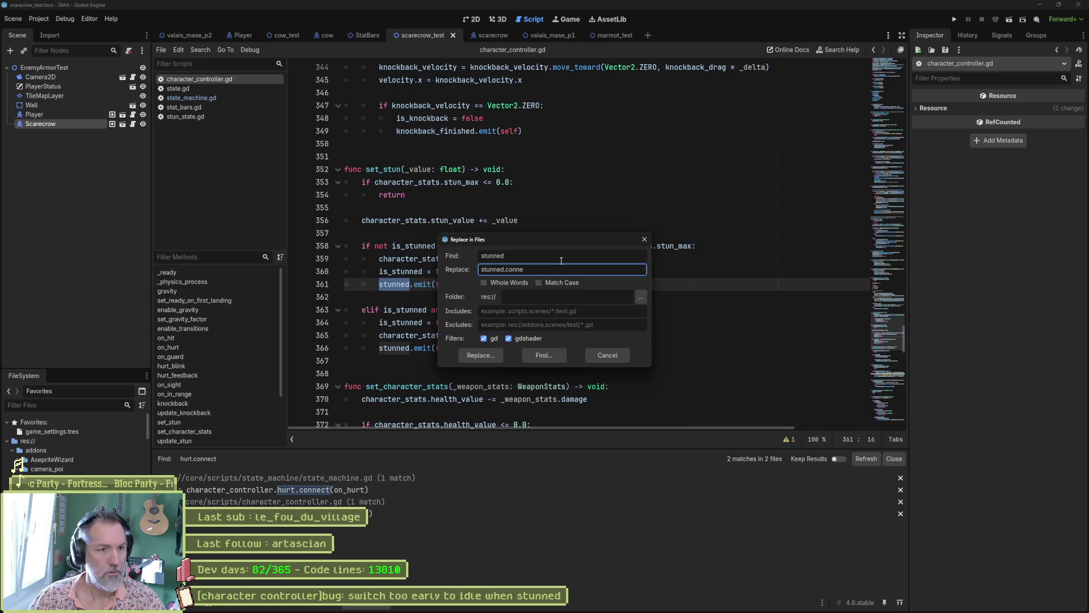
Search the project for stunned, then for stunned.connect as whole words.
click(546, 356)
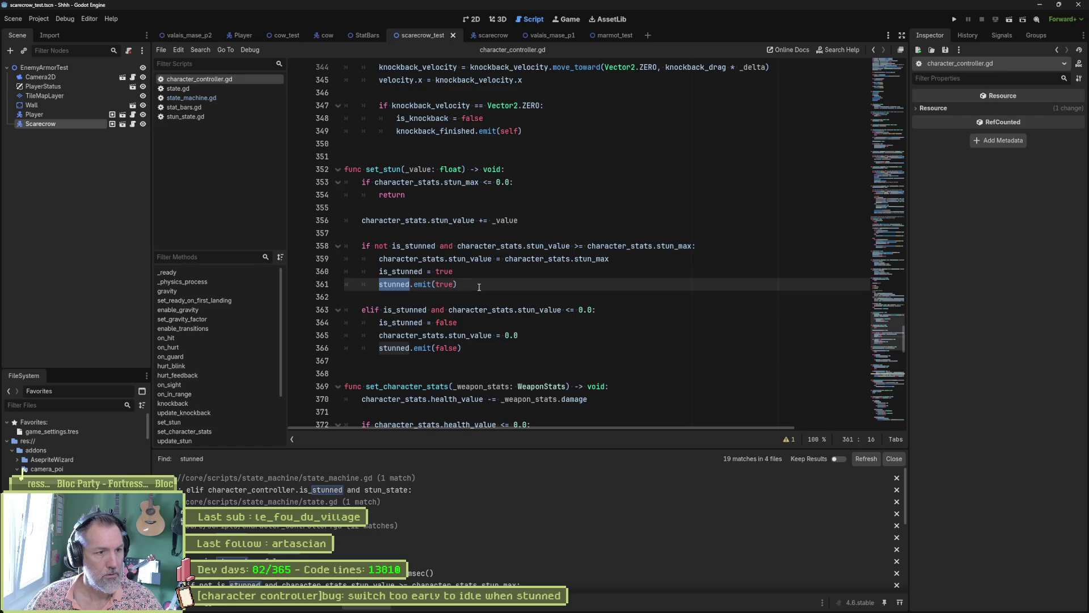
key(ctrl+shift+f)
click(543, 265)
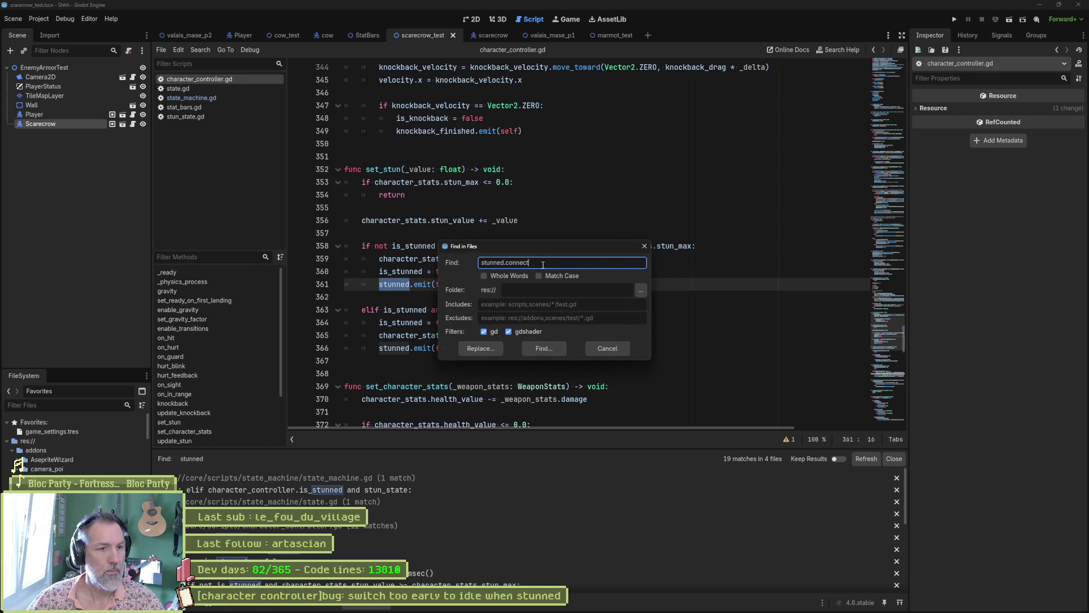
click(513, 275)
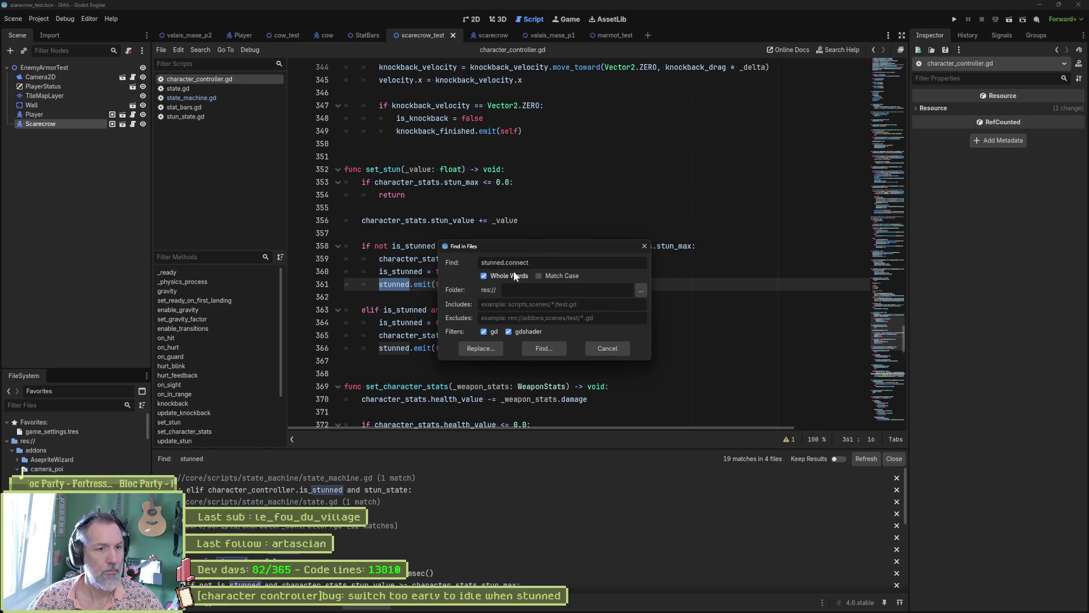
click(543, 348)
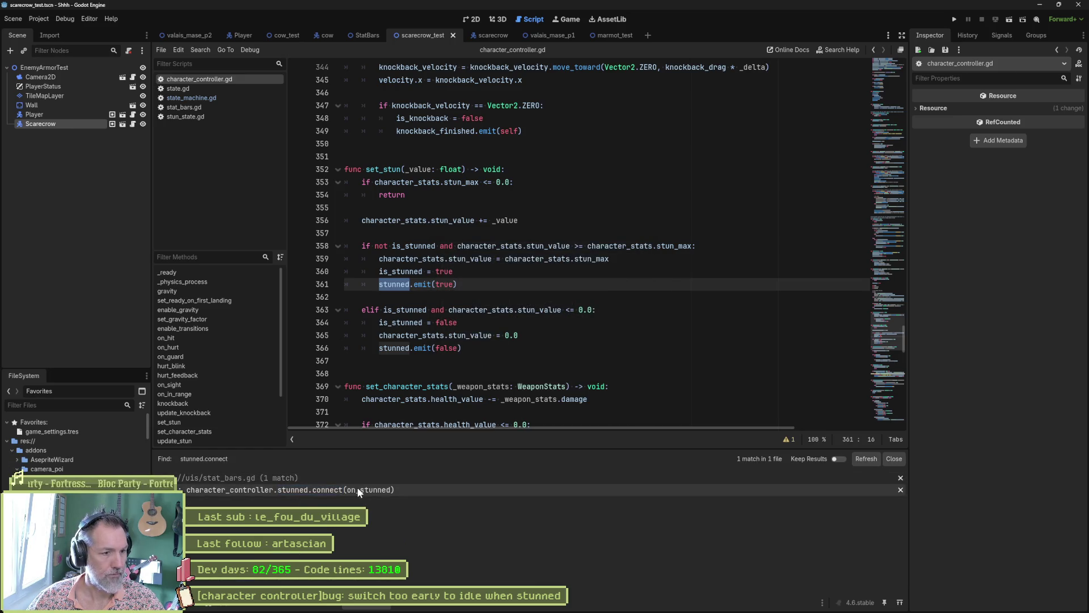
Search the project for is_stunned and open its matches in state_machine.gd and state.gd.
double_click(406, 271)
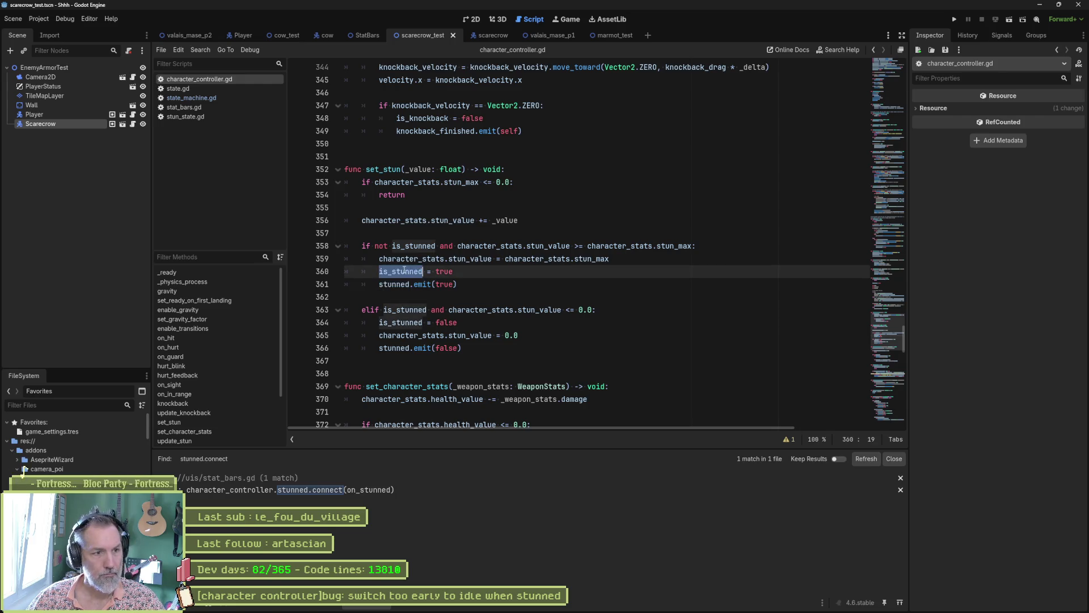
key(ctrl+shift+f)
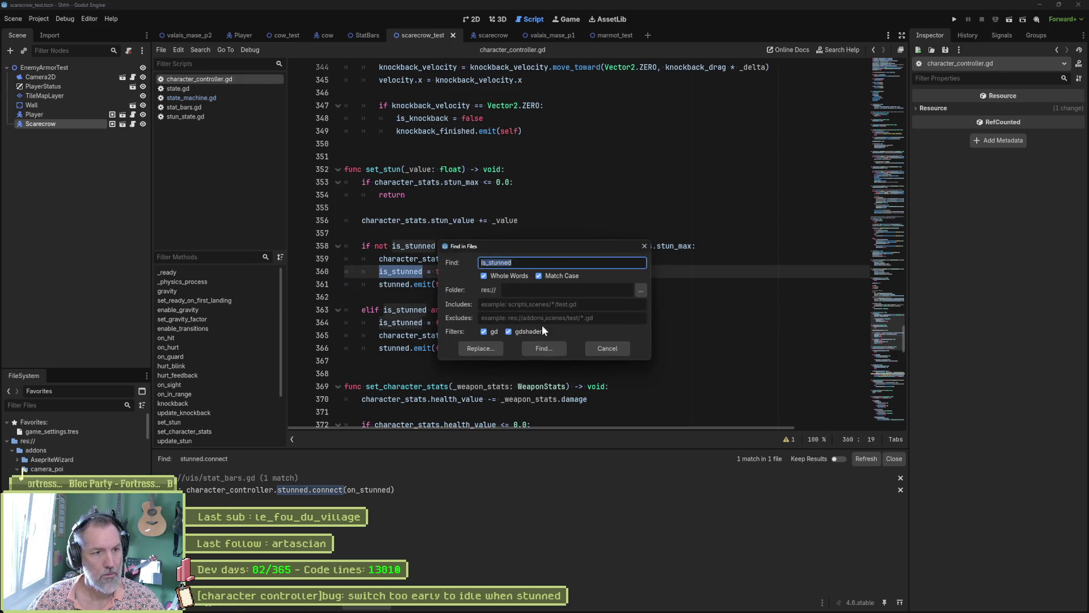
click(530, 348)
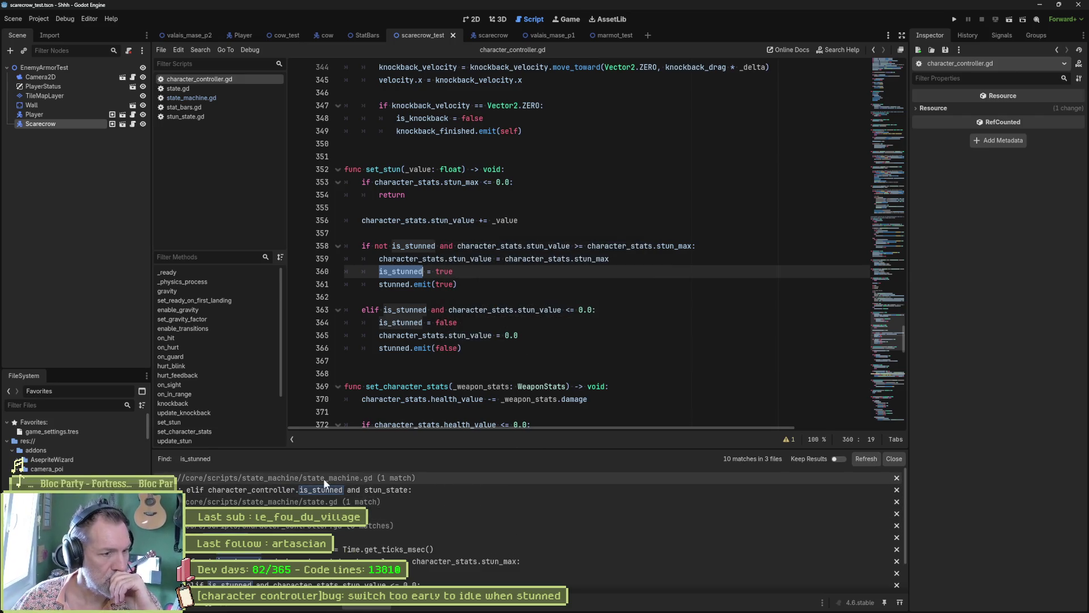
click(360, 489)
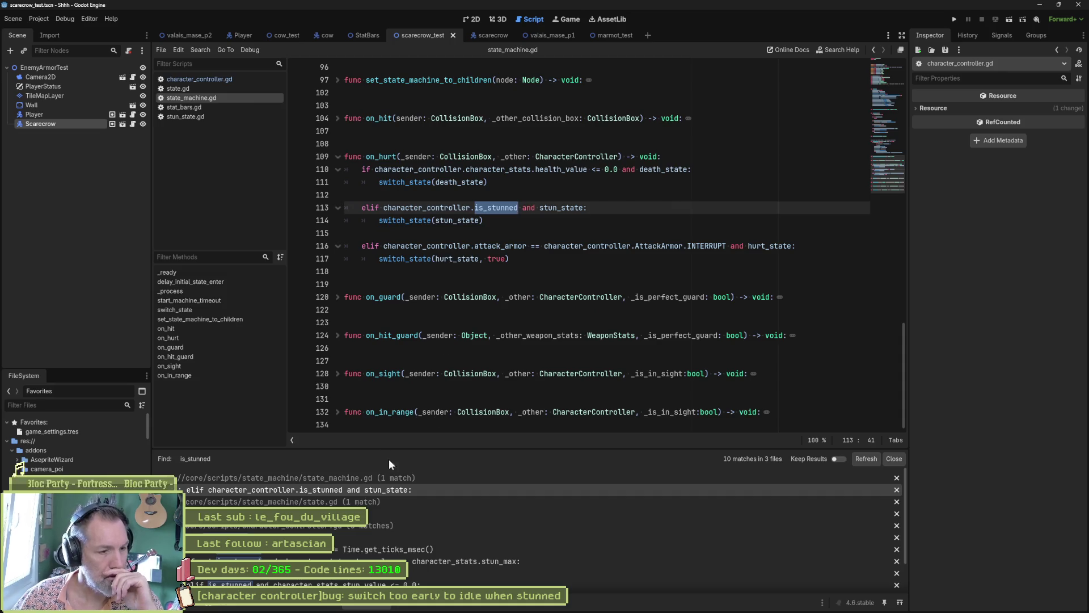
click(181, 526)
click(284, 513)
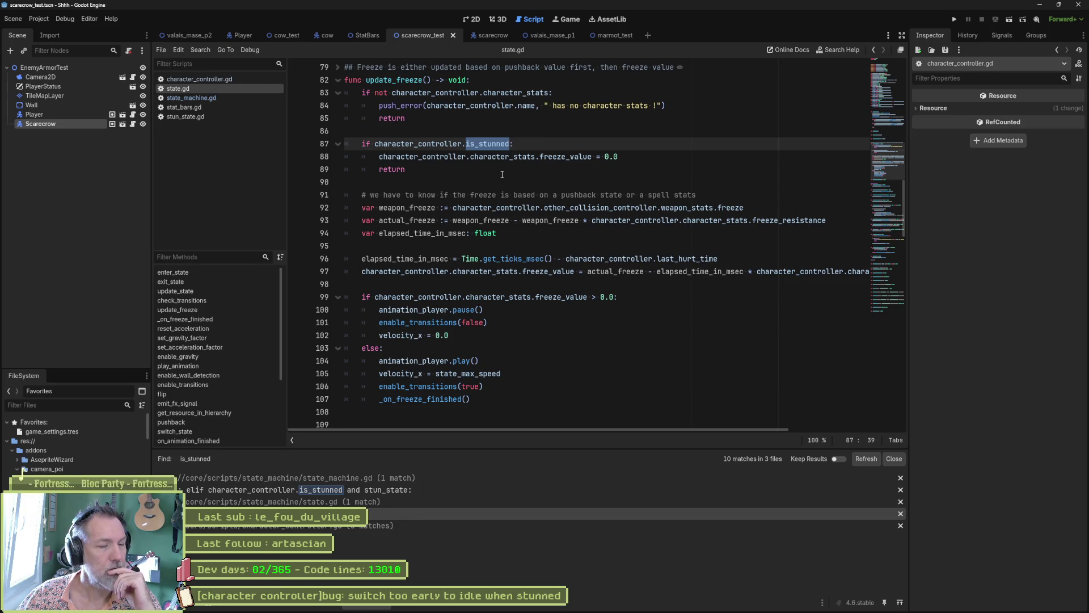
click(325, 526)
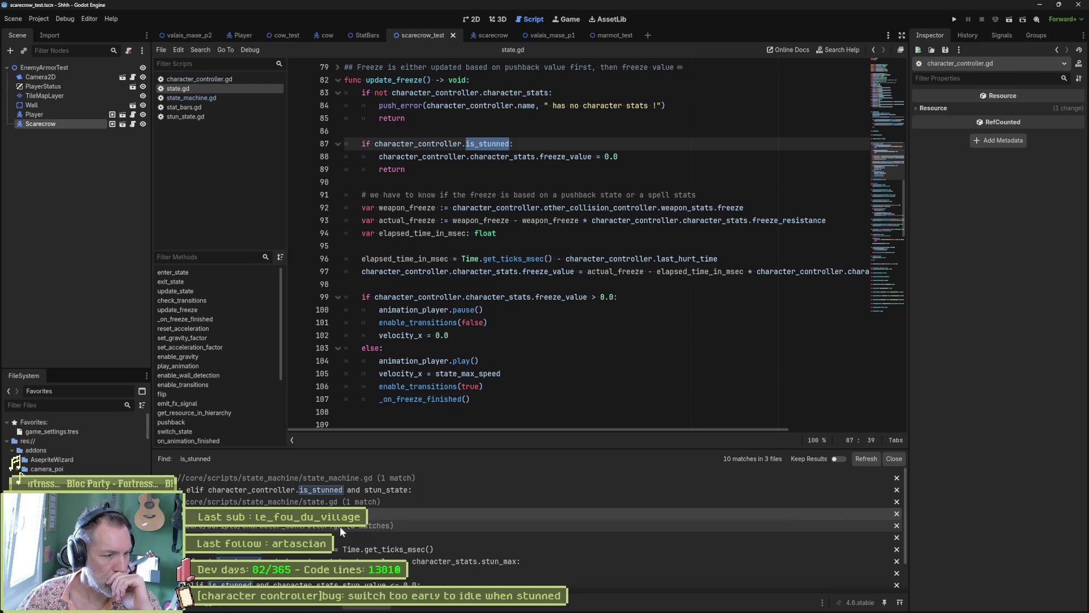
Review the is_stunned matches in character_controller.gd, lines 235 through 392.
scroll(341, 530, down, 3)
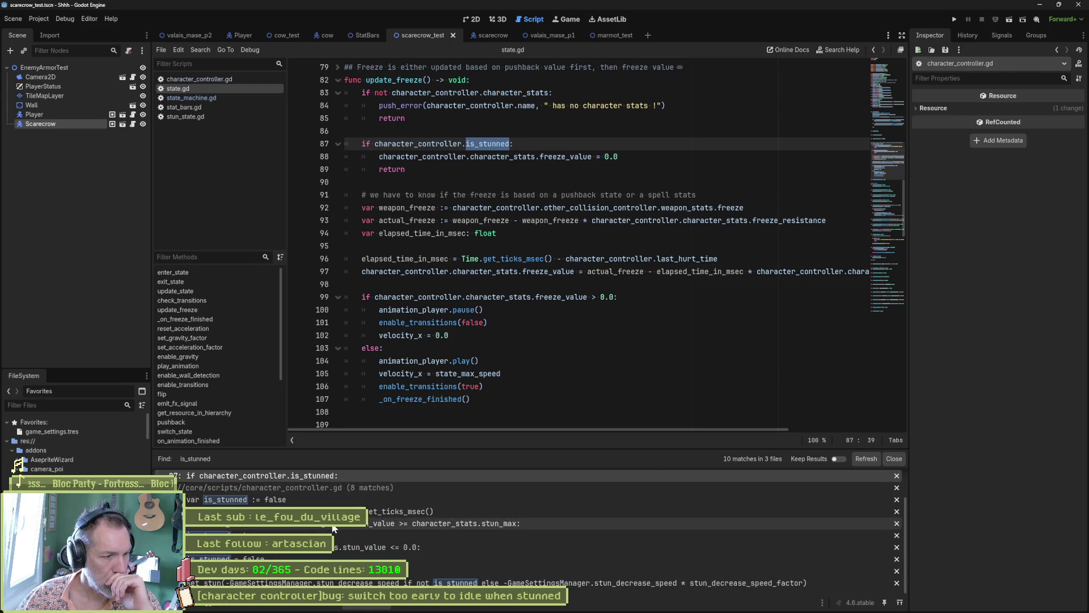
click(334, 511)
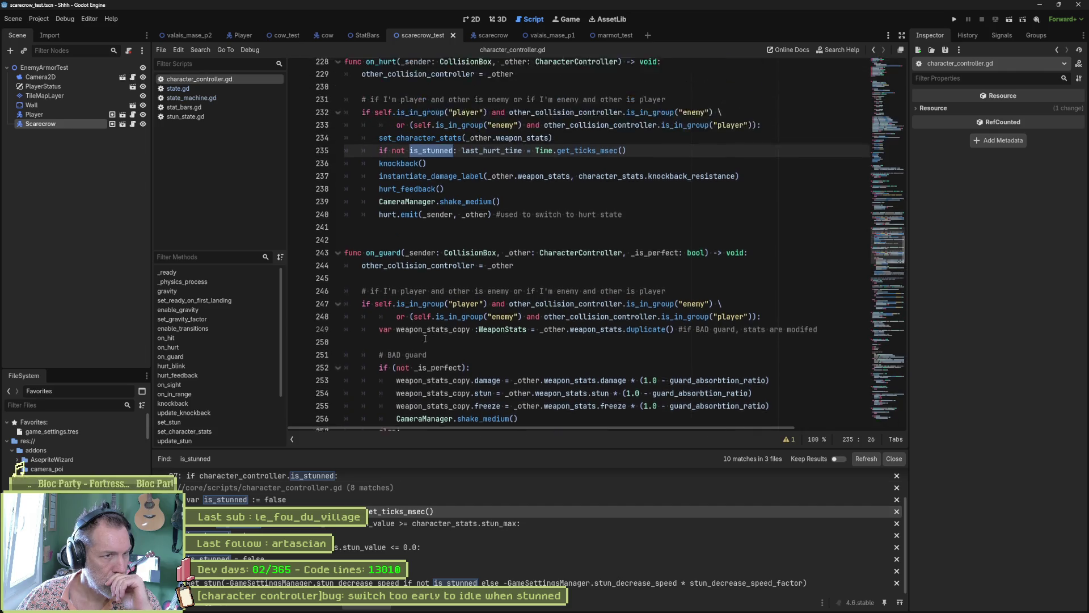
scroll(425, 339, up, 1)
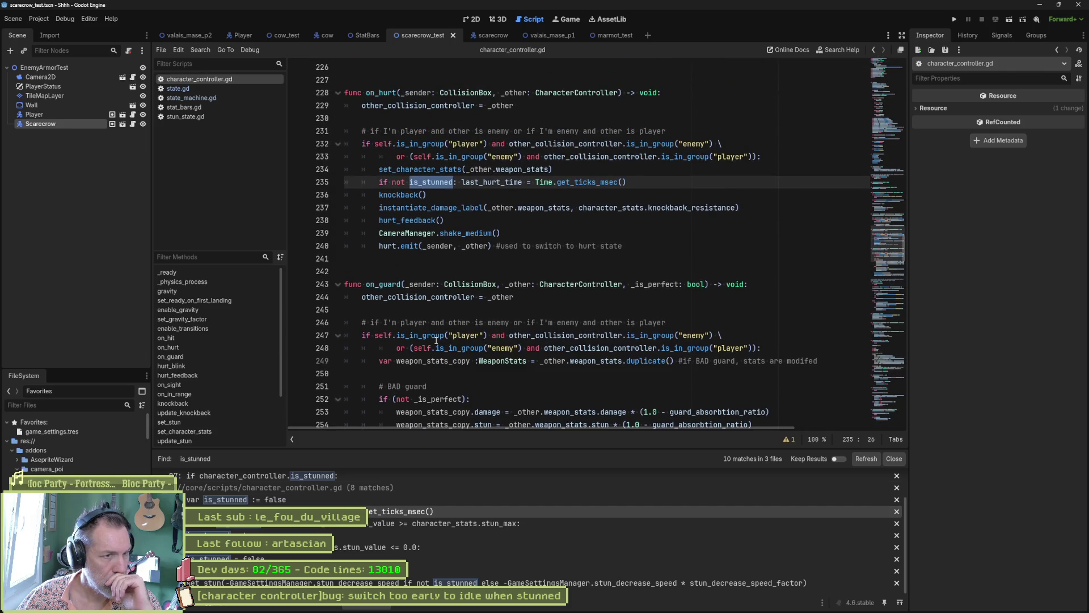
mouse_move(430, 340)
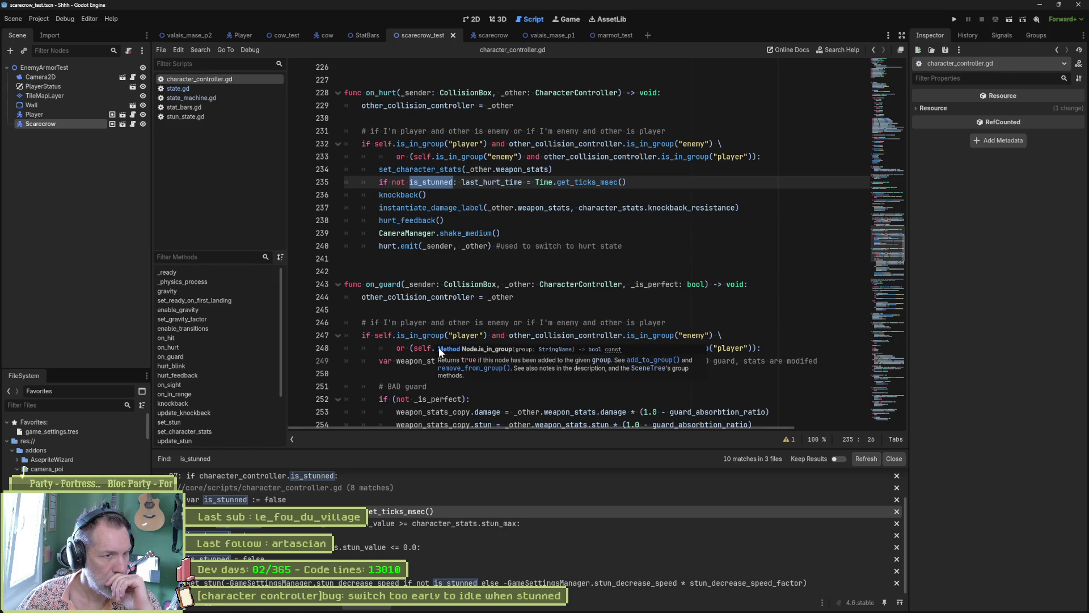
click(364, 525)
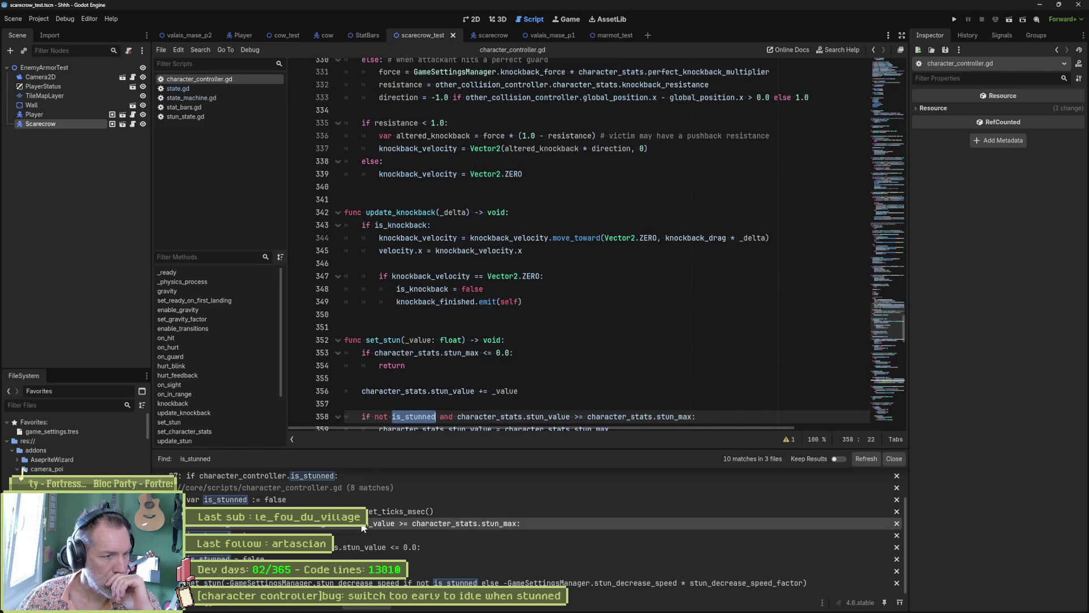
scroll(481, 367, down, 3)
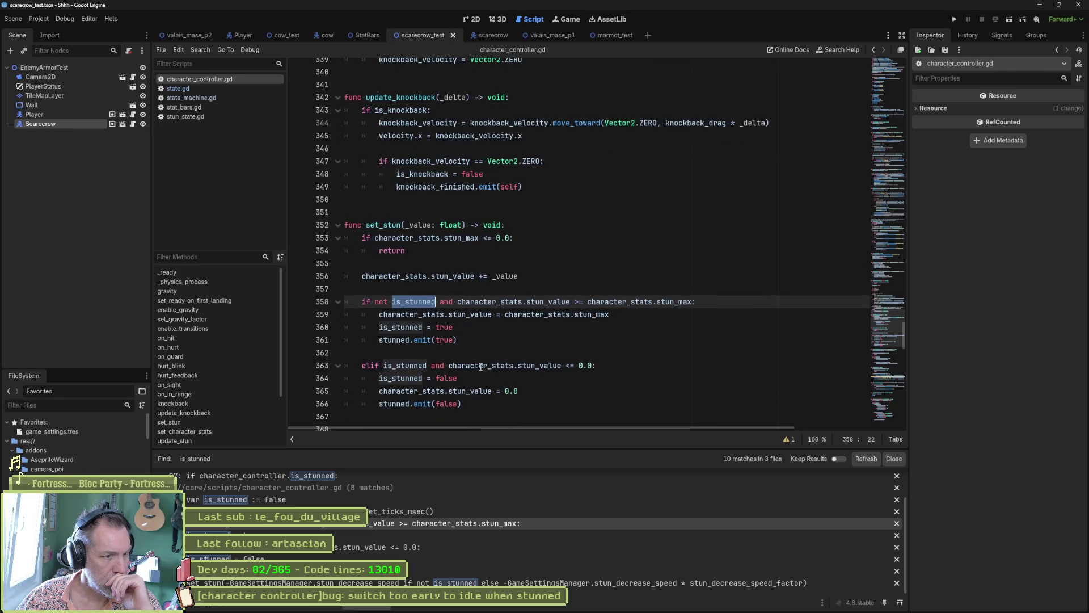
mouse_move(453, 368)
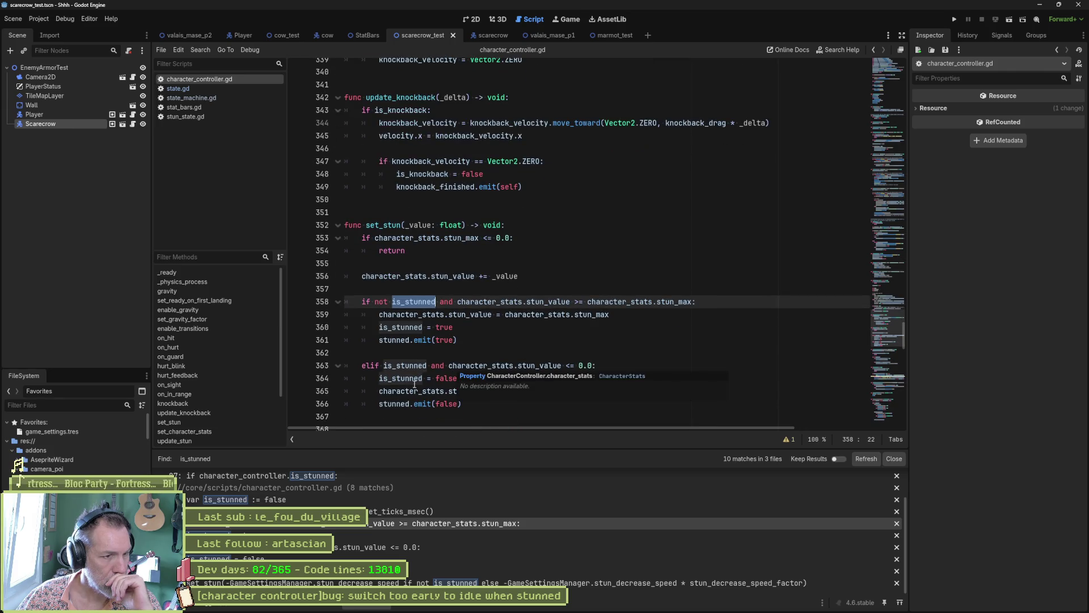
click(310, 535)
click(311, 547)
click(310, 559)
click(311, 571)
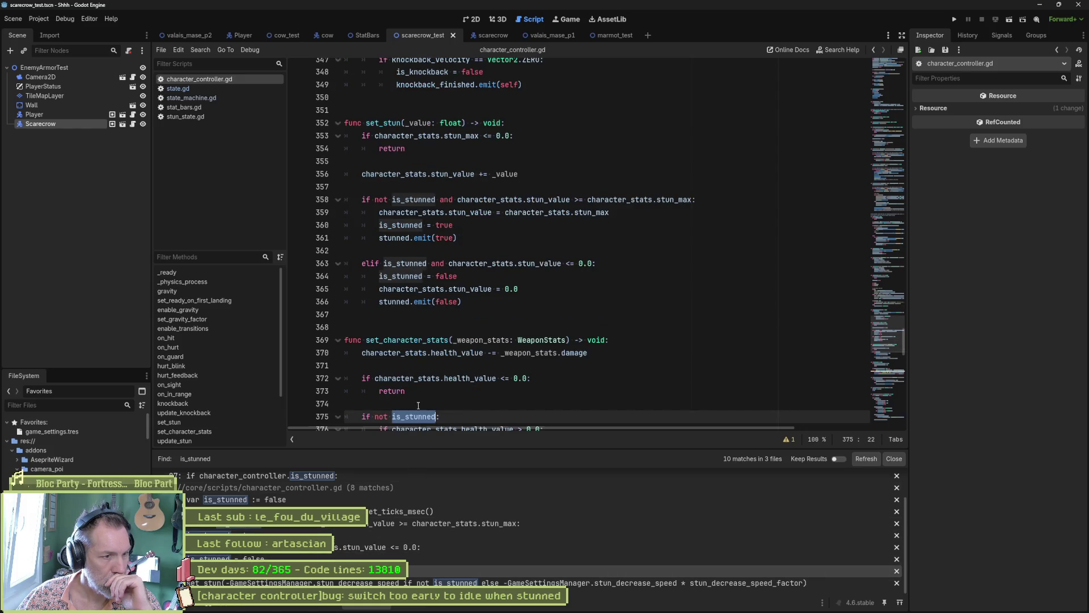
scroll(454, 369, down, 3)
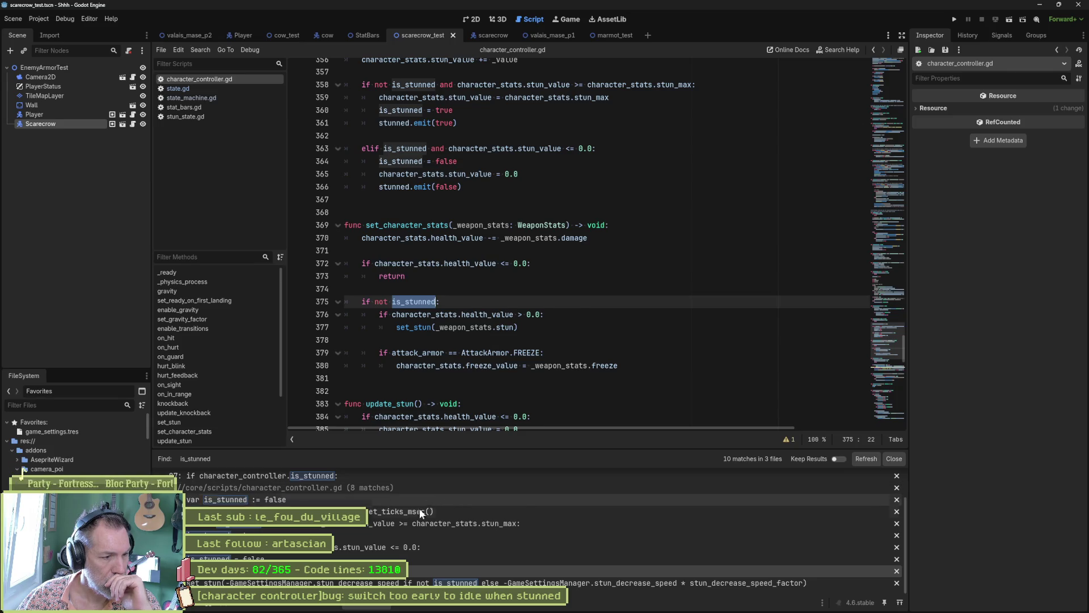
click(477, 583)
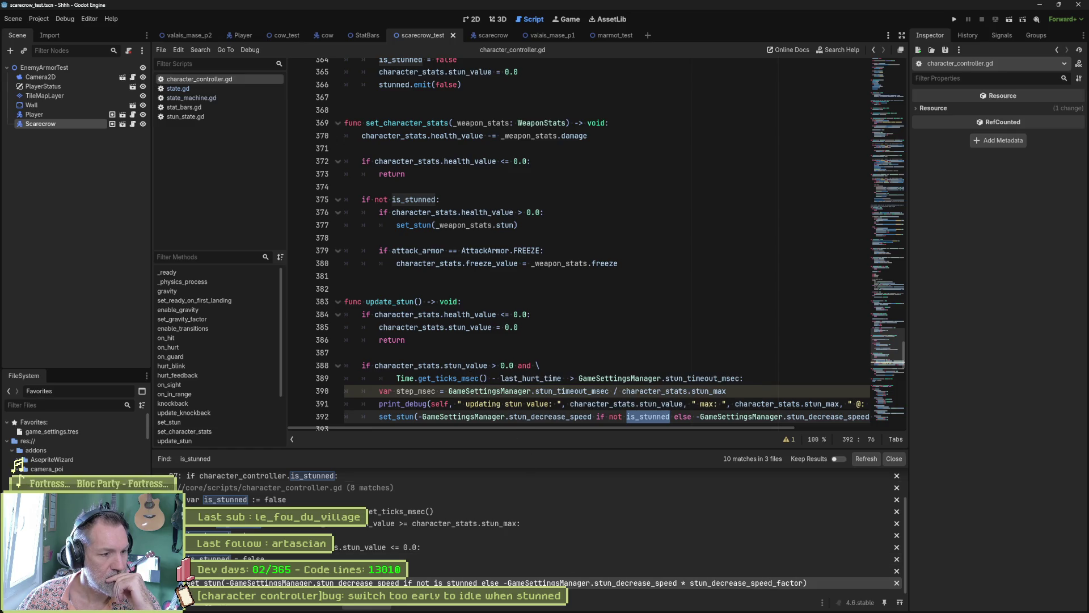
click(722, 602)
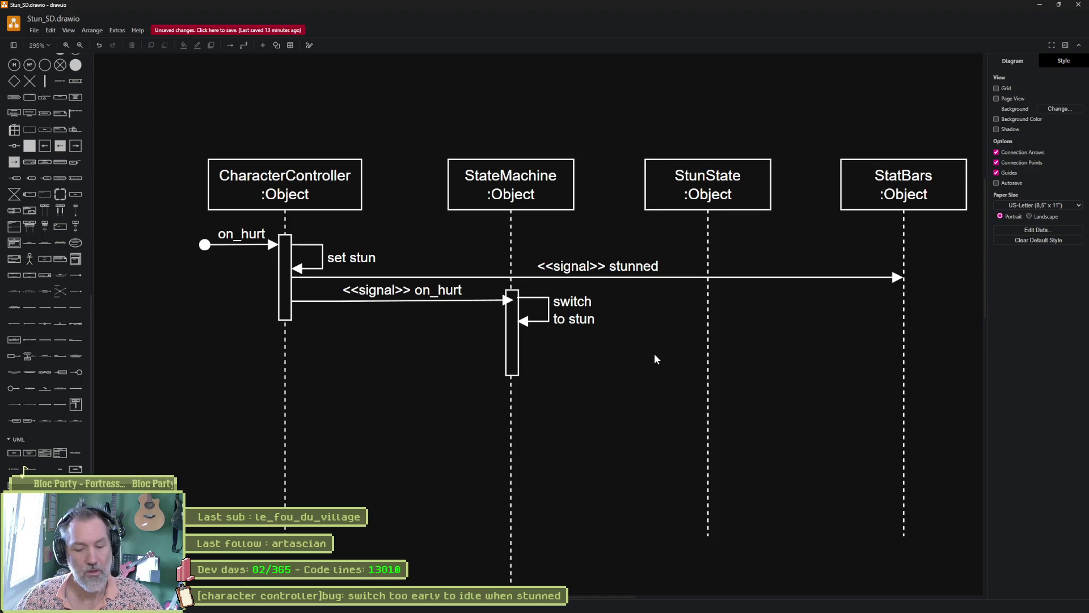
Open stun_state.gd and select update_state's elif timeout branch on lines 47–48.
key(alt+Tab)
click(182, 112)
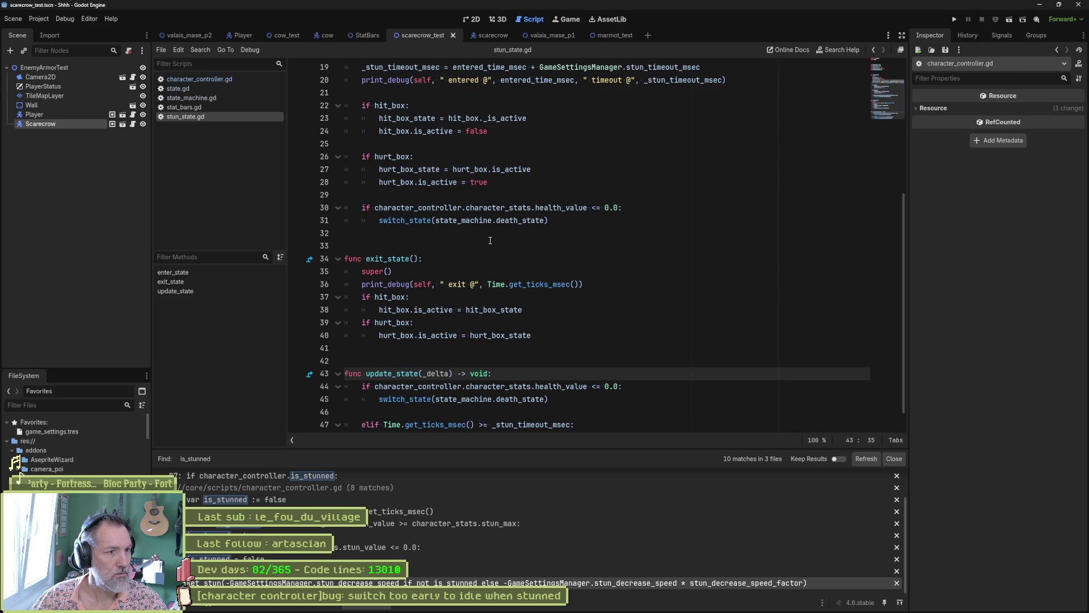
double_click(394, 377)
scroll(510, 386, down, 1)
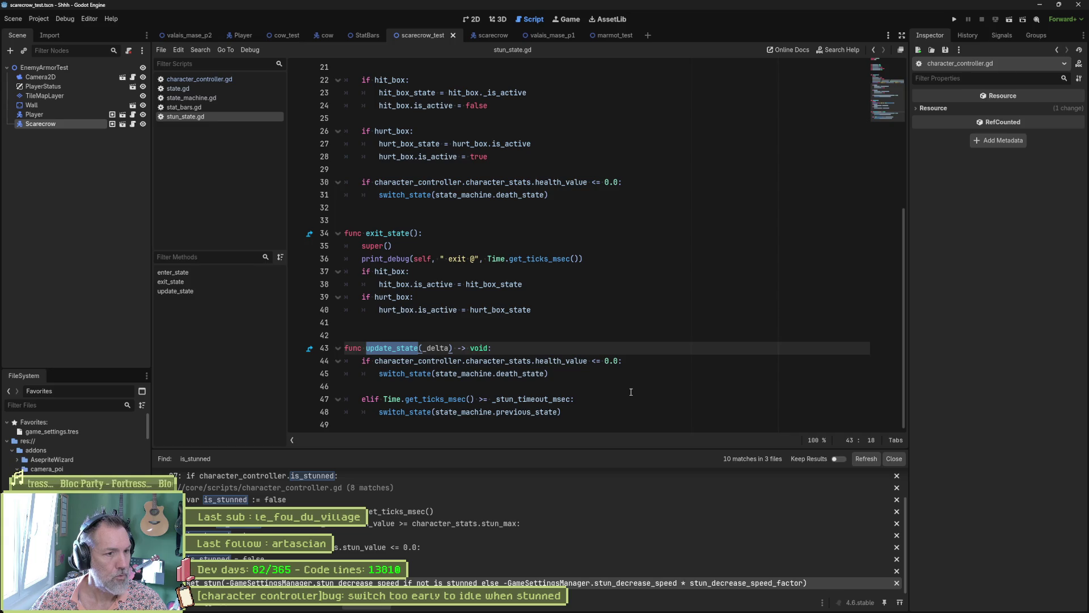
drag(624, 412, 498, 385)
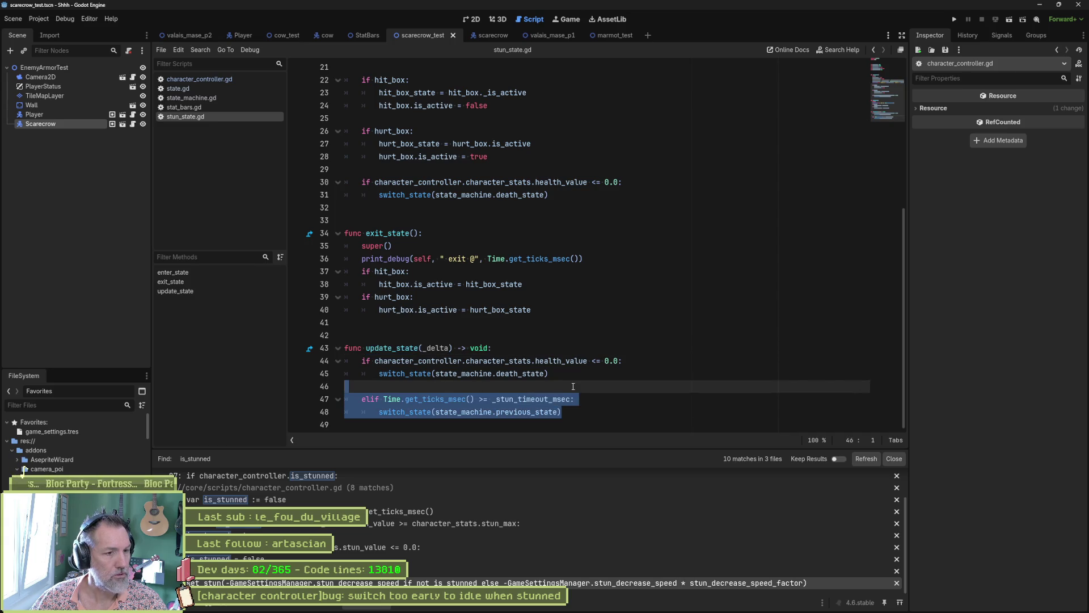
drag(573, 386, 587, 394)
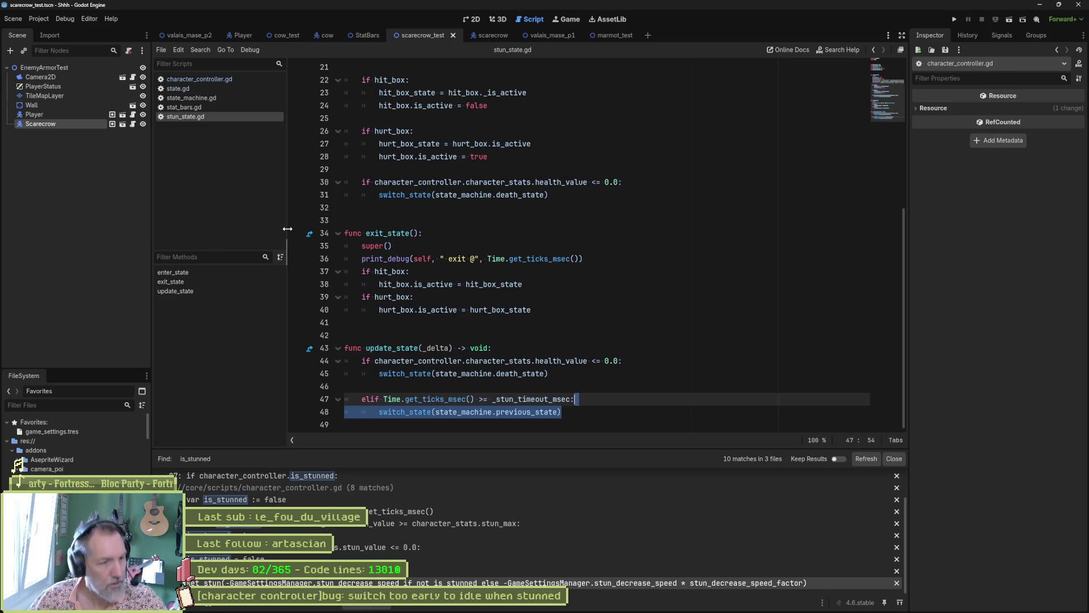
key(alt+Tab)
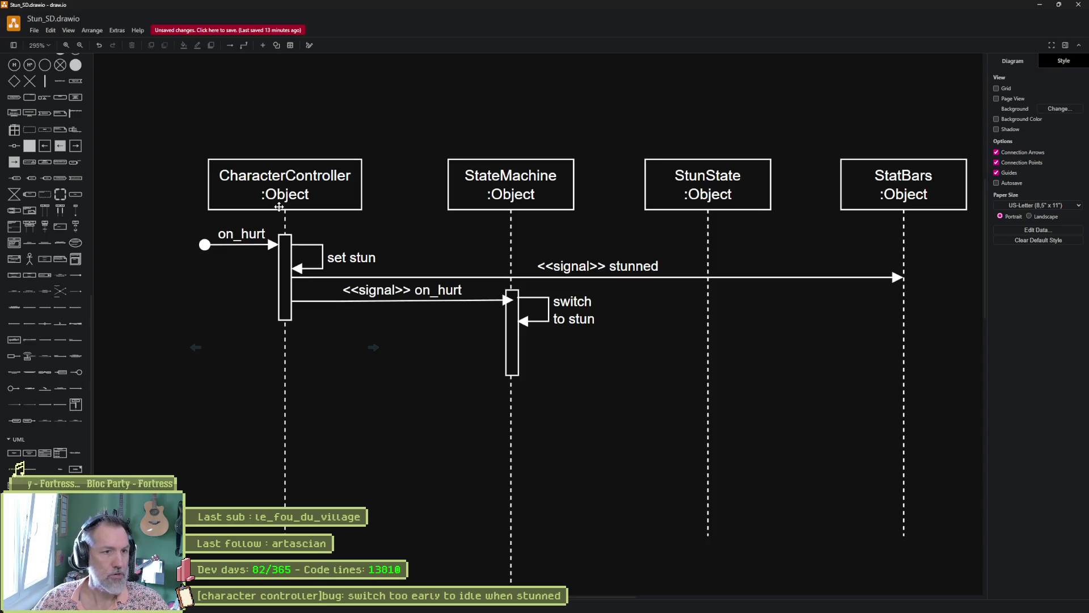
Place a UML self-call activation on the StunState lifeline.
scroll(747, 261, right, 3)
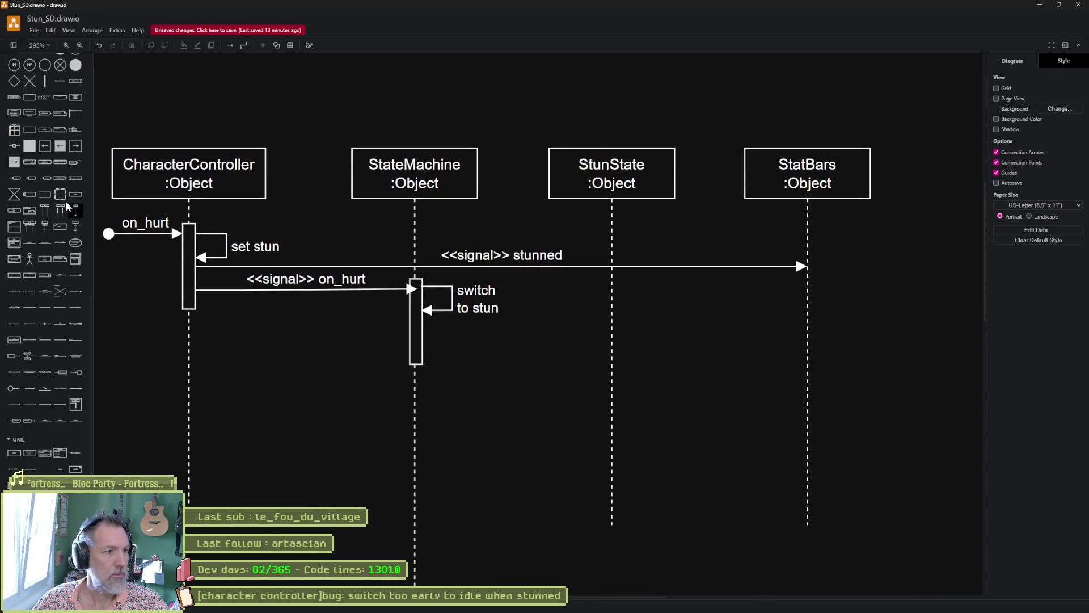
scroll(50, 462, down, 2)
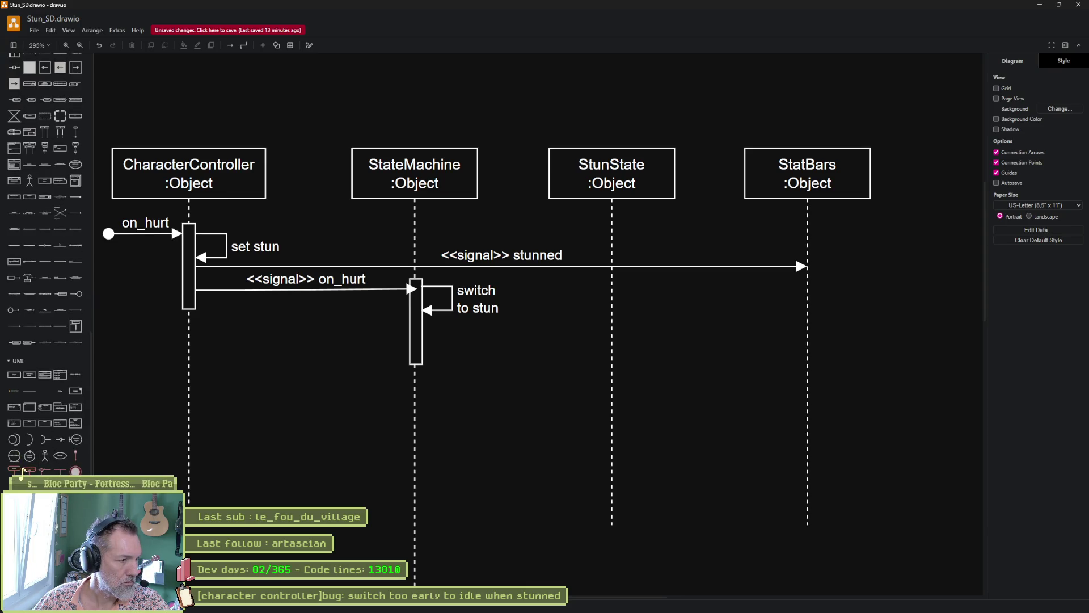
click(30, 470)
mouse_move(510, 340)
mouse_down()
mouse_move(533, 352)
mouse_move(606, 340)
mouse_move(612, 397)
mouse_up()
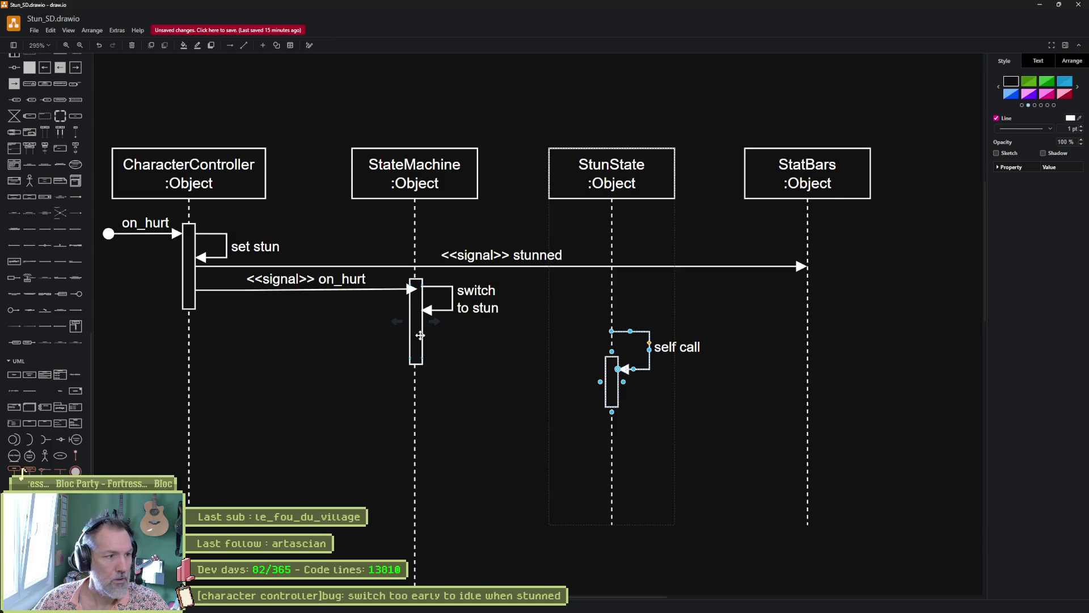
Draw an arrow from StateMachine's activation to StunState and nudge the self call up to meet it.
mouse_move(436, 321)
mouse_down()
mouse_move(599, 366)
mouse_move(609, 323)
mouse_move(586, 318)
mouse_move(615, 320)
mouse_up()
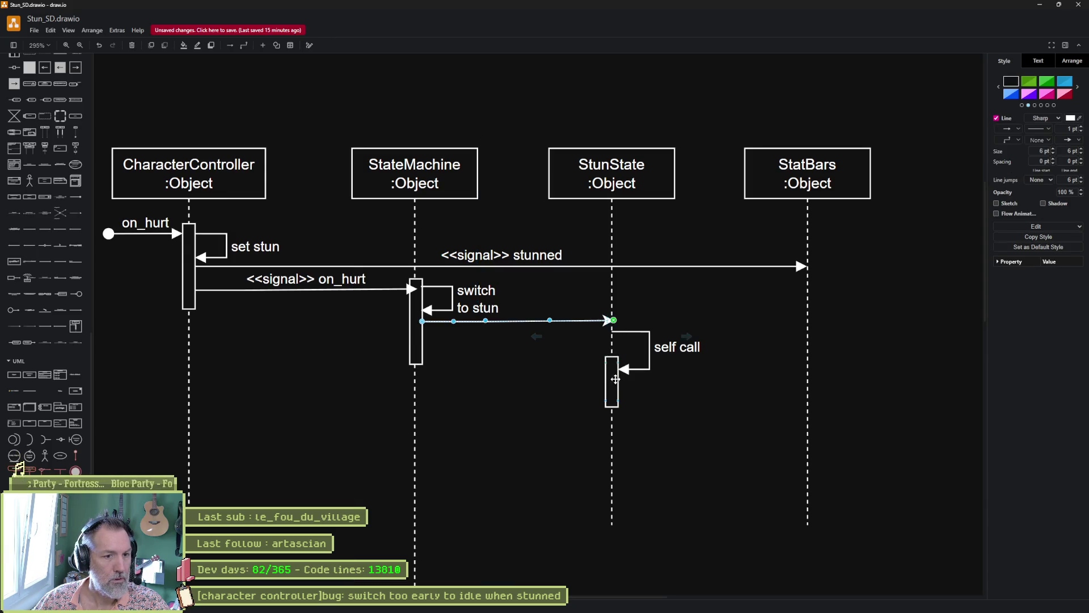
click(618, 377)
click(622, 379)
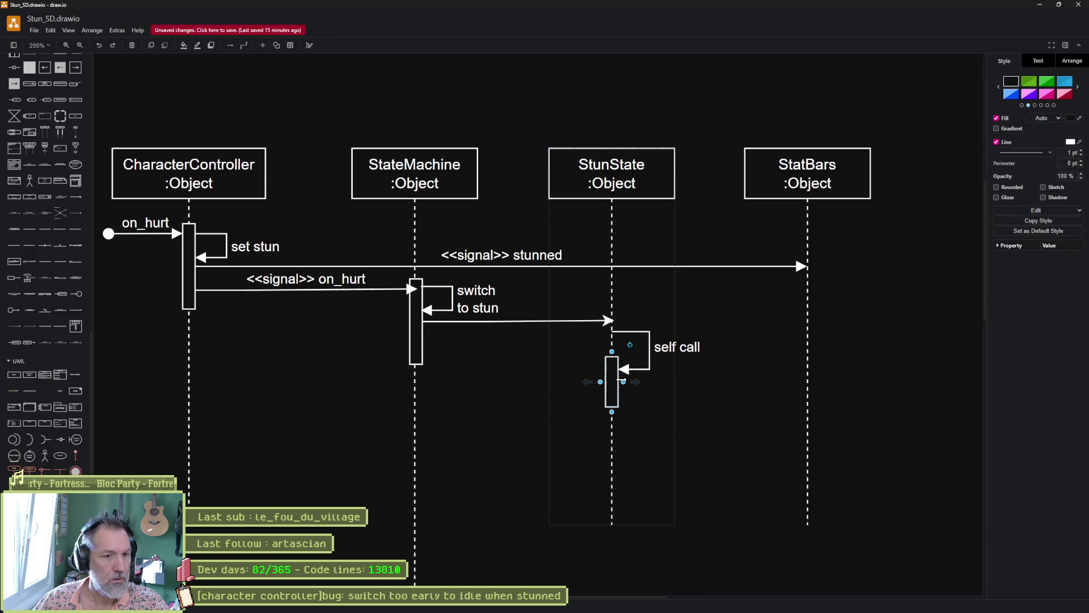
drag(722, 463, 595, 324)
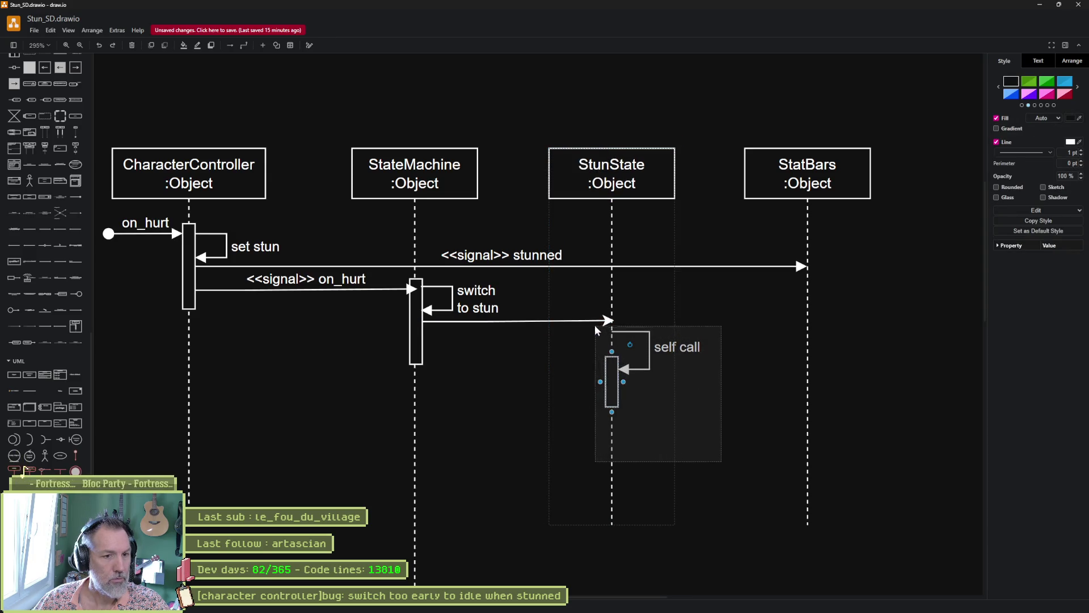
key(Up)
key(Up)
key(Up)
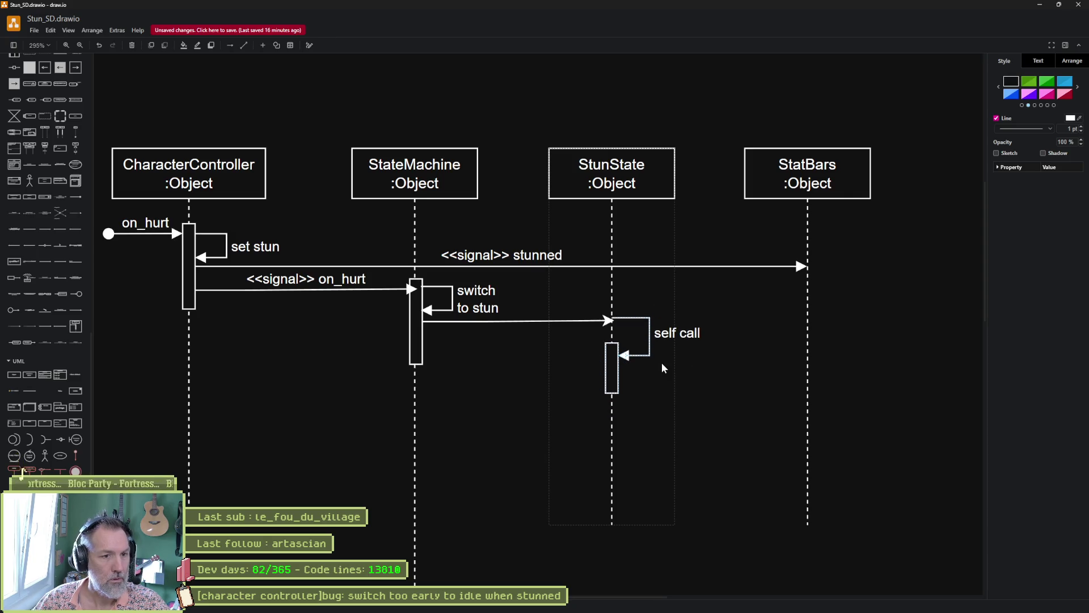
click(689, 349)
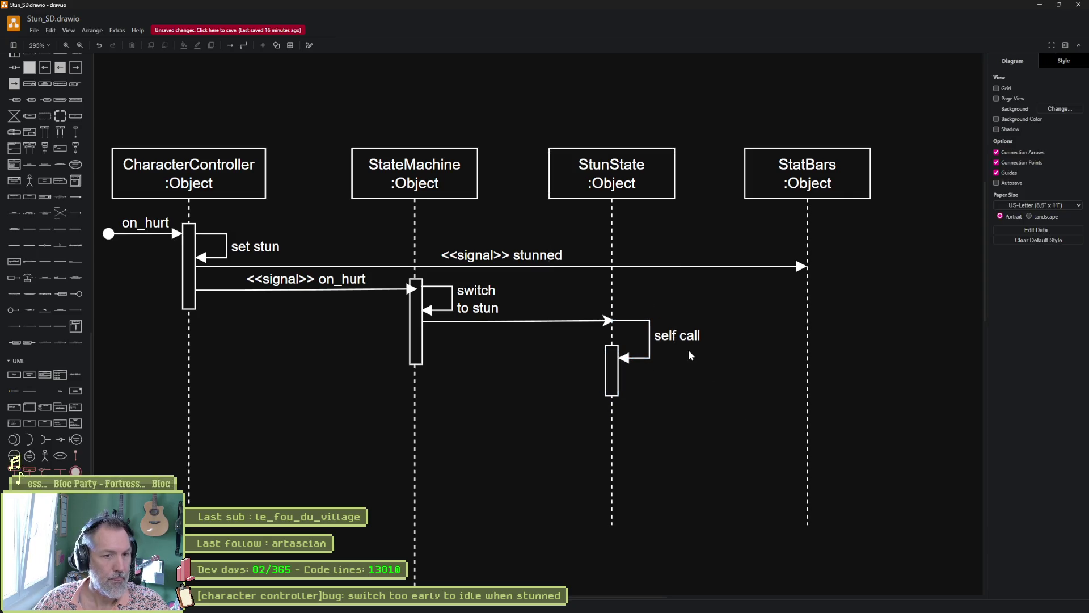
Label the StunState self call 'update', 'switch previous' and 'state' on separate lines.
double_click(690, 350)
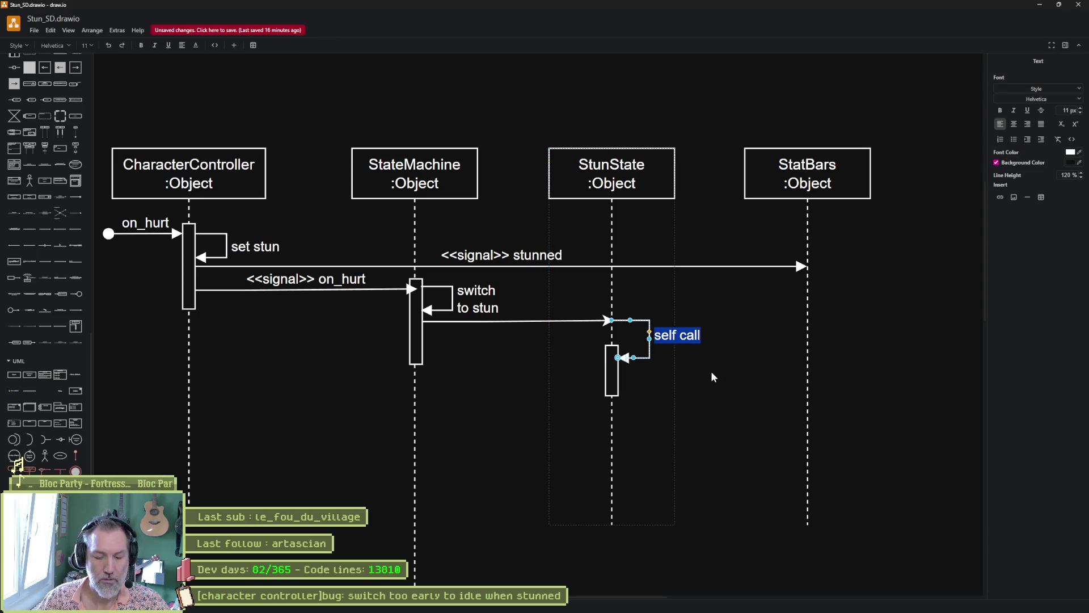
text(update)
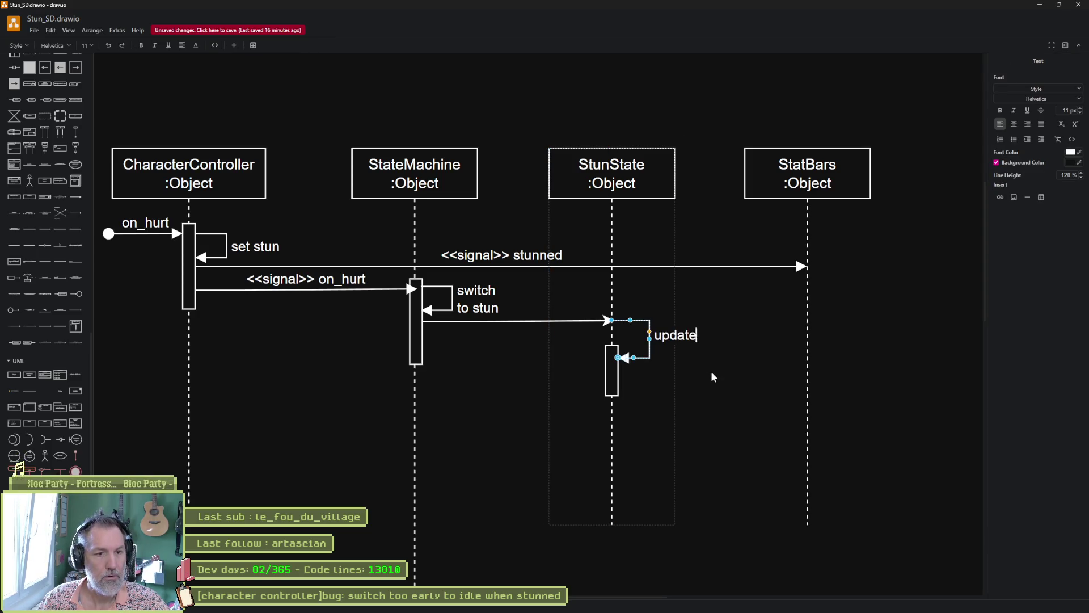
key(Return)
text(switch previ)
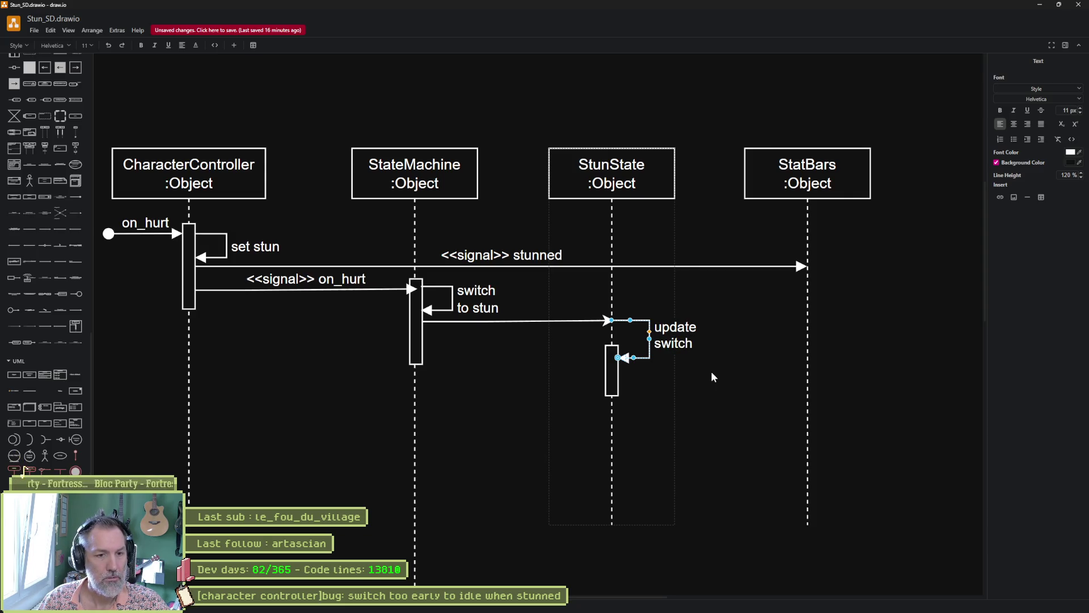
text(ous)
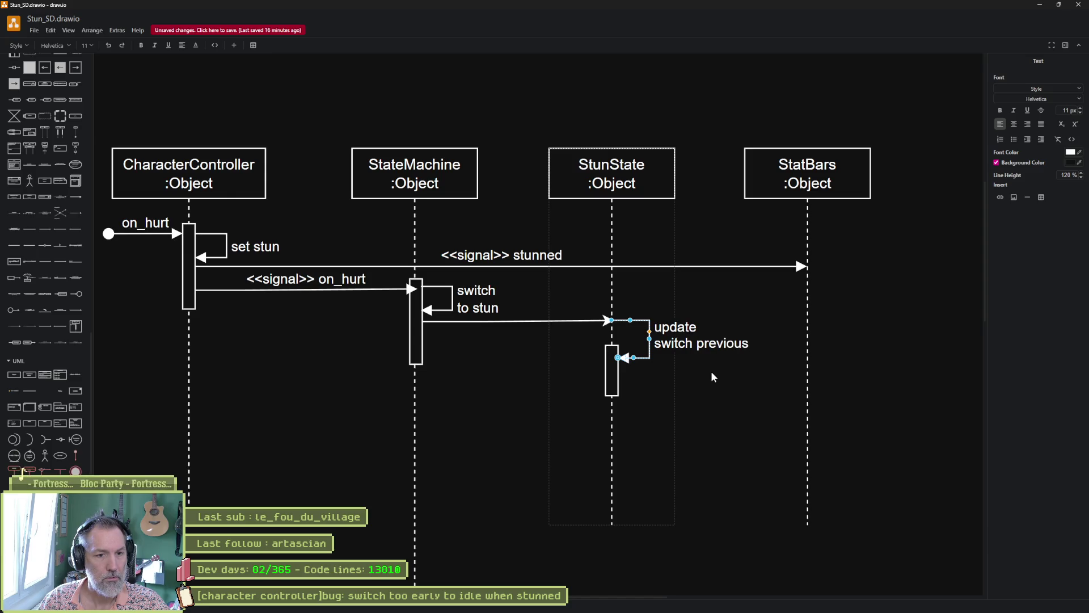
key(Return)
text(state)
Fix the line breaks so the label reads 'update & switch previous state', then return to Godot.
key(Up)
key(BackSpace)
key(Return)
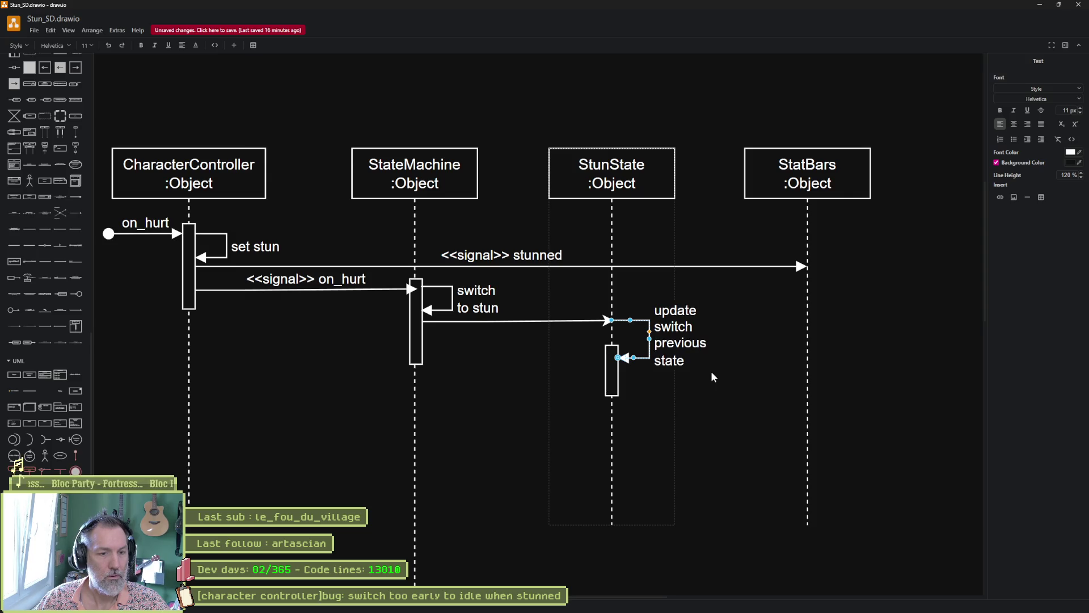
key(Delete)
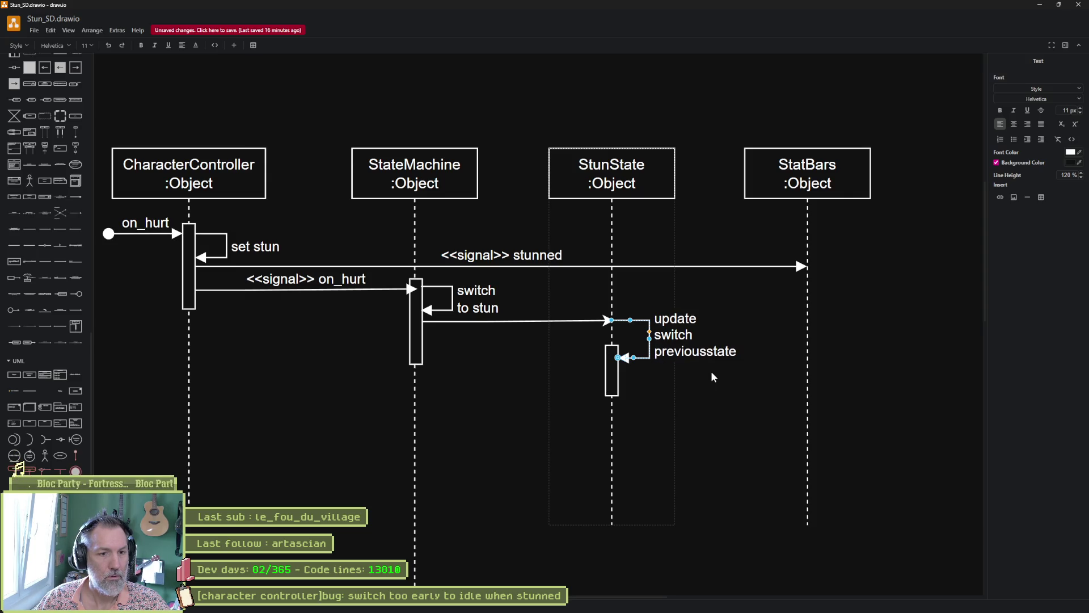
key(Up)
key(Up)
text(&)
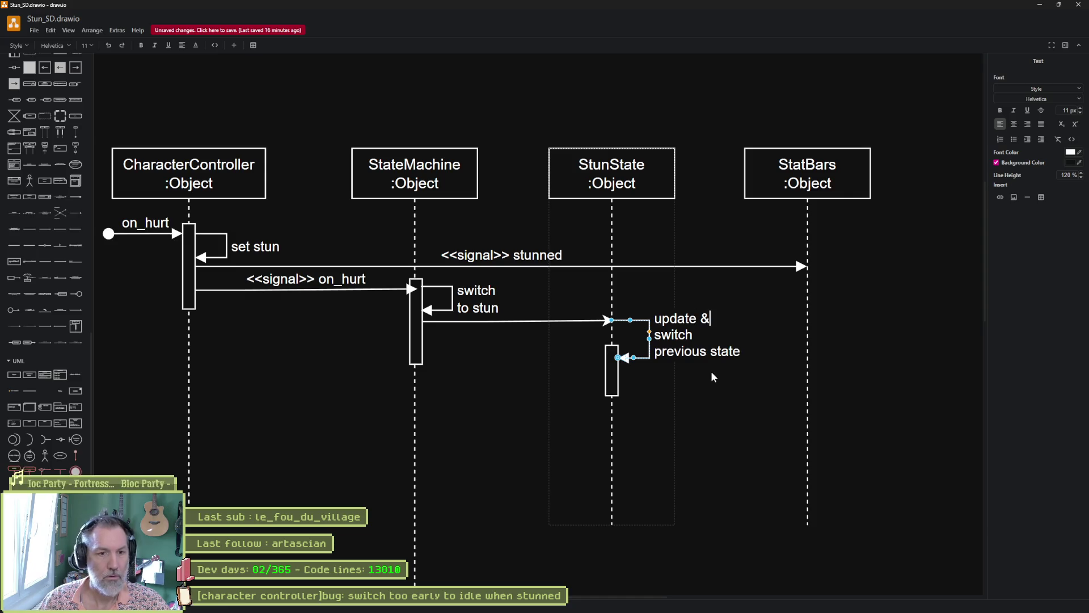
click(512, 426)
key(alt+Tab)
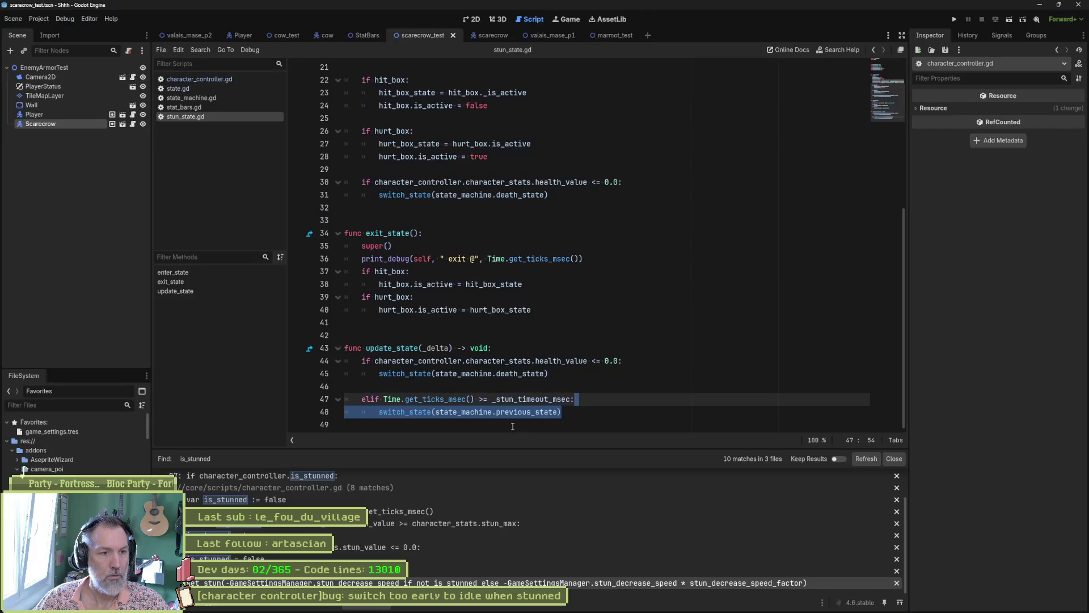
Highlight update_state and its line-48 switch to the previous state in stun_state.gd.
double_click(389, 348)
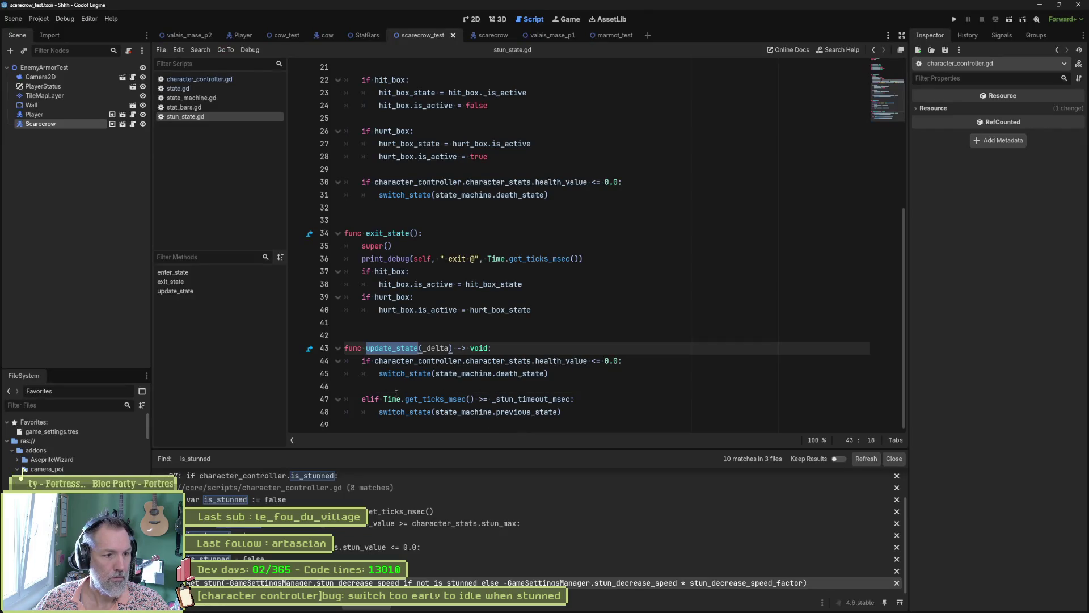
drag(383, 411, 571, 407)
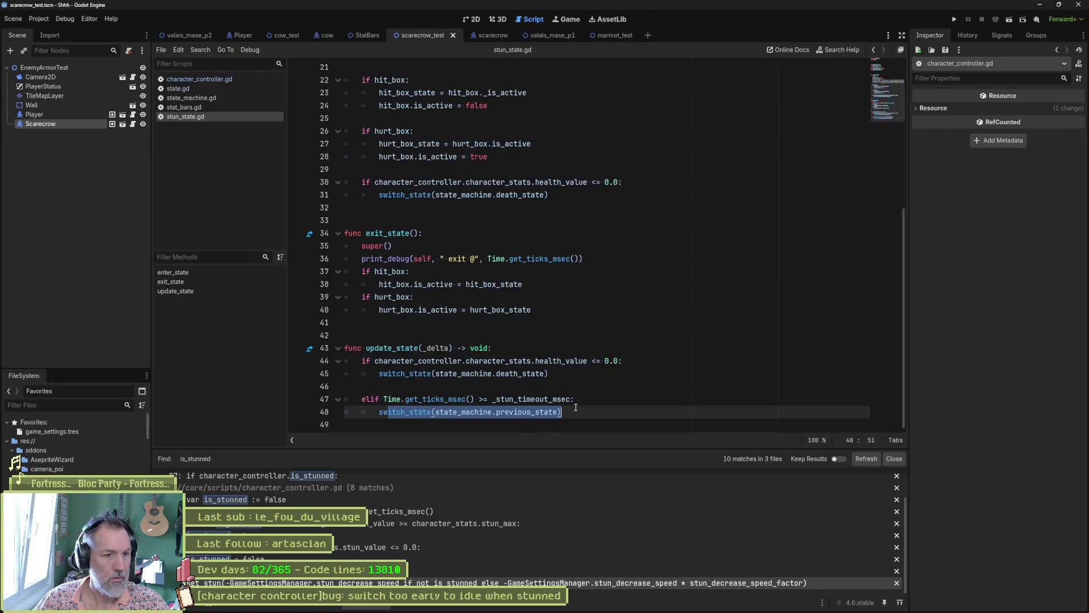
key(alt+Tab)
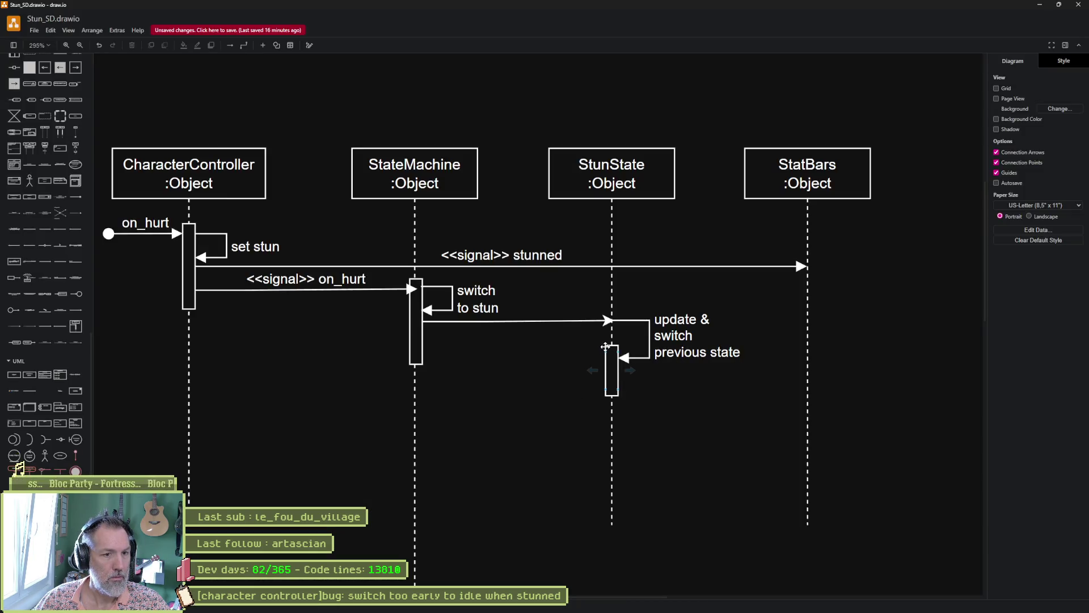
Shorten StateMachine's activation bar, level its arrow to StunState, and lower the switch to stun loop.
click(422, 347)
drag(416, 274, 414, 291)
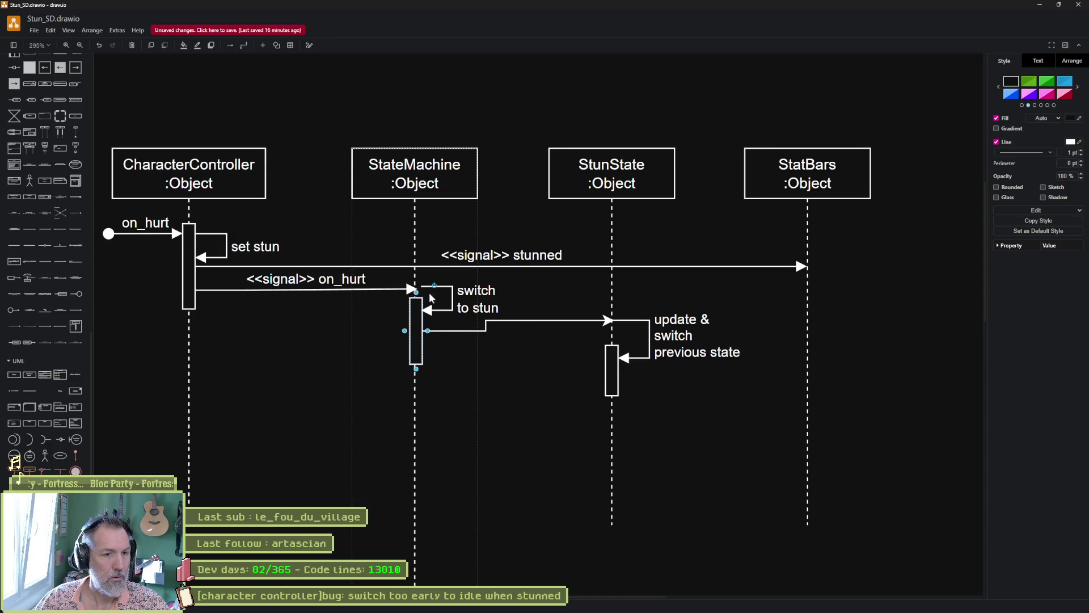
click(530, 319)
drag(550, 320, 553, 330)
click(448, 312)
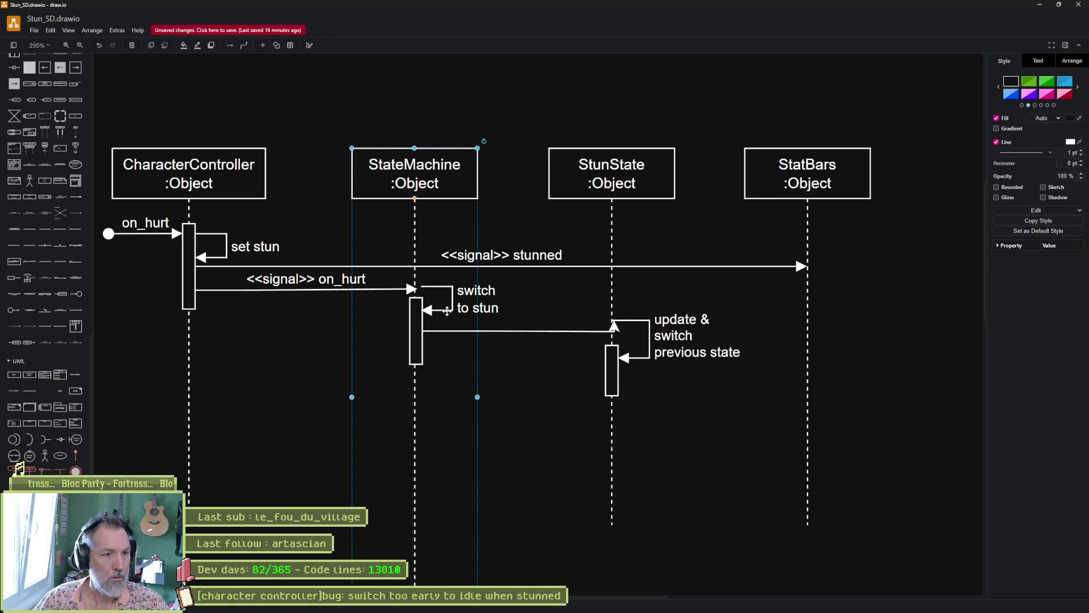
click(447, 311)
drag(447, 311, 448, 321)
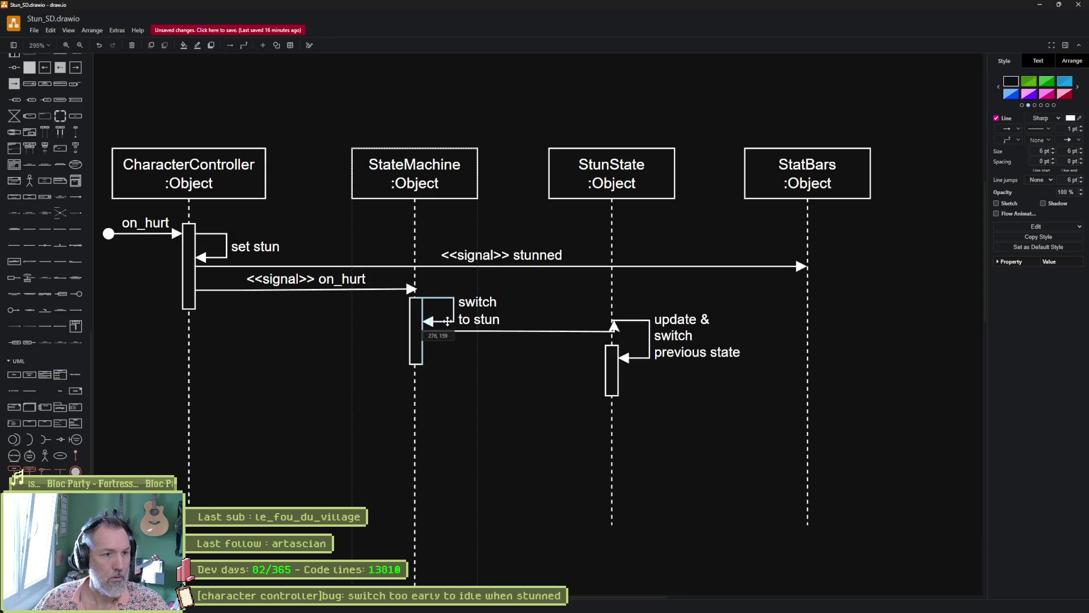
click(549, 414)
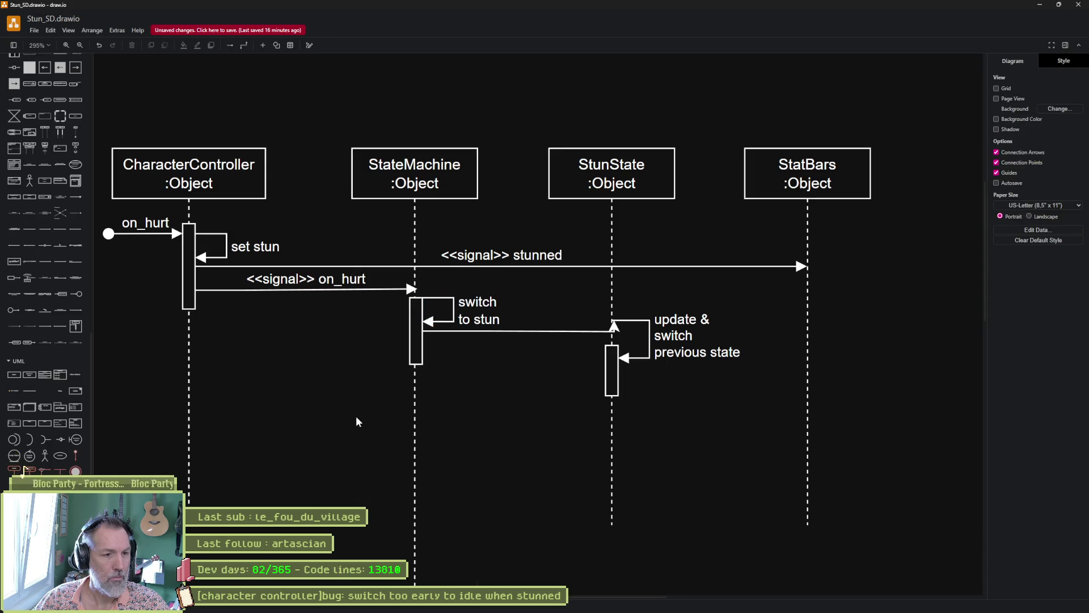
Reposition the arrow's end on the StunState lifeline so it runs level.
click(603, 331)
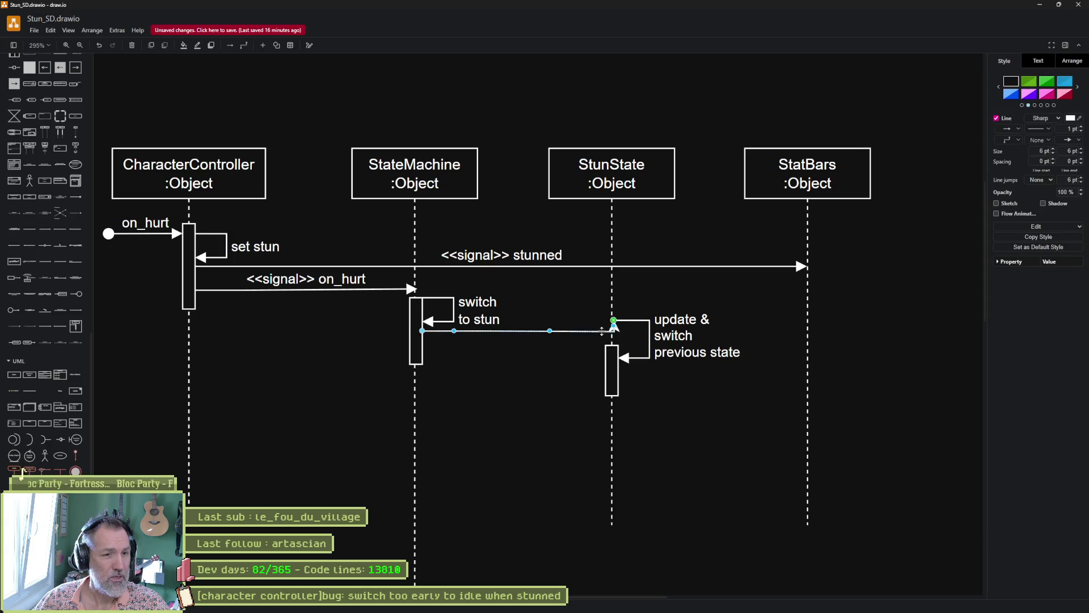
scroll(618, 335, up, 5)
drag(615, 330, 590, 343)
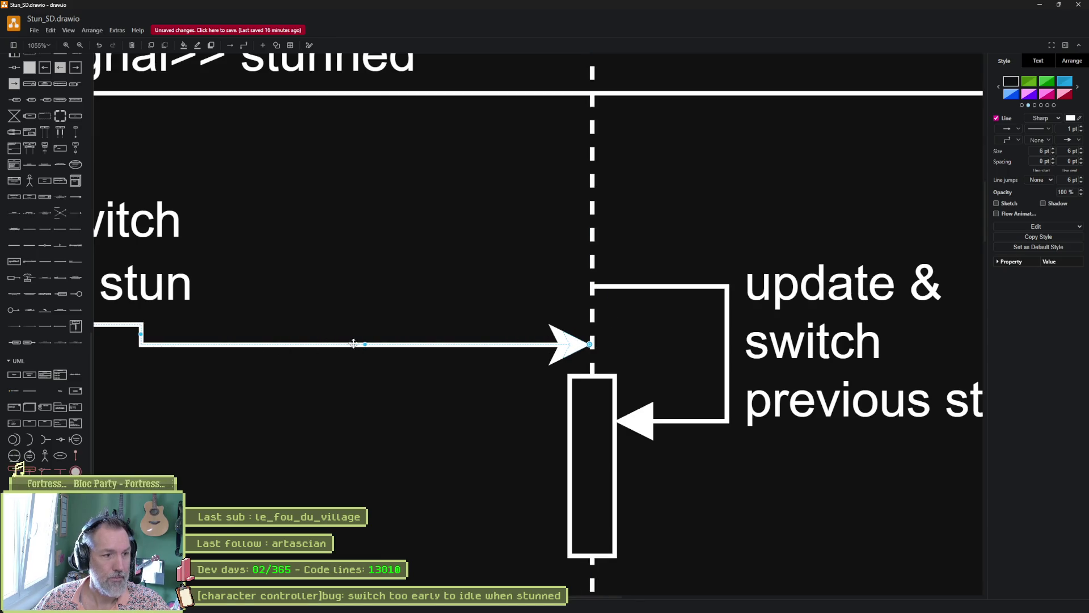
drag(365, 339, 368, 323)
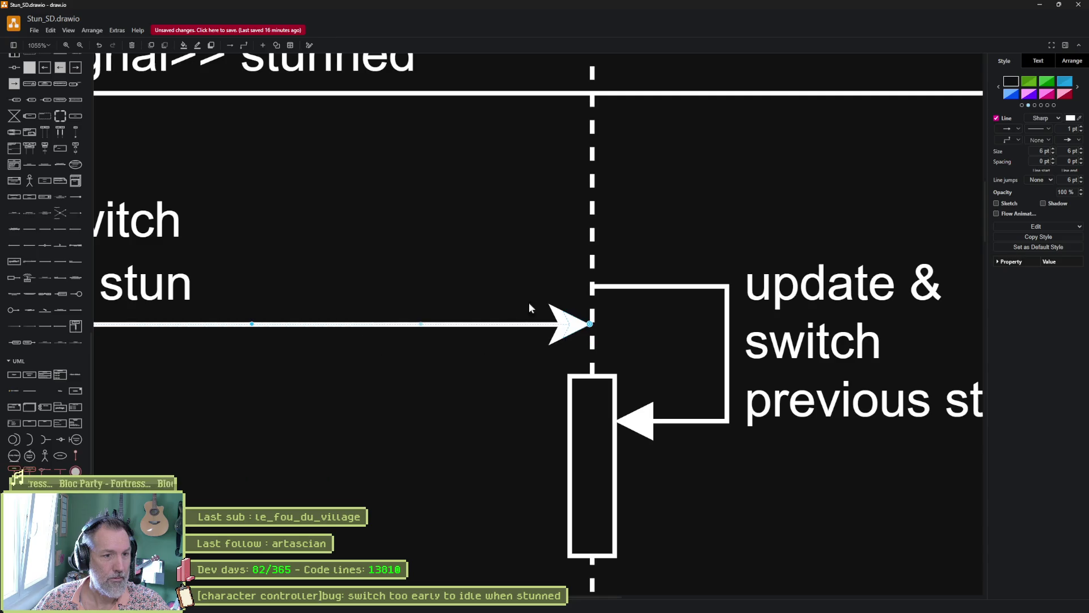
Nudge the 'update & switch previous state' self-call and its activation down, then save.
scroll(638, 293, down, 1)
scroll(638, 293, right, 3)
mouse_move(852, 204)
mouse_down()
mouse_move(740, 301)
mouse_move(524, 451)
mouse_move(383, 520)
mouse_up()
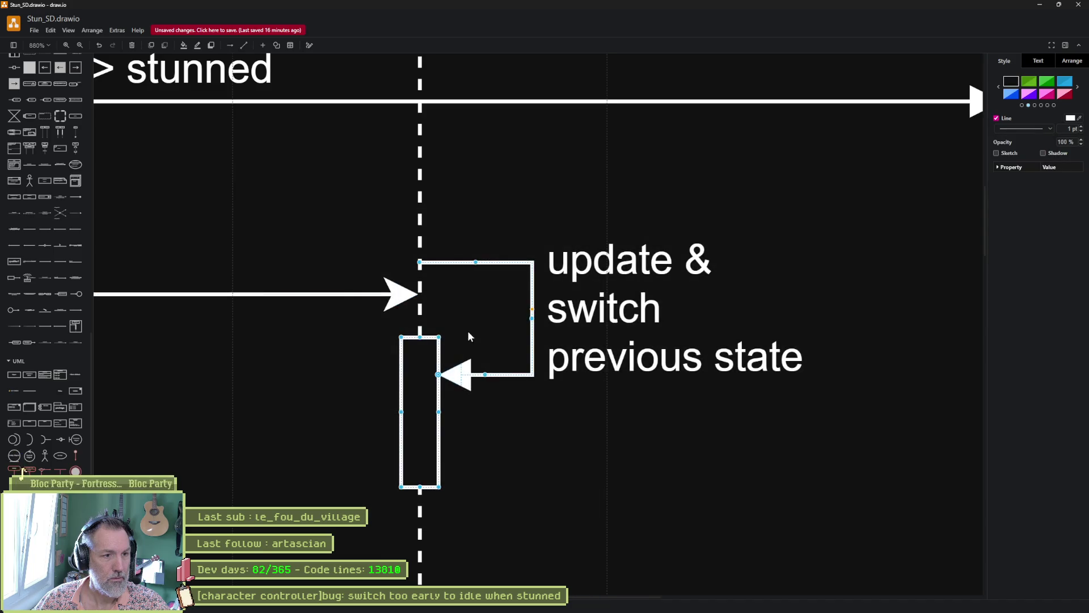
key(Down)
key(Down)
key(Down)
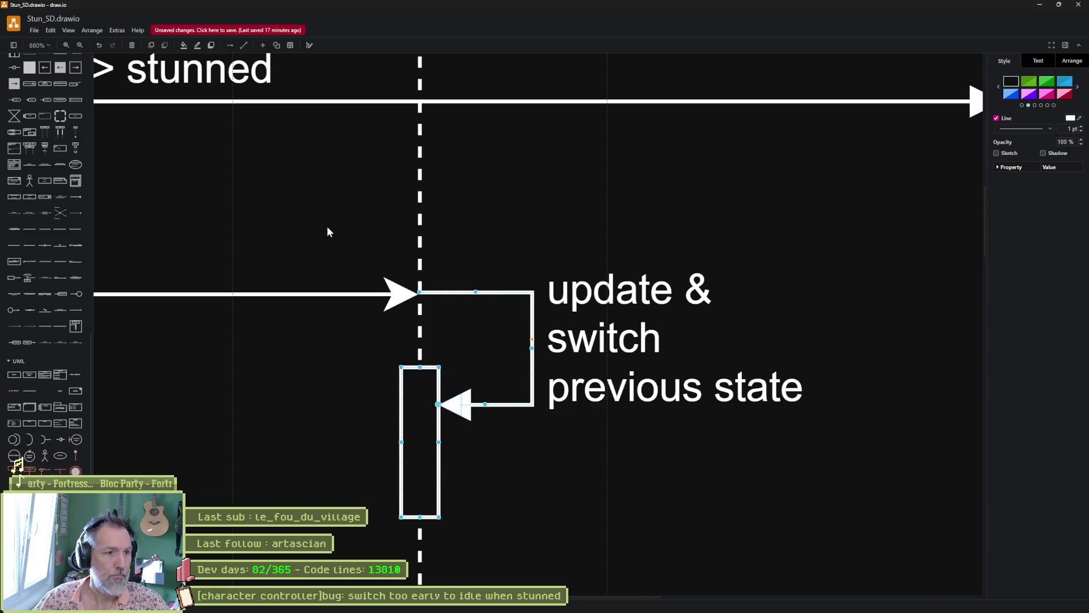
scroll(317, 269, down, 6)
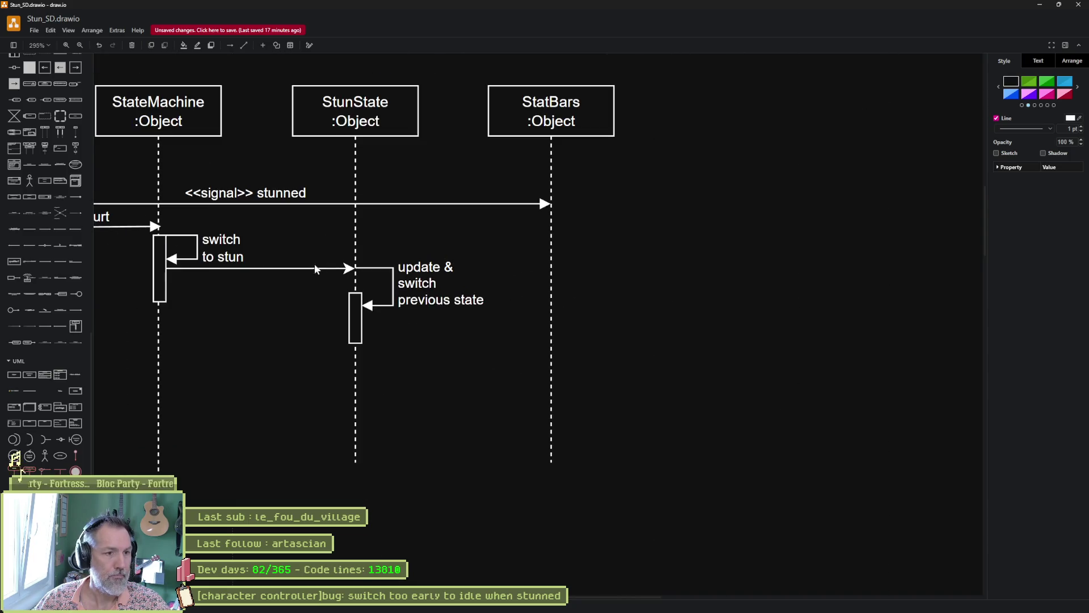
click(436, 126)
key(ctrl+s)
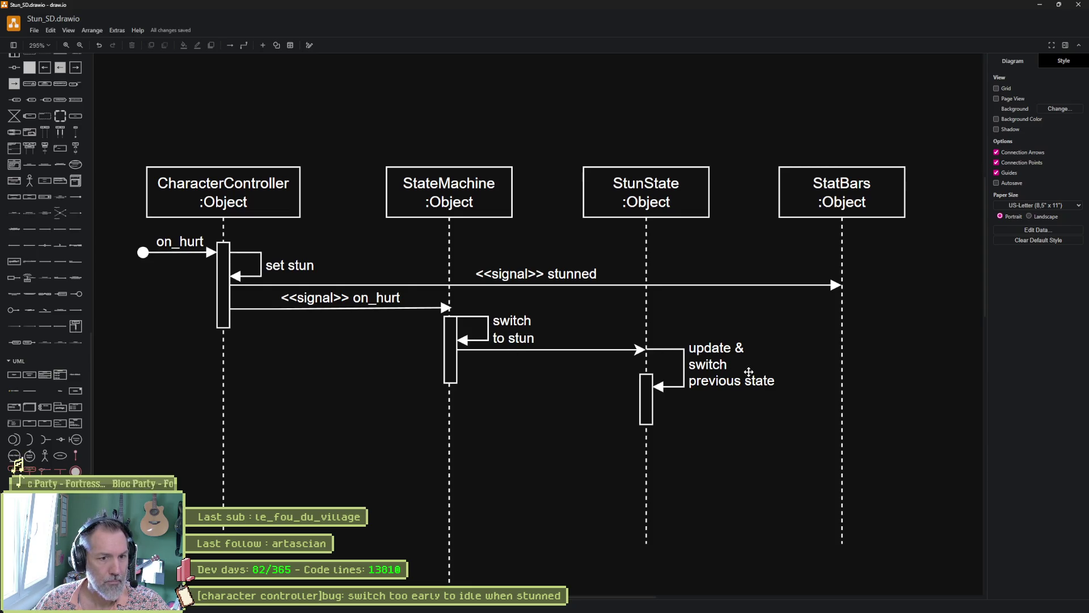
key(alt+Tab)
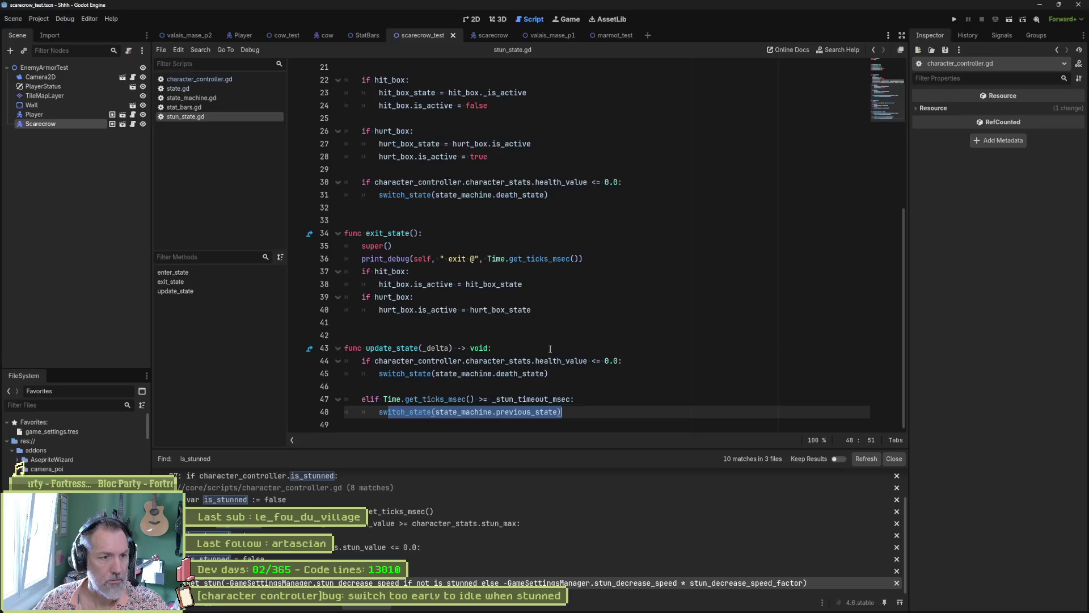
click(209, 100)
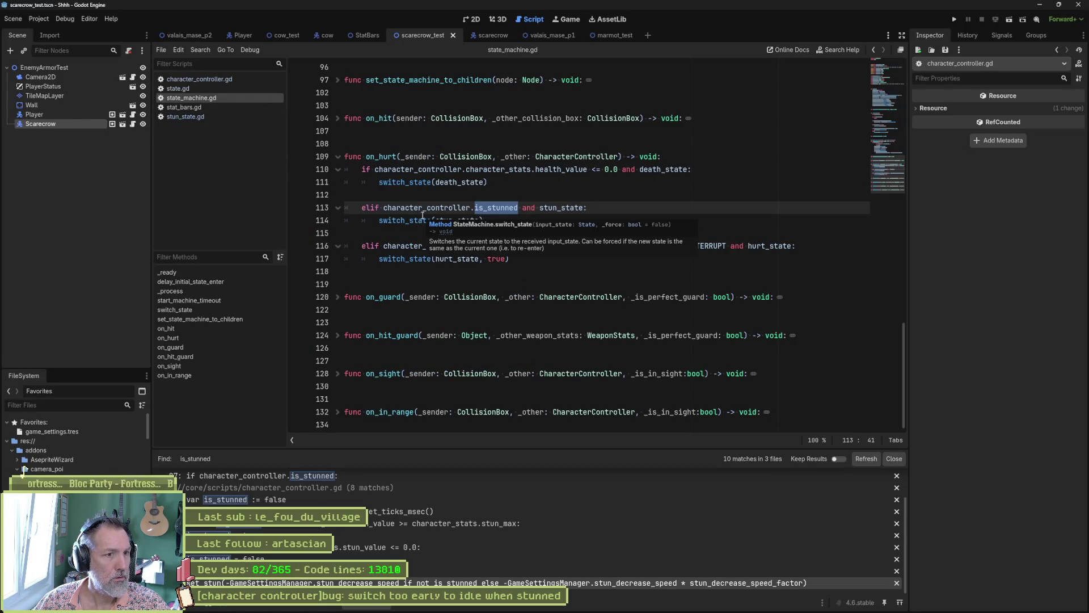
click(577, 219)
key(alt+Tab)
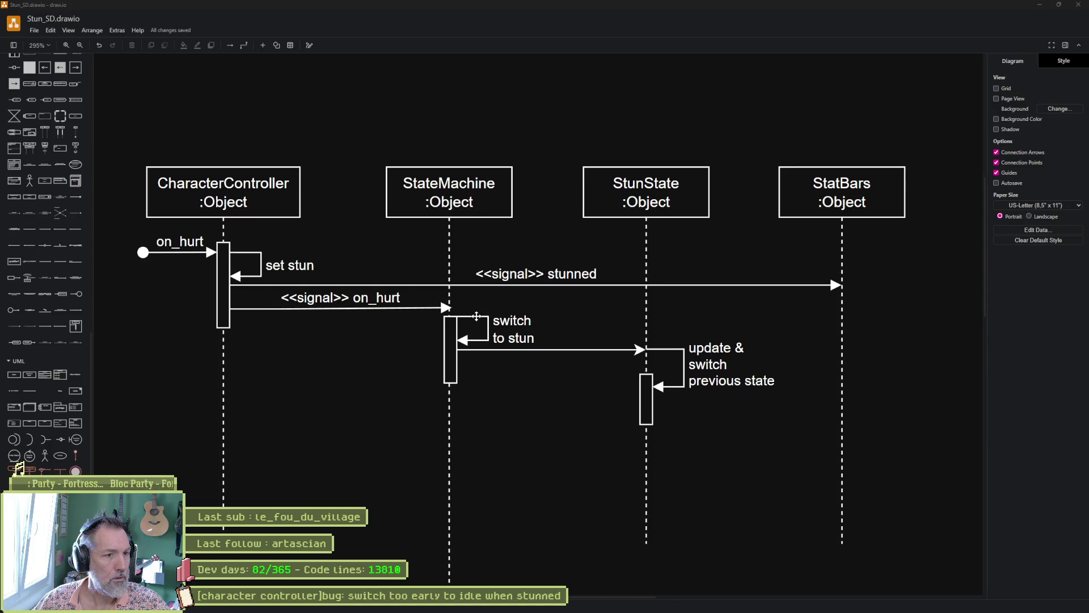
key(alt+Tab)
double_click(384, 156)
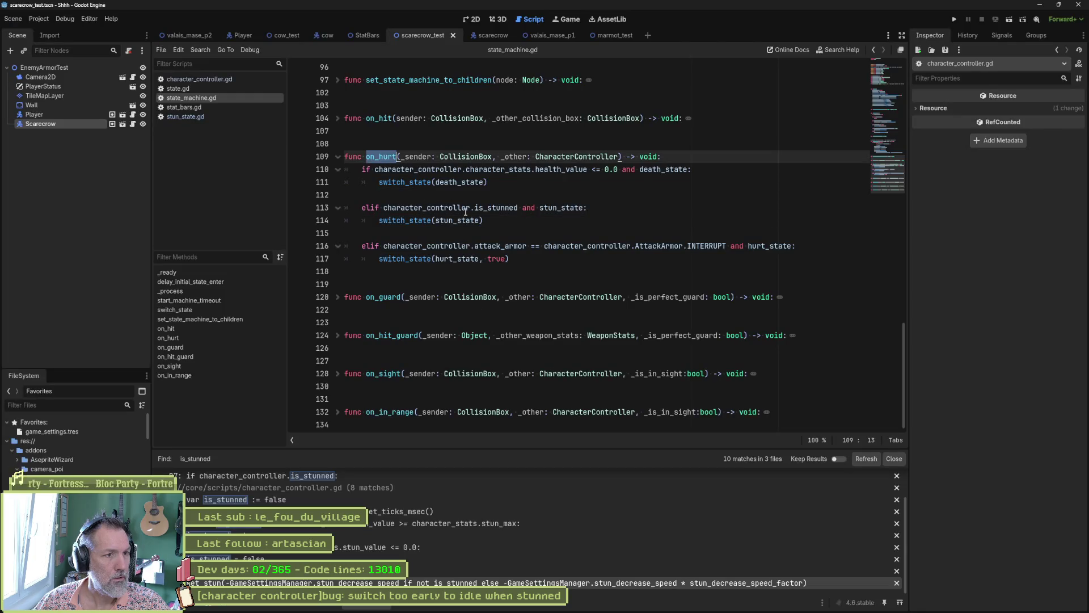
key(alt+Tab)
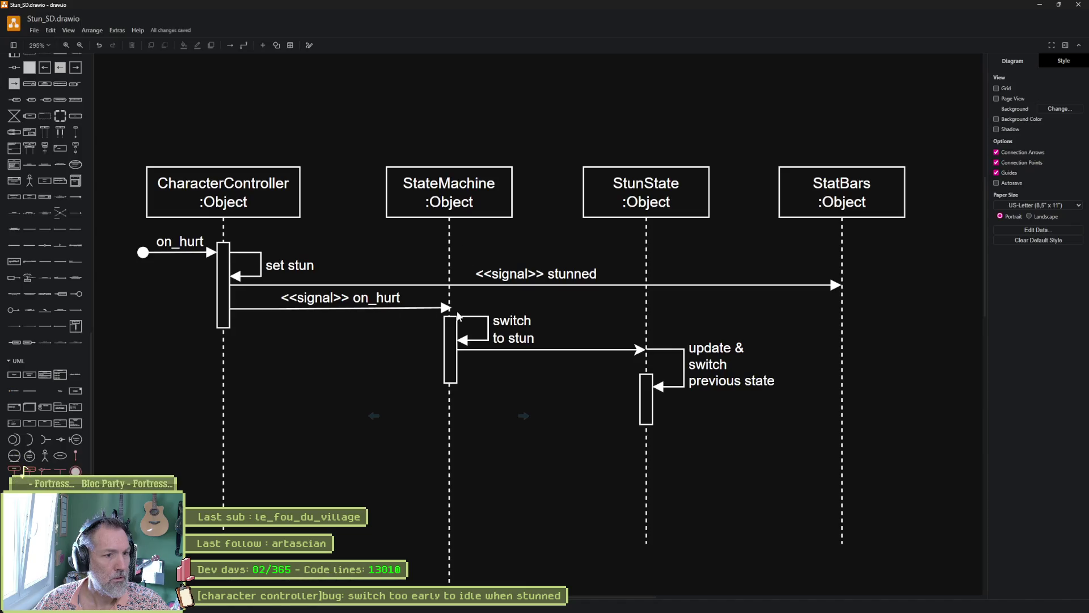
Move the 'switch to stun' text from StateMachine's self-message onto the arrow into StunState as one line.
click(505, 321)
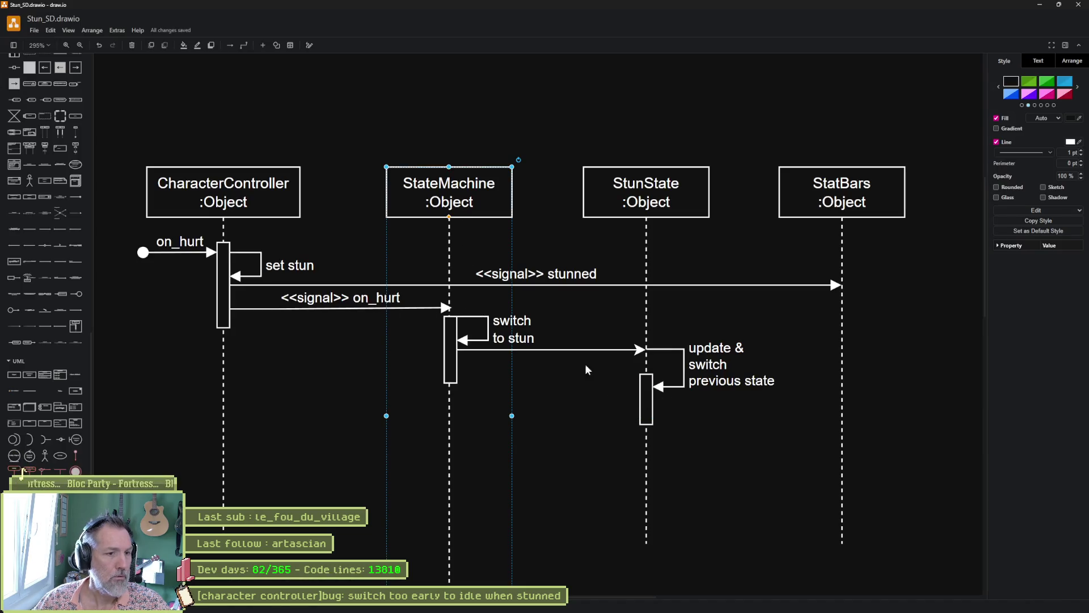
click(511, 320)
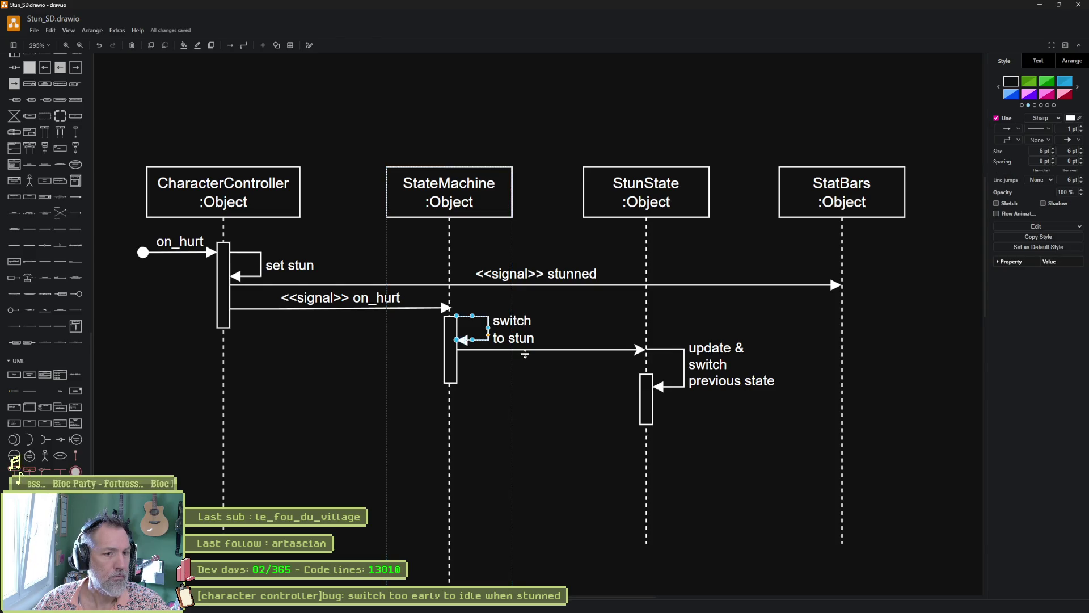
double_click(525, 320)
key(ctrl+c)
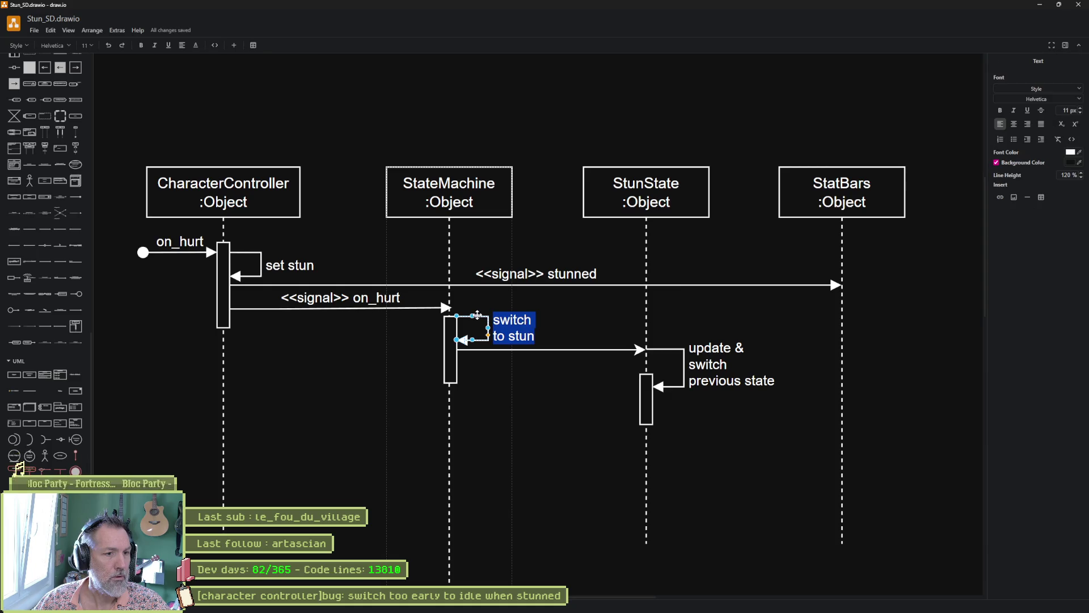
key(Escape)
key(Delete)
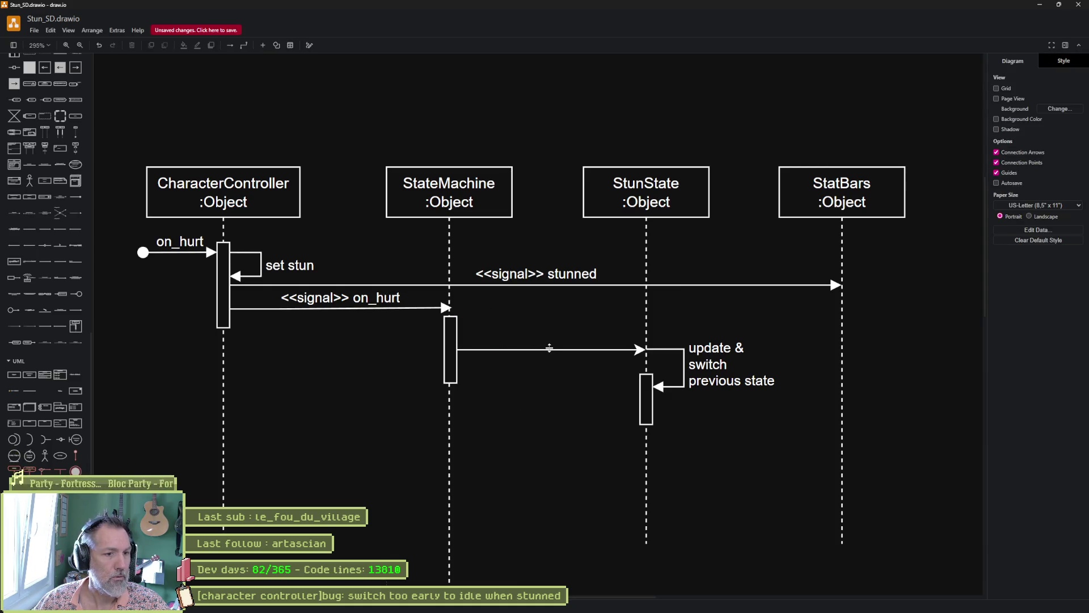
double_click(550, 347)
key(ctrl+v)
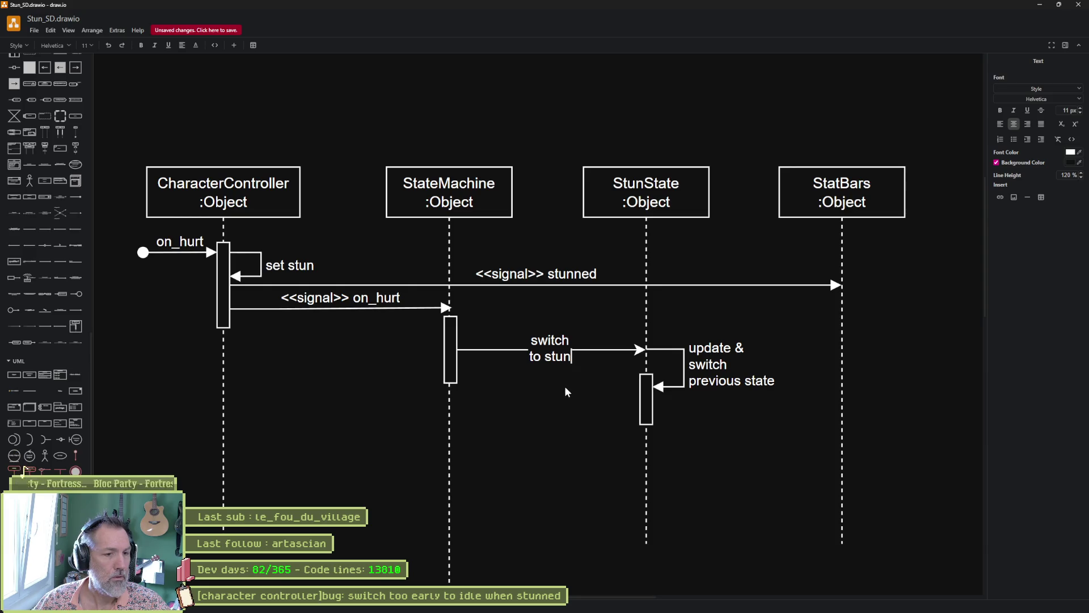
key(Up)
key(Delete)
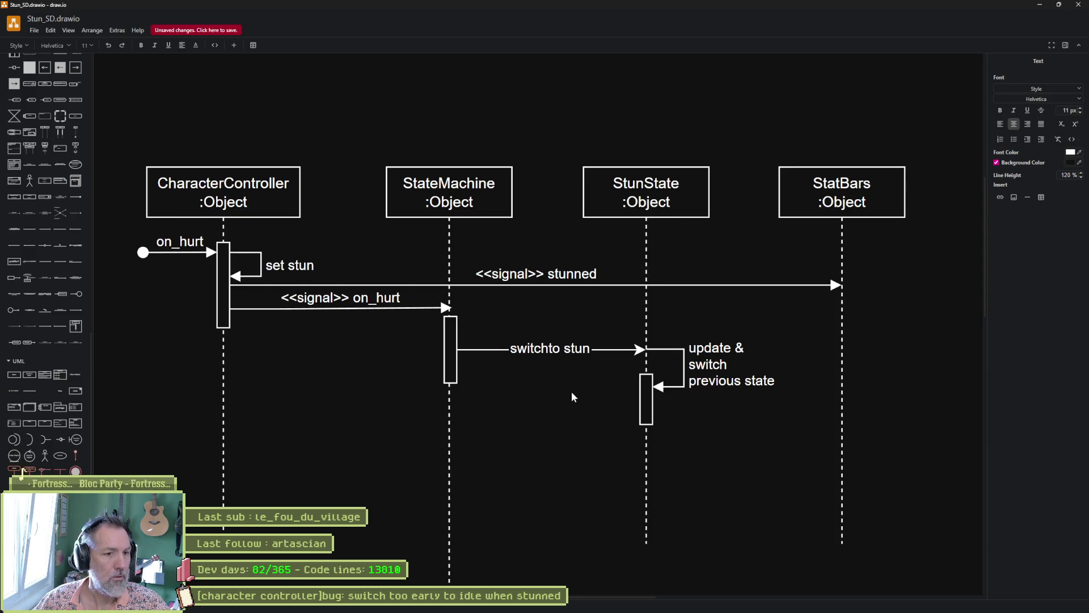
click(574, 407)
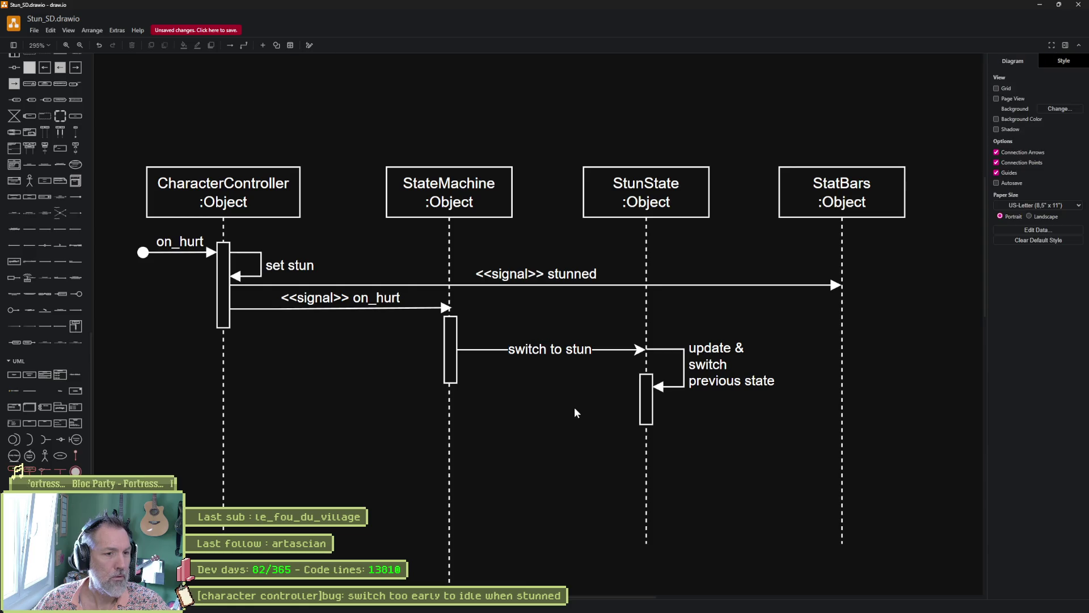
Raise StateMachine's activation bar and reattach the on_hurt signal arrow to it.
click(449, 332)
drag(450, 316, 444, 307)
click(418, 308)
click(603, 461)
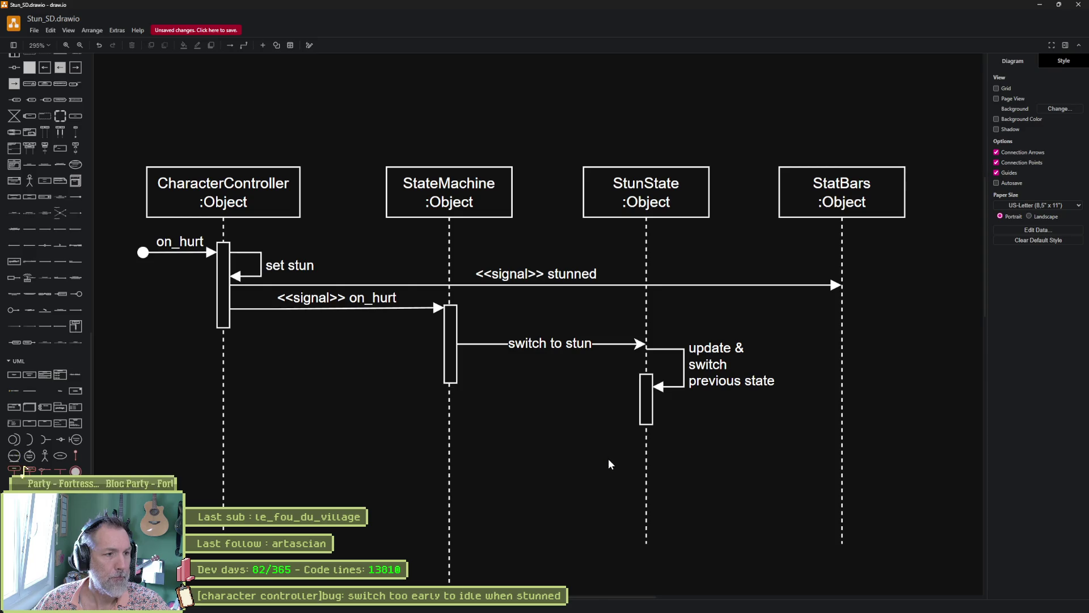
click(334, 308)
mouse_move(337, 308)
mouse_down()
mouse_move(343, 326)
mouse_move(293, 314)
mouse_move(293, 323)
mouse_up()
key(ctrl+z)
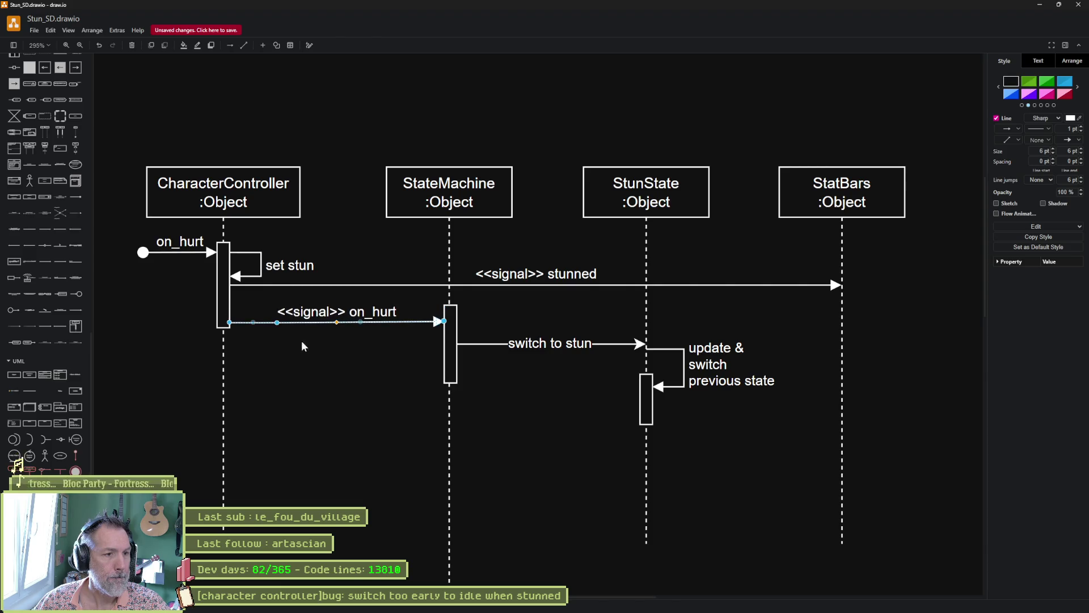
Prefix the incoming on_hurt label with '<<signal>>'.
click(469, 438)
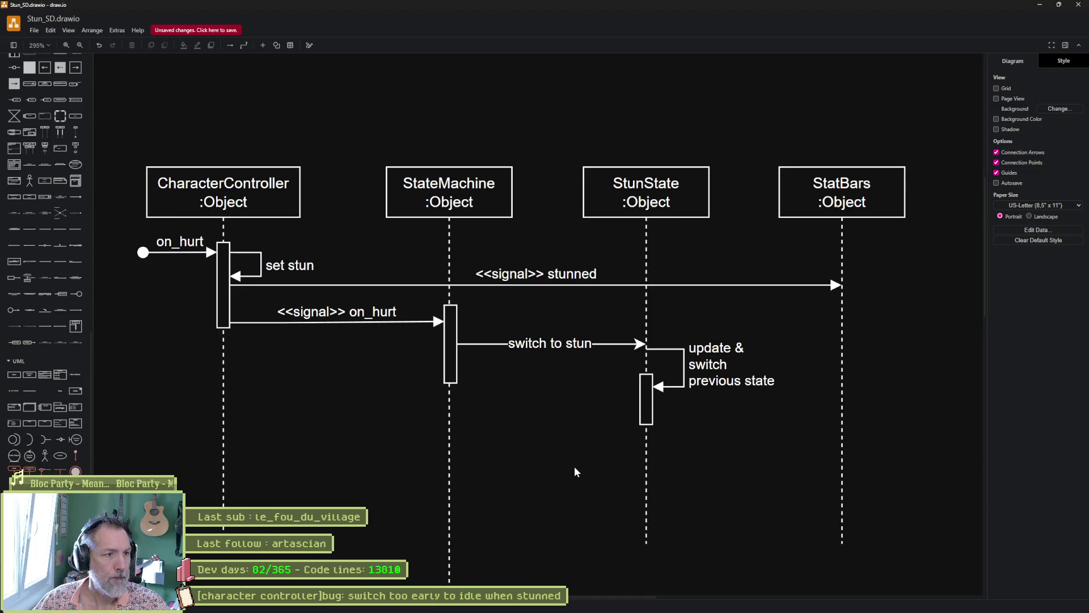
double_click(177, 241)
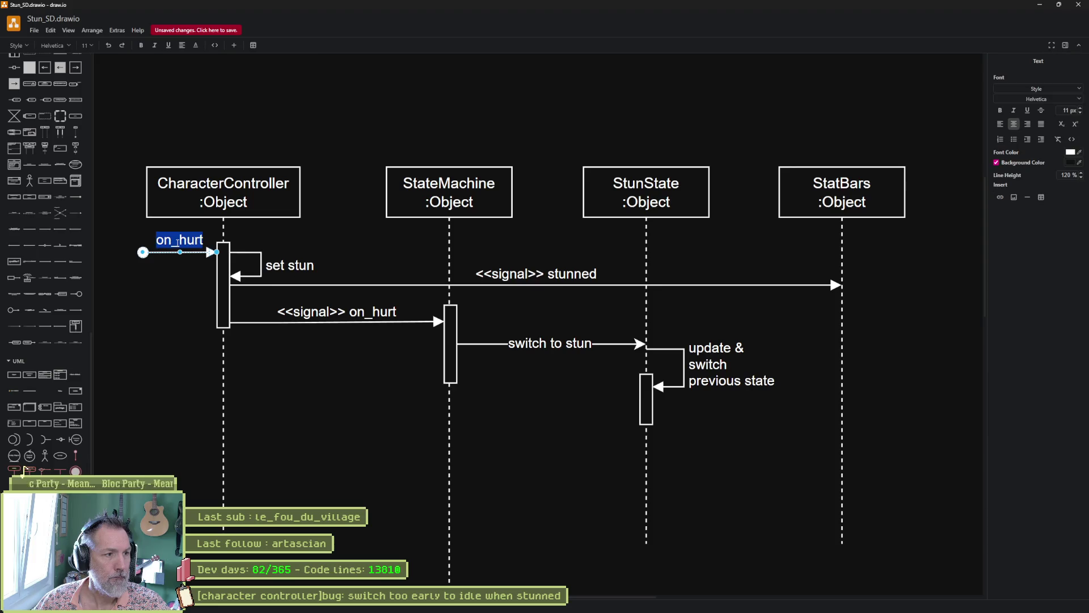
key(Home)
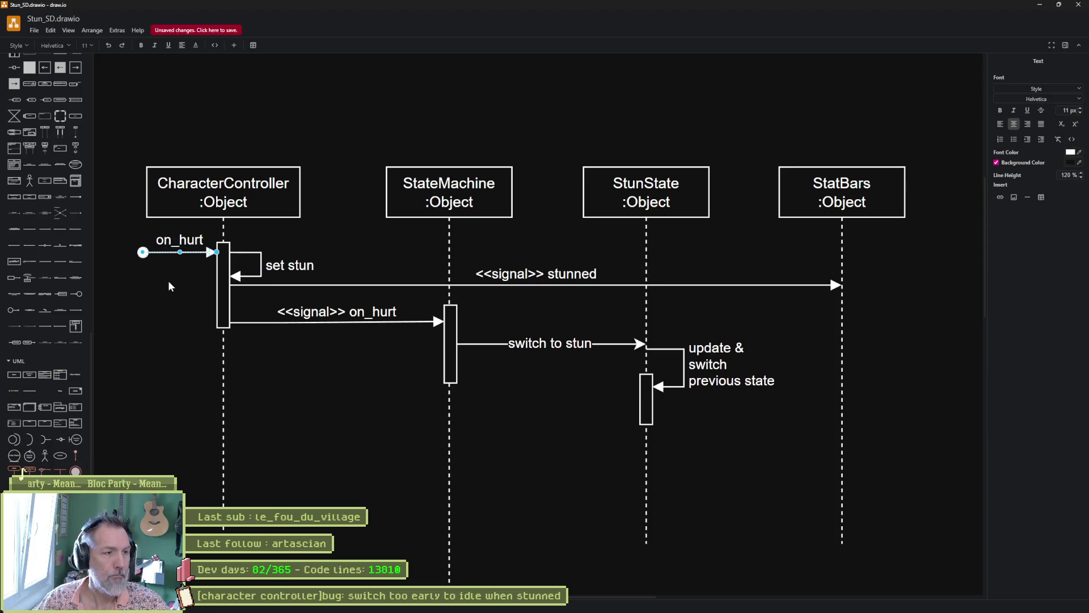
text(<<signal>)
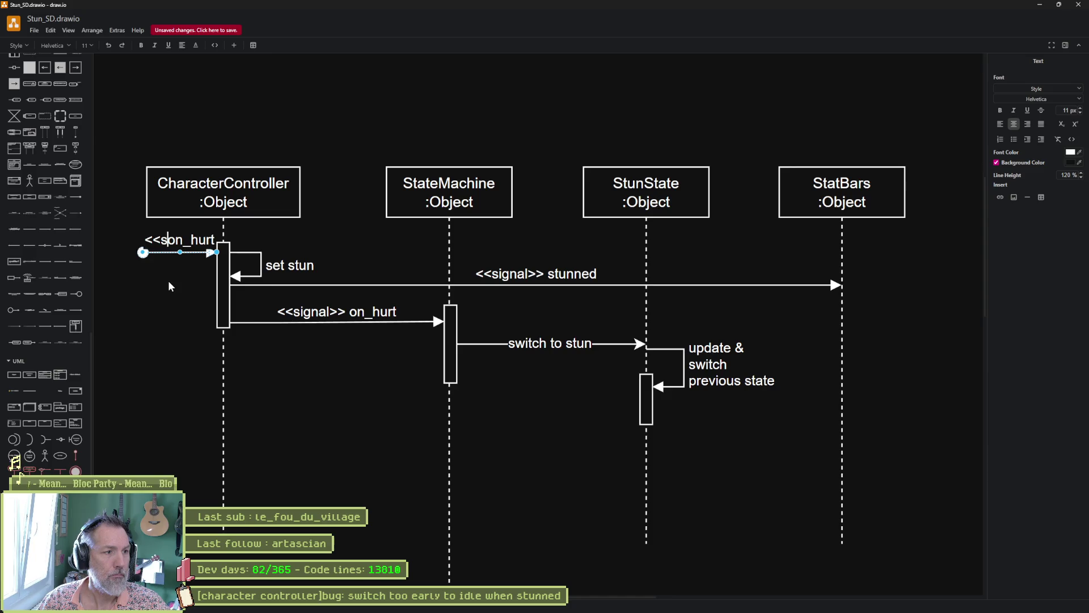
text(>)
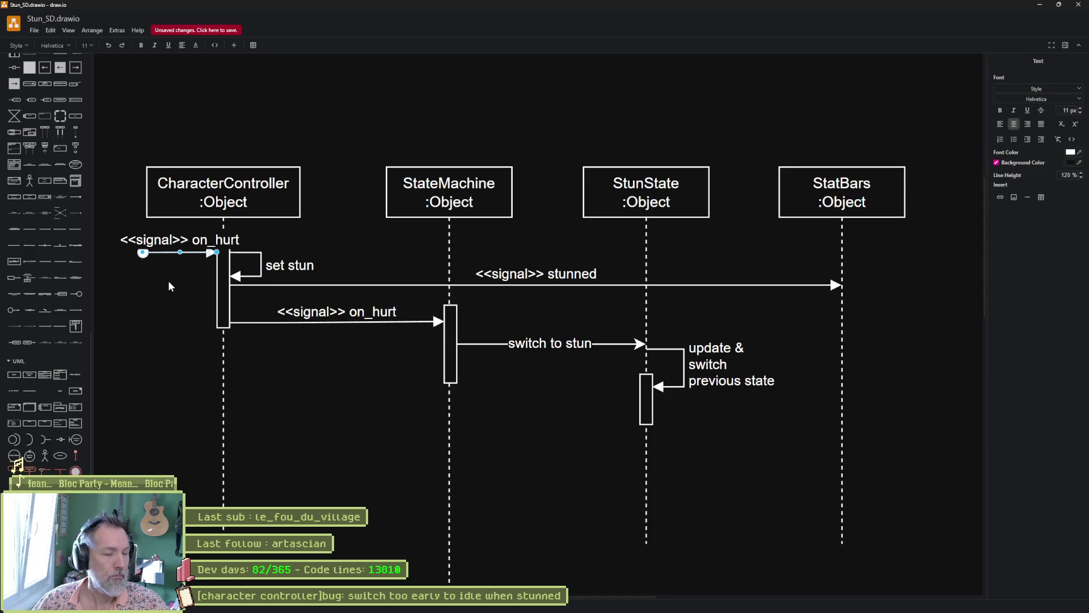
click(281, 373)
Extend the <<signal>> on_hurt arrow's start further left and save the diagram.
click(445, 342)
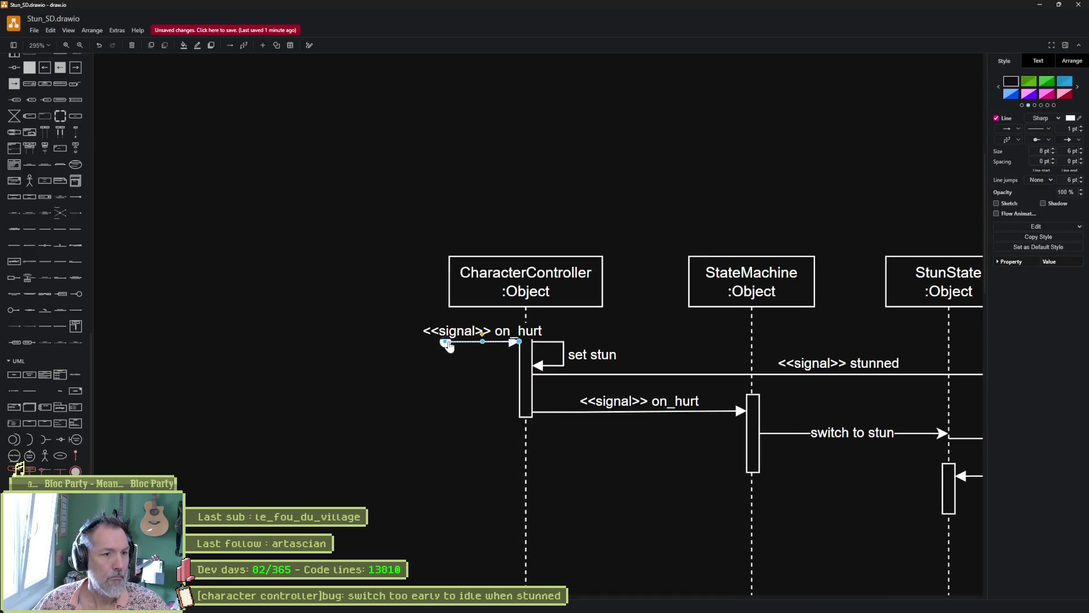
drag(445, 342, 366, 338)
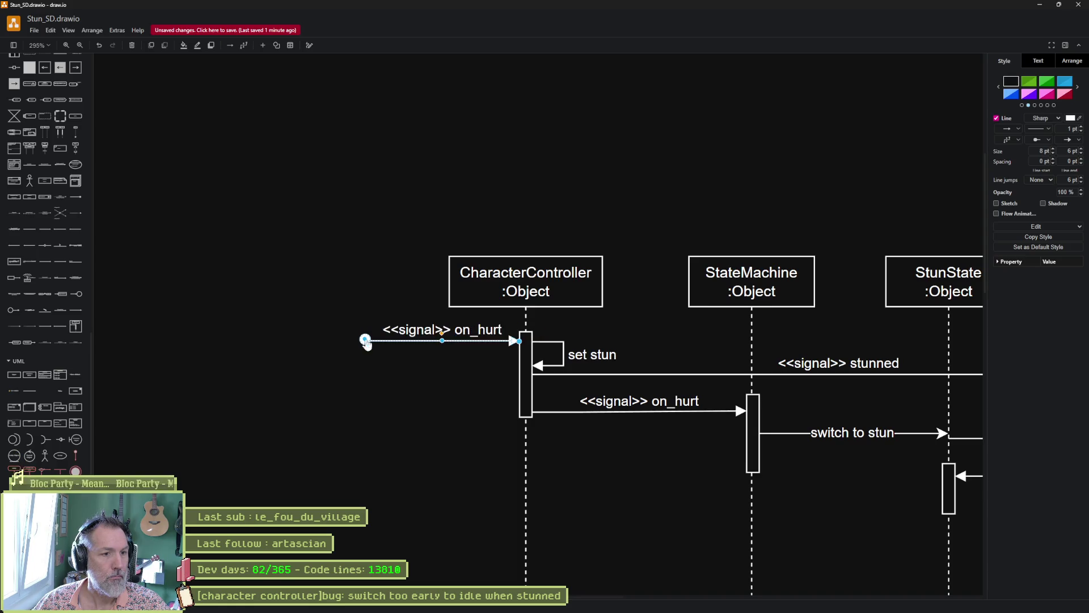
click(441, 410)
drag(667, 490, 481, 429)
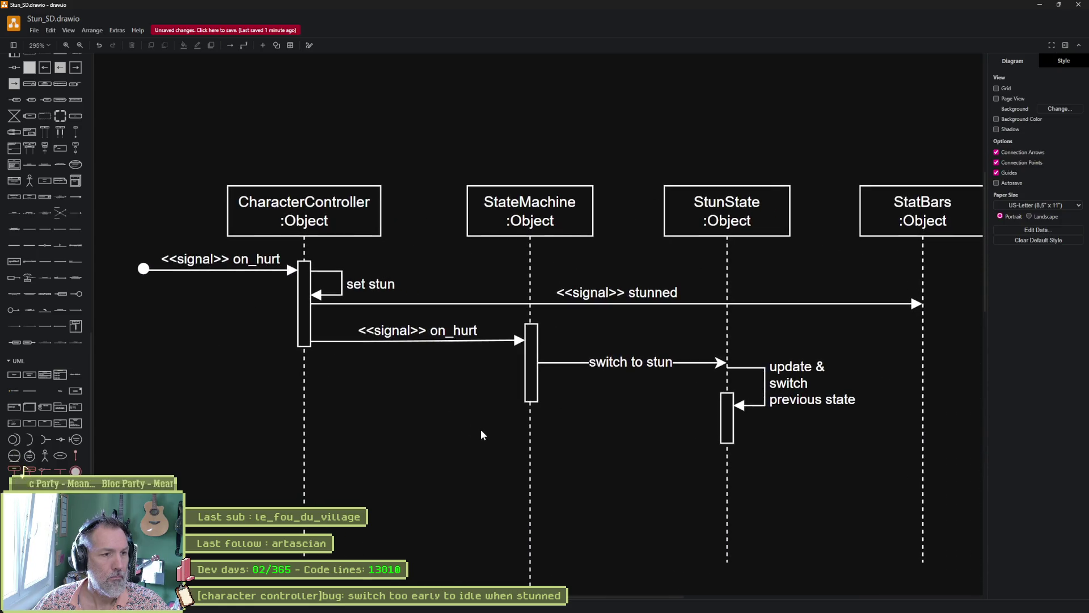
key(ctrl+s)
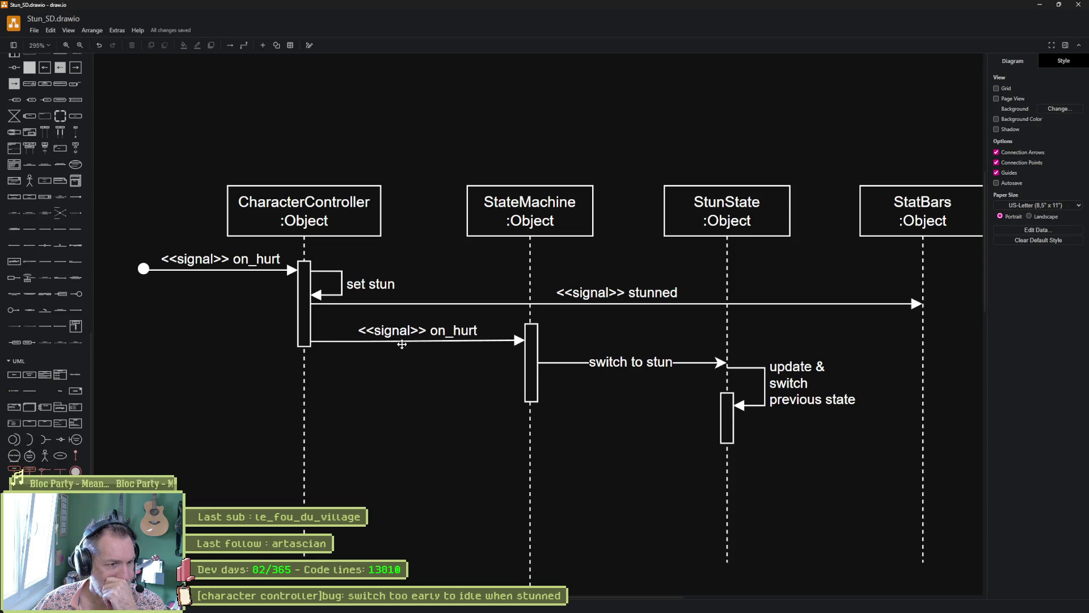
Raise the on_hurt message slightly and move the StunState messages and activation bar up.
click(409, 342)
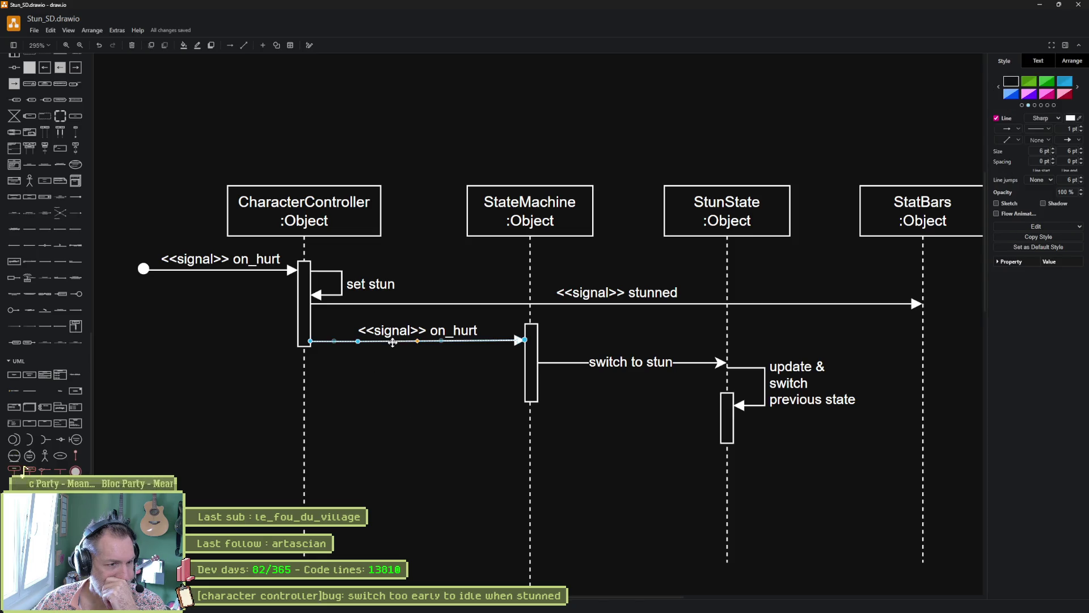
drag(394, 340, 394, 333)
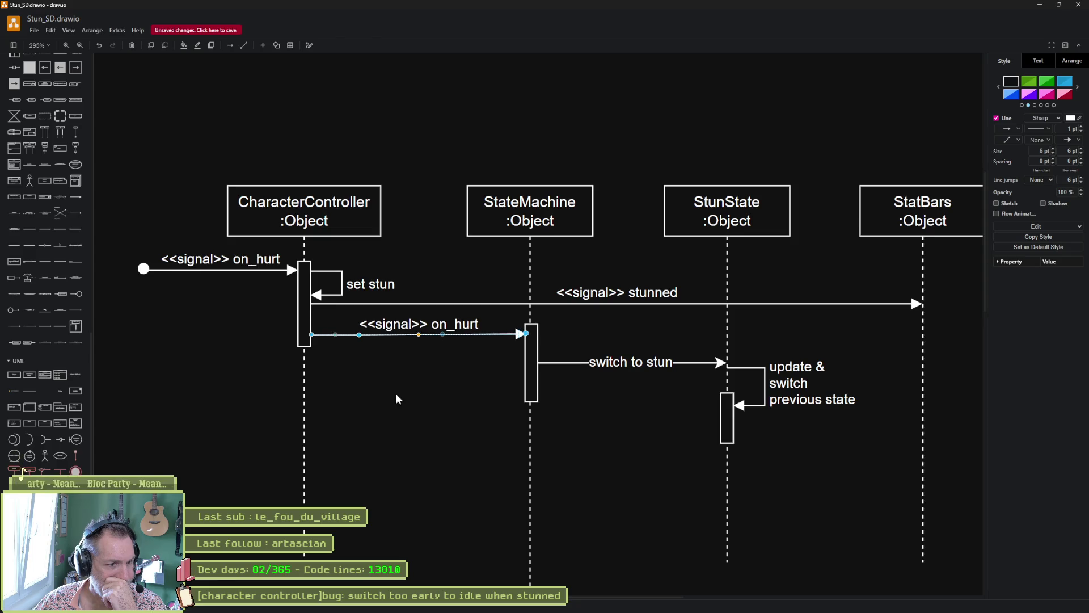
click(397, 348)
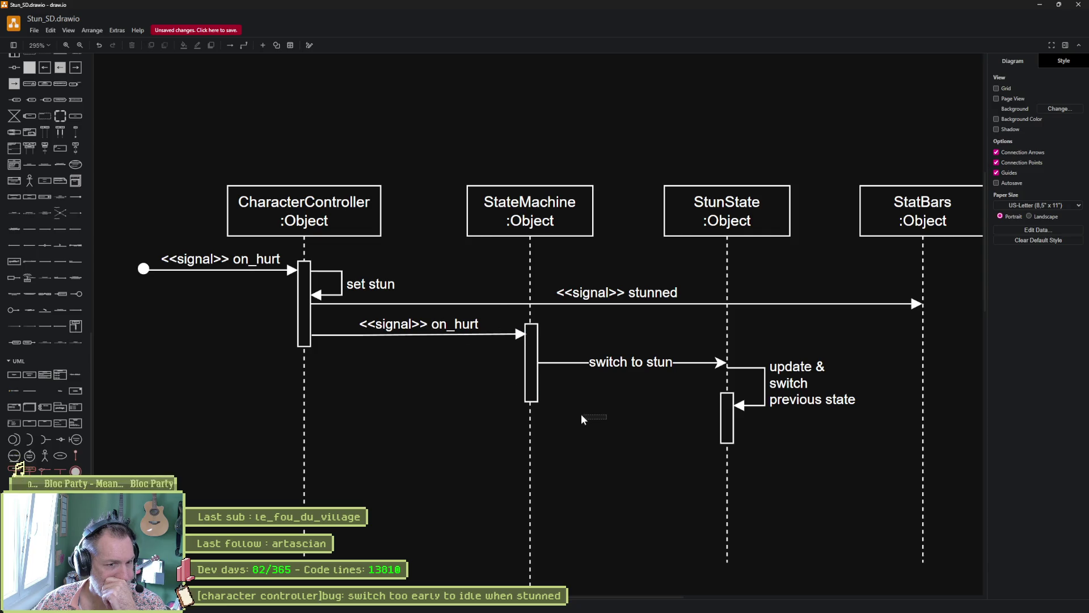
drag(644, 427, 547, 402)
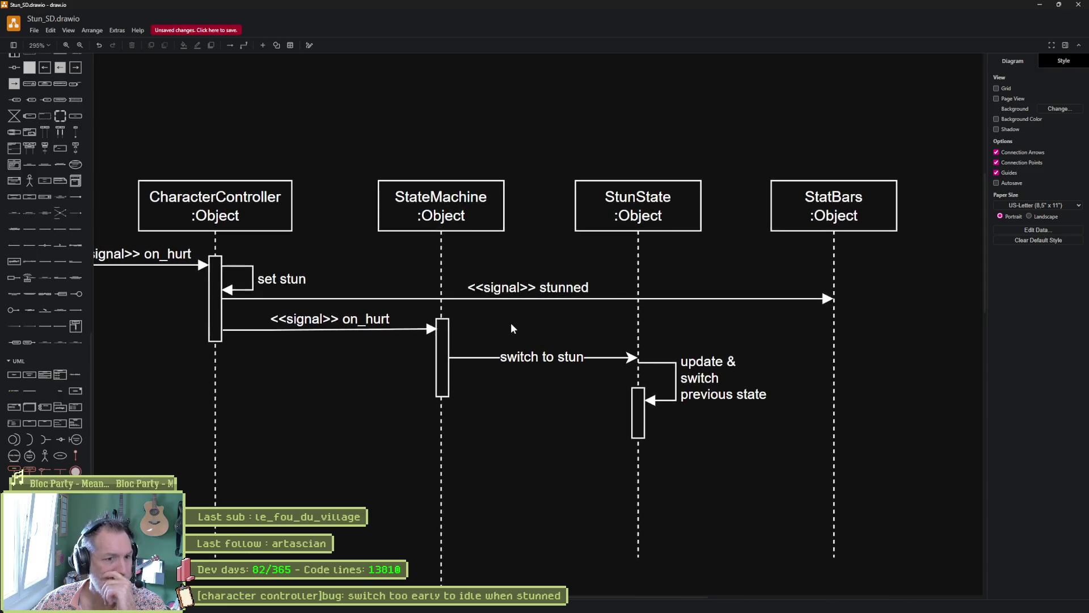
mouse_move(782, 497)
mouse_down()
mouse_move(499, 350)
mouse_move(444, 339)
mouse_up()
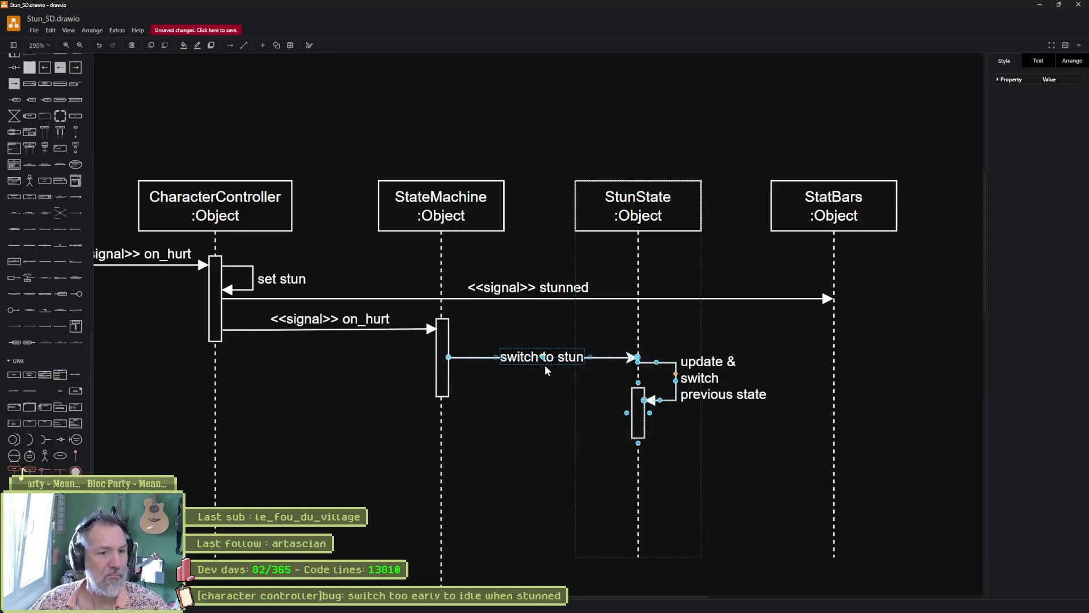
key(Up)
key(Up)
key(Up)
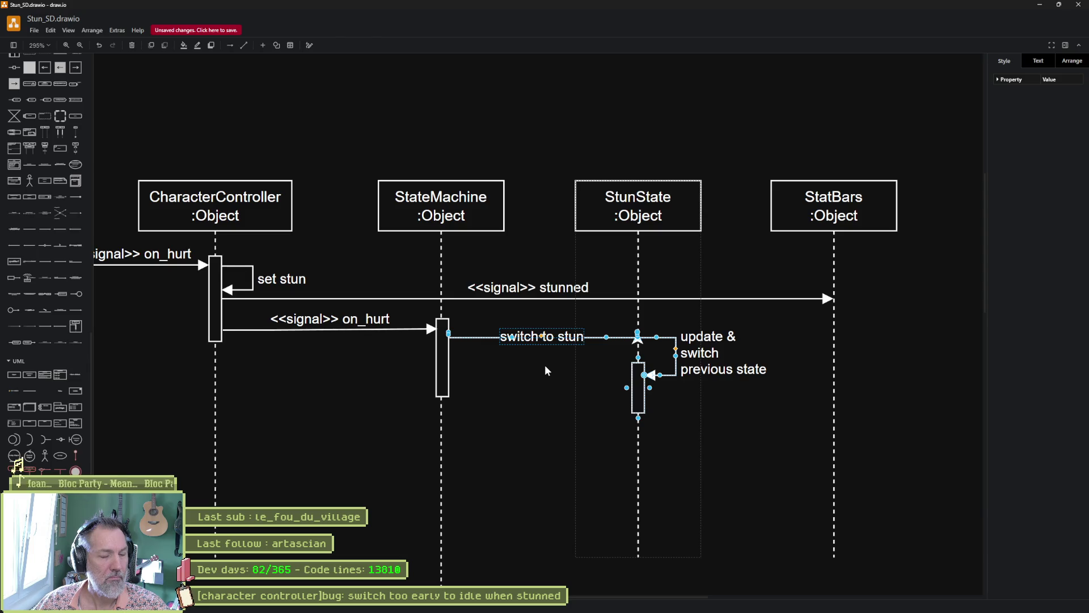
click(567, 371)
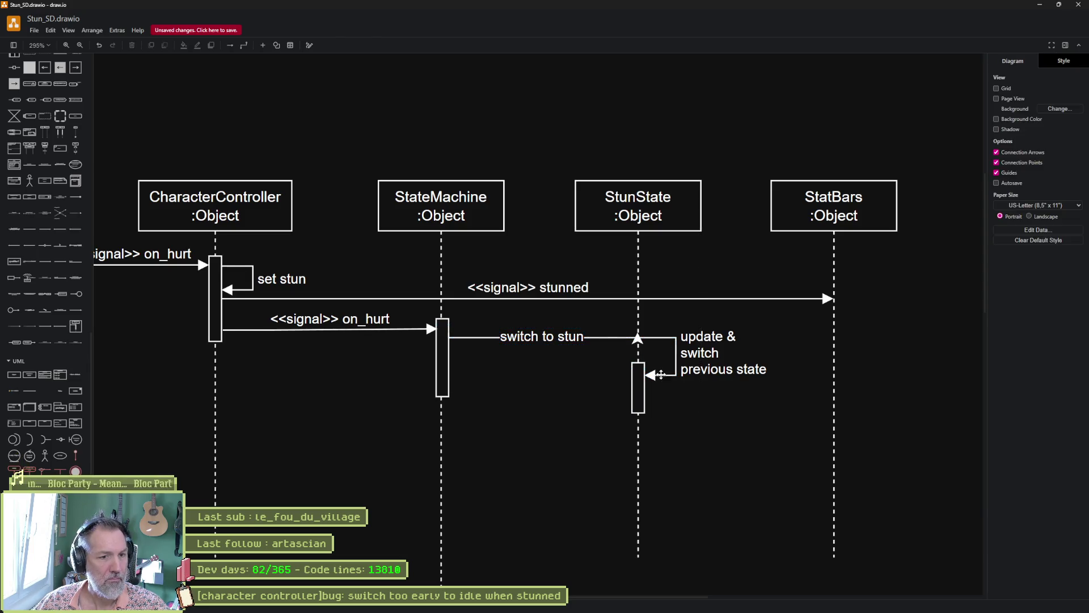
Align the switch to stun arrowhead on the StunState lifeline, save, and return to Godot.
click(657, 340)
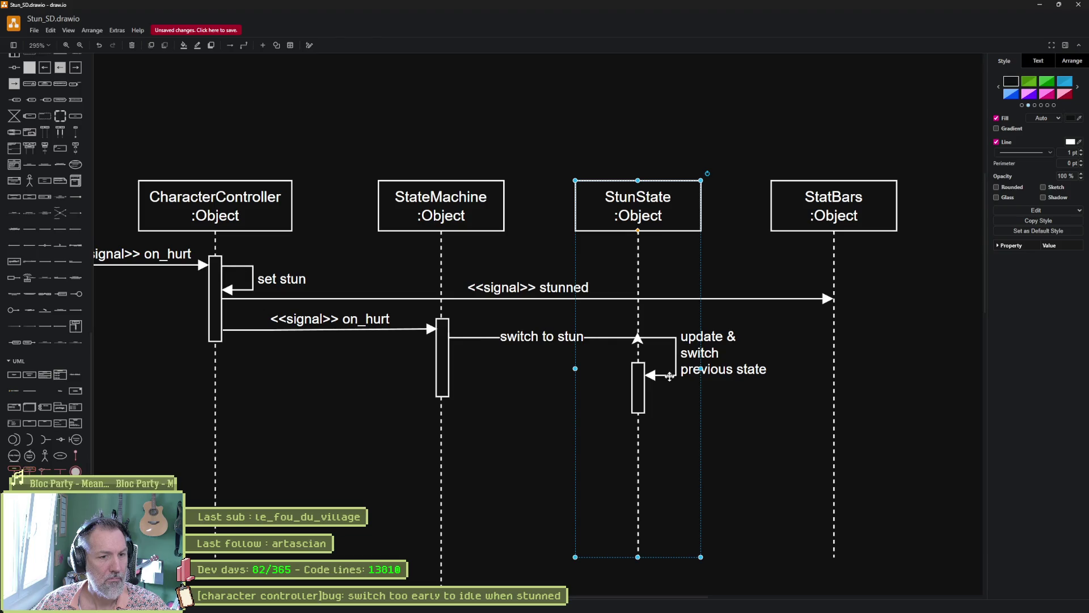
click(670, 377)
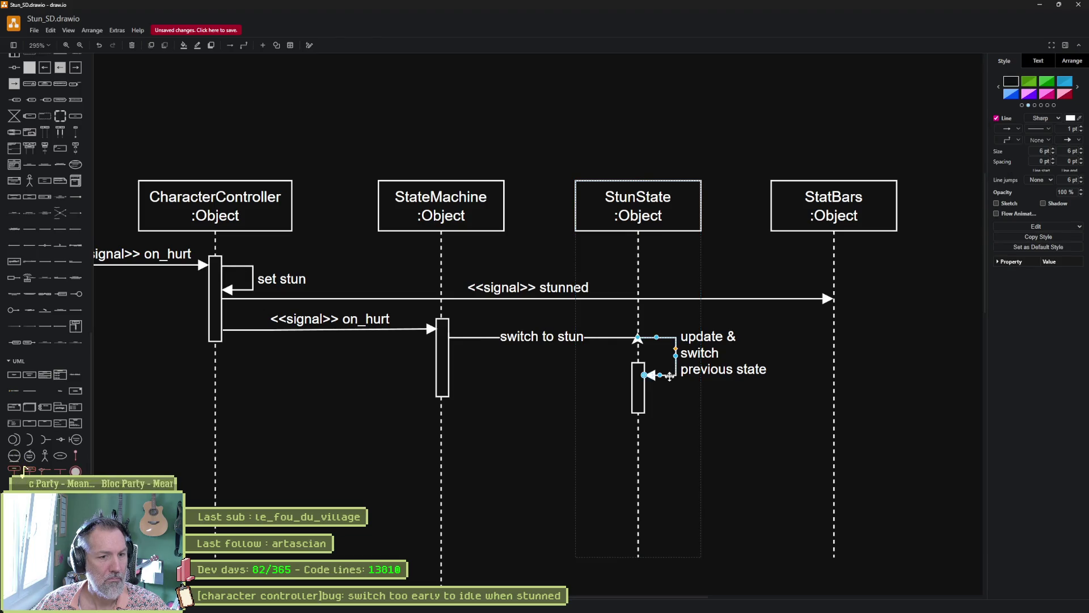
key(Delete)
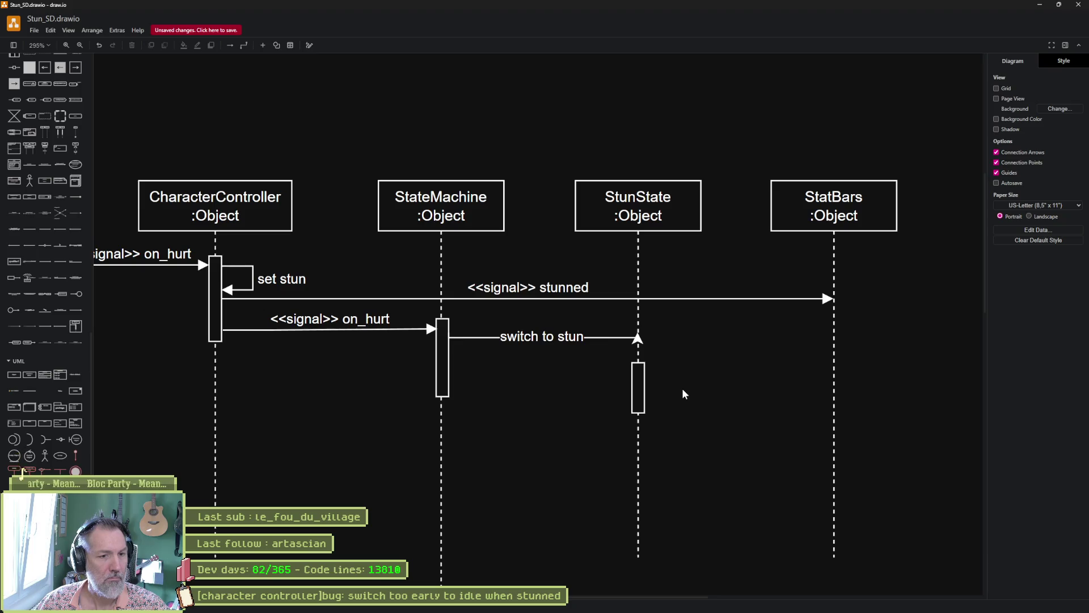
key(ctrl+z)
click(607, 337)
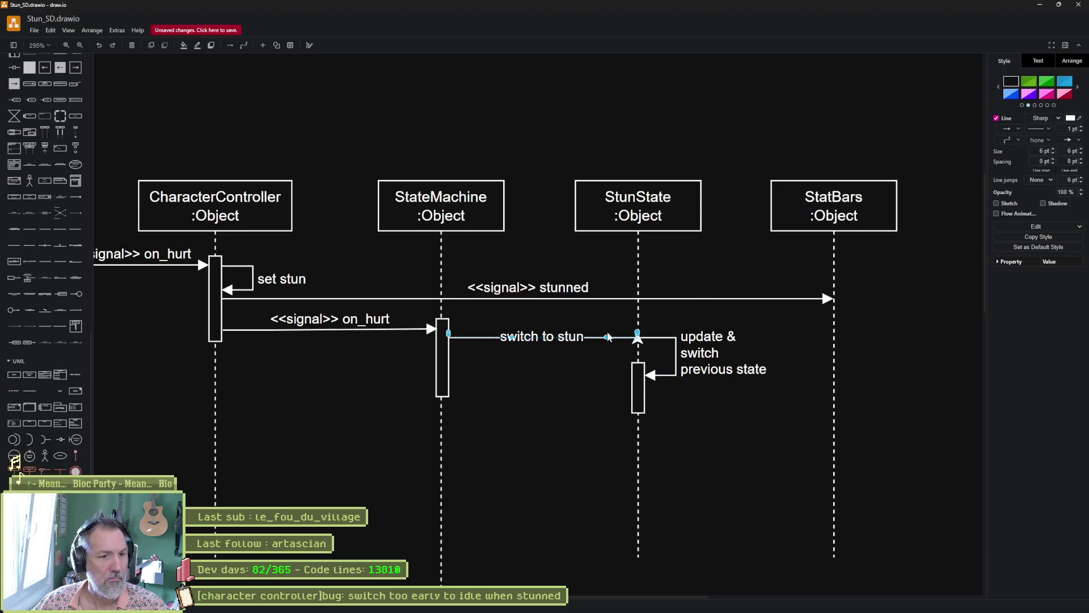
scroll(646, 346, up, 7)
drag(615, 308, 612, 329)
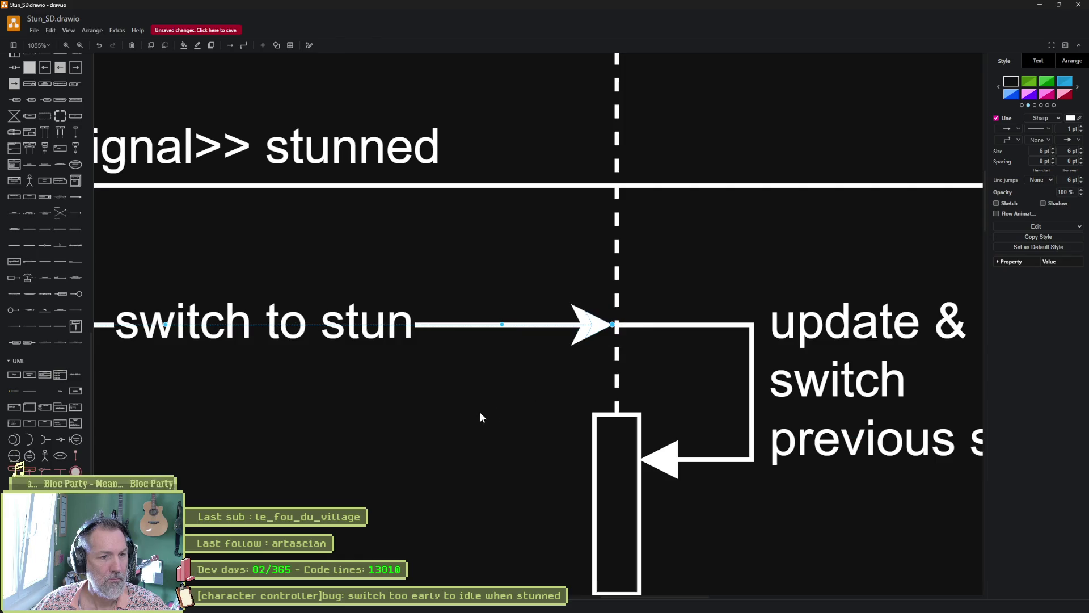
scroll(477, 410, down, 7)
drag(438, 505, 560, 417)
click(561, 418)
key(ctrl+s)
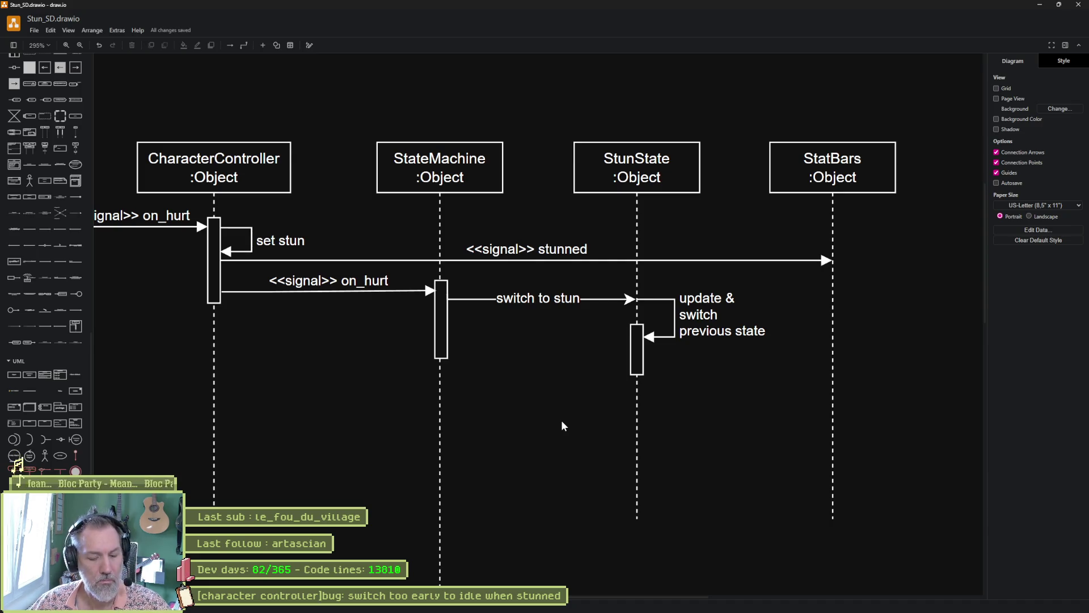
key(alt+Tab)
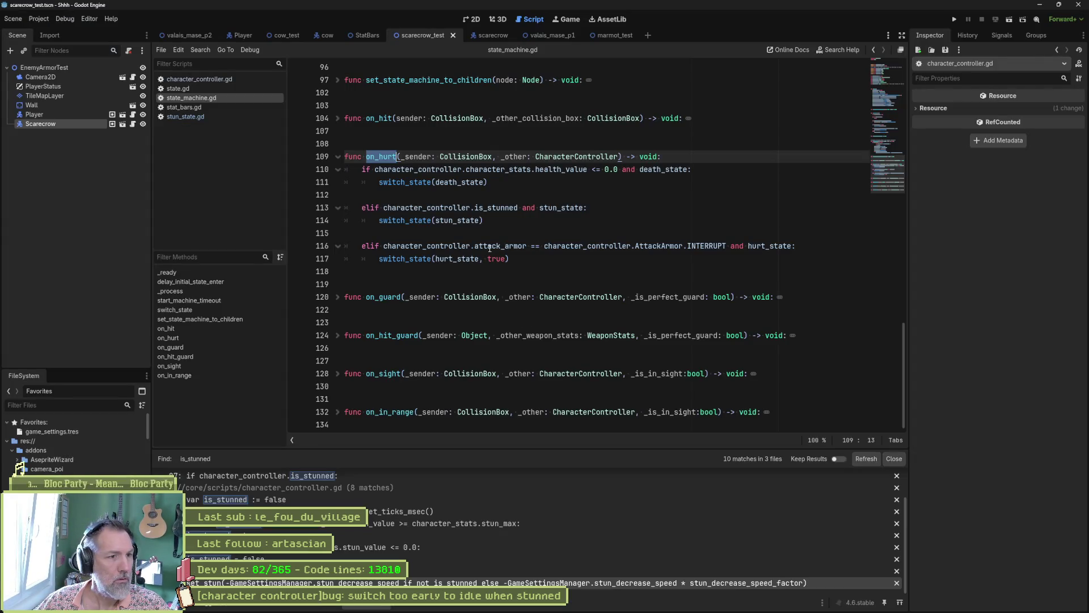
Recheck the update_state header in stun_state.gd against the diagram.
click(207, 116)
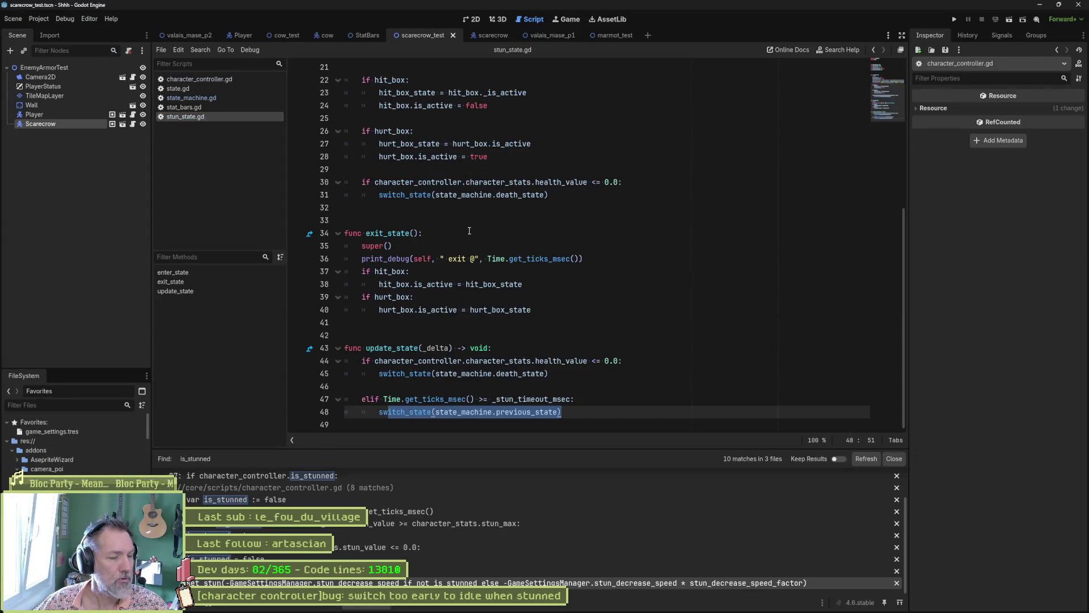
click(393, 348)
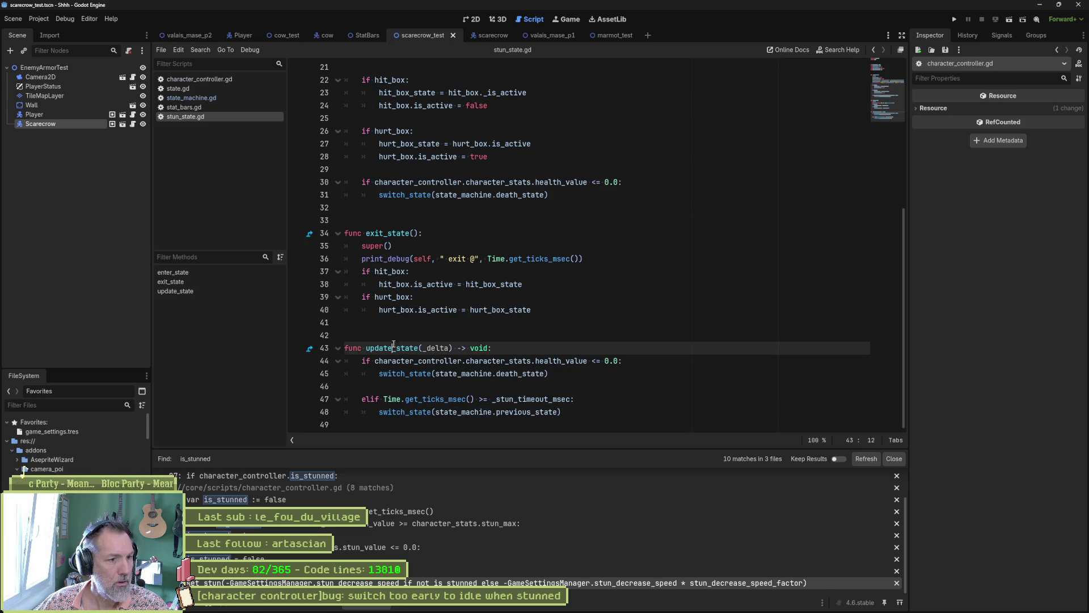
key(alt+Tab)
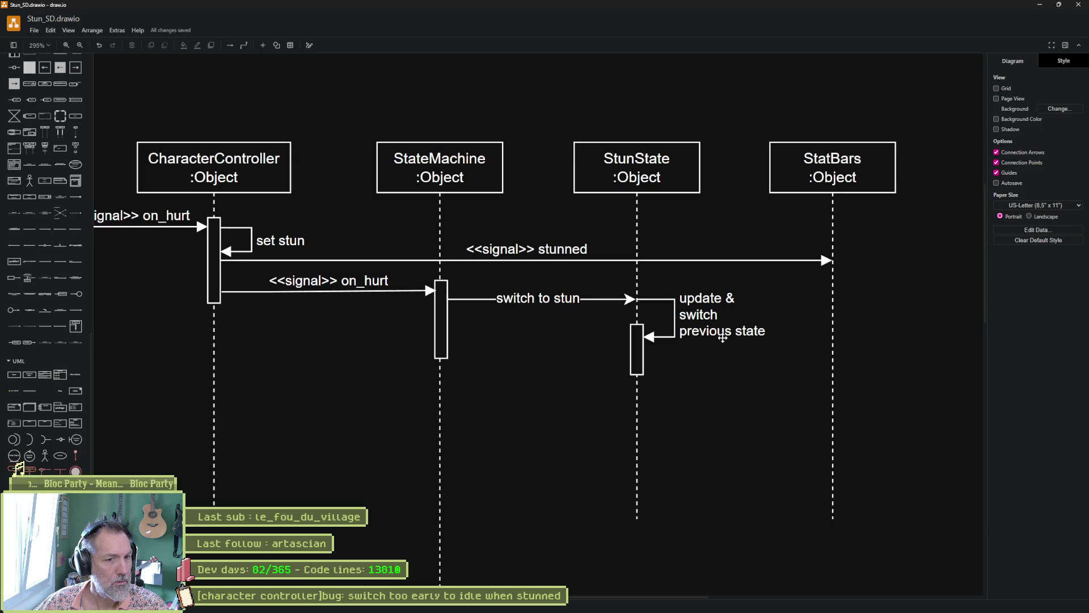
key(alt+Tab)
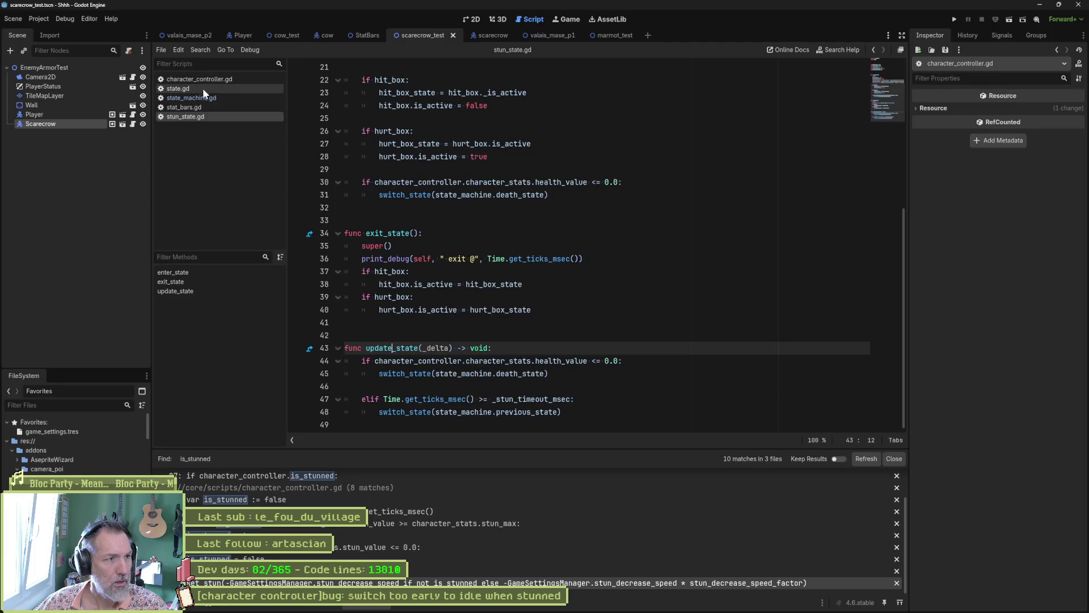
In character_controller.gd, inspect update_stun's stun_value > 0.0 check and set_stun call on line 392.
click(202, 79)
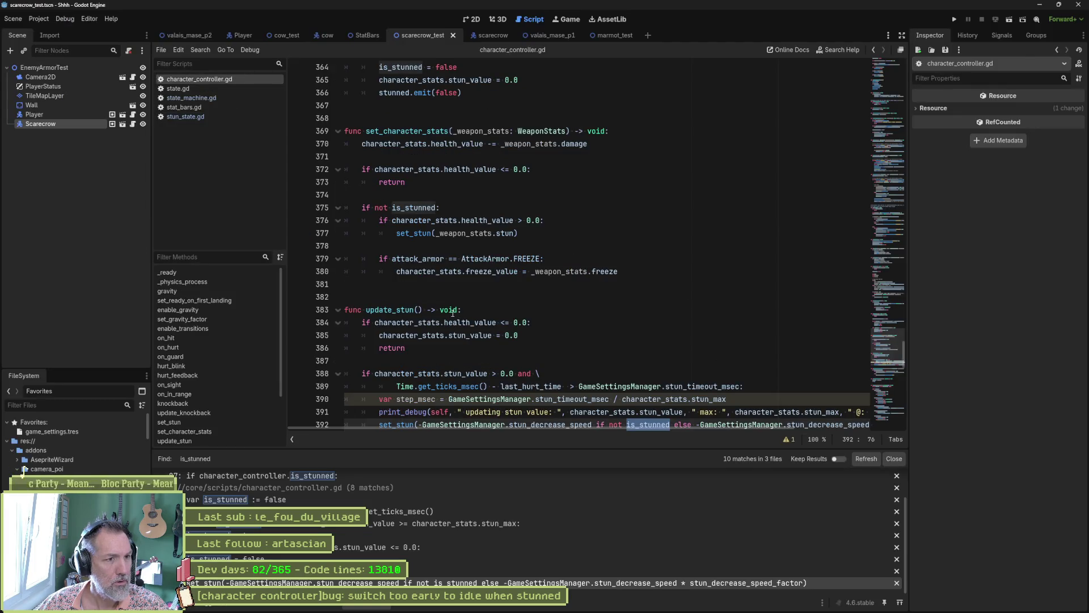
click(395, 310)
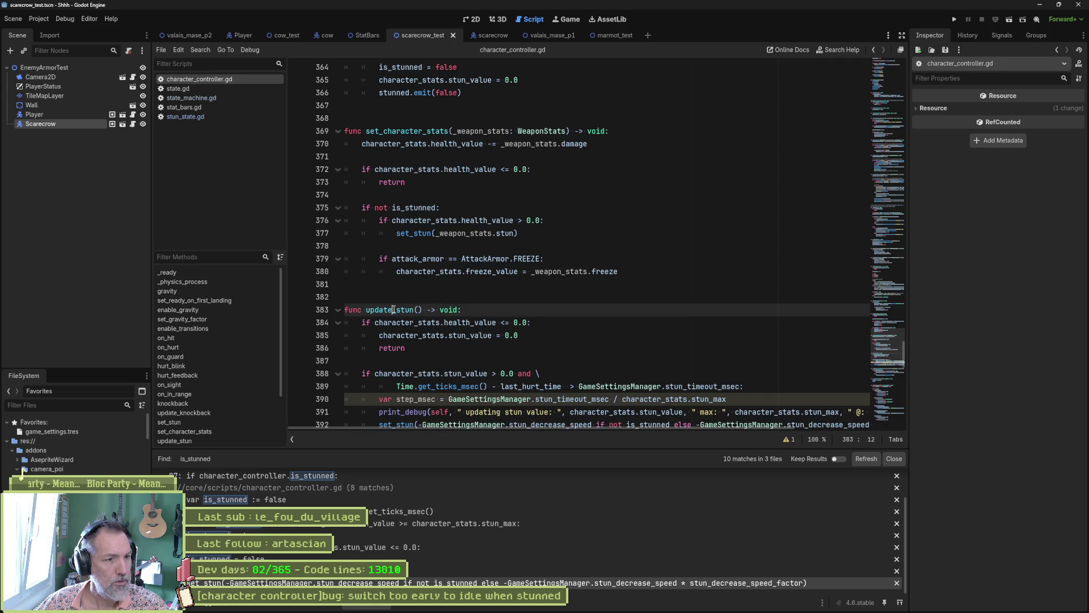
double_click(390, 310)
scroll(493, 322, down, 2)
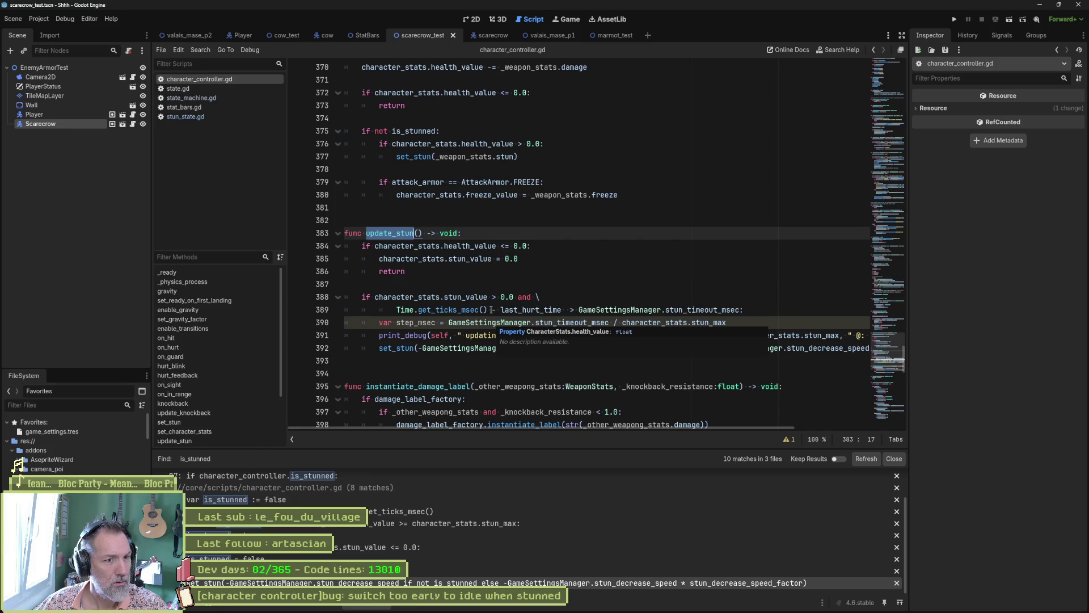
drag(397, 297, 521, 298)
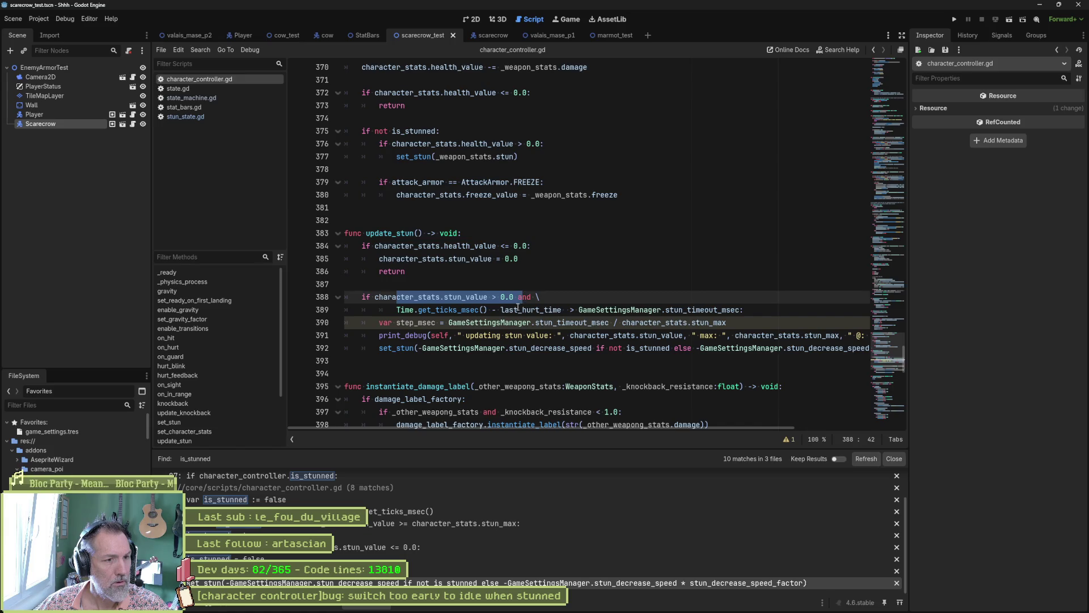
click(467, 336)
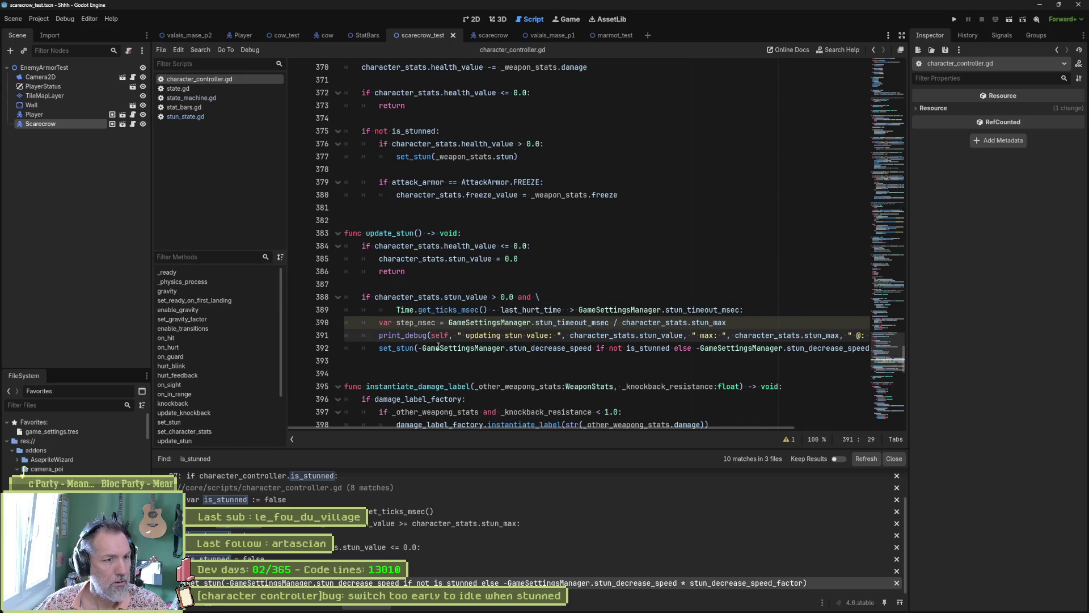
click(423, 347)
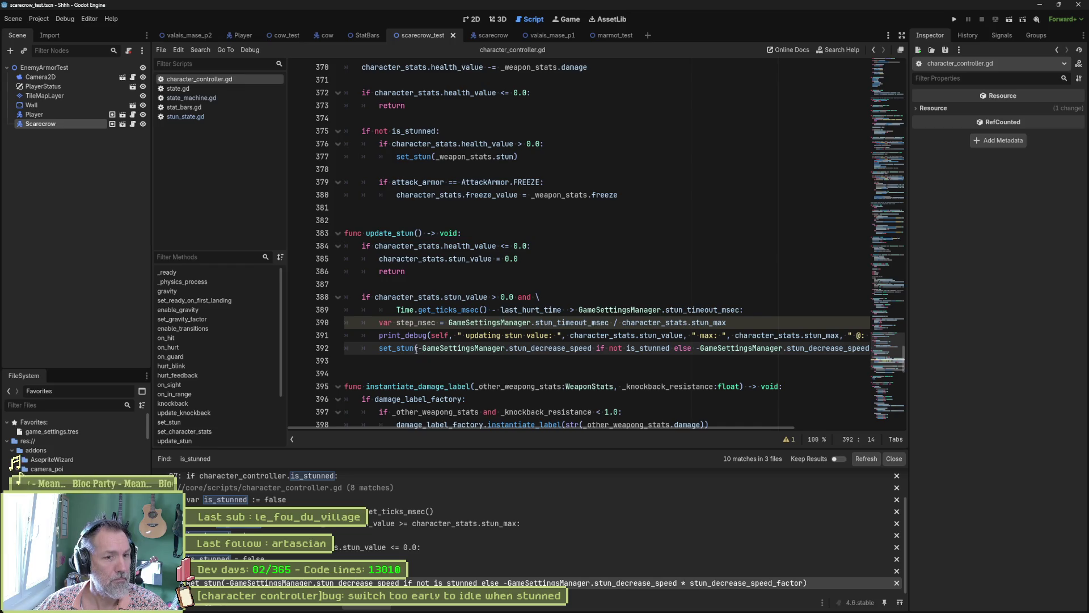
key(alt+Tab)
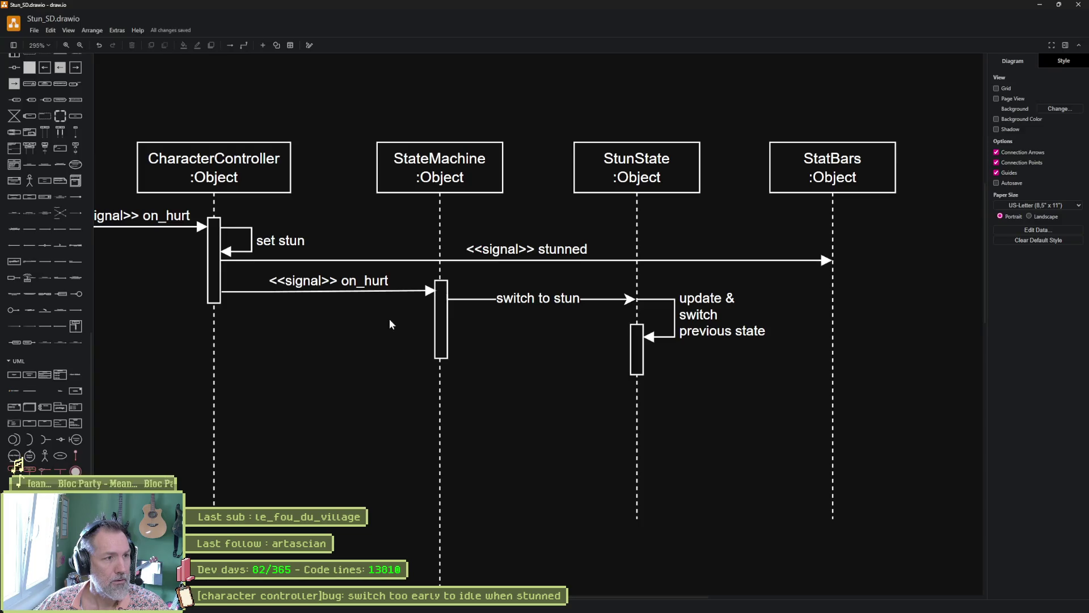
Compare CharacterController's activation bar in draw.io with the Godot code.
click(211, 282)
click(215, 300)
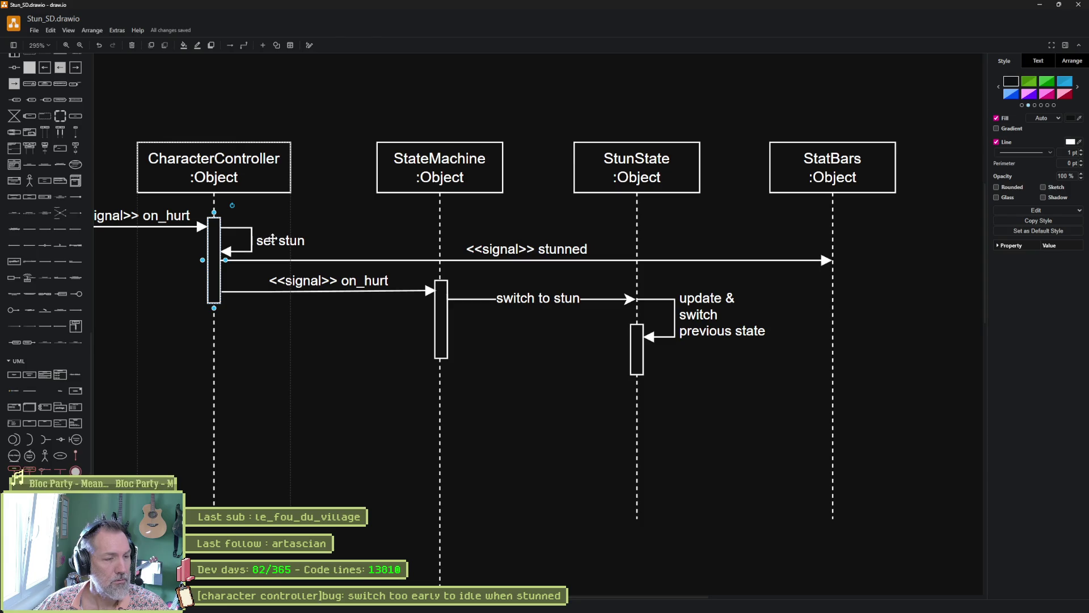
key(alt+Tab)
key(alt+Tab)
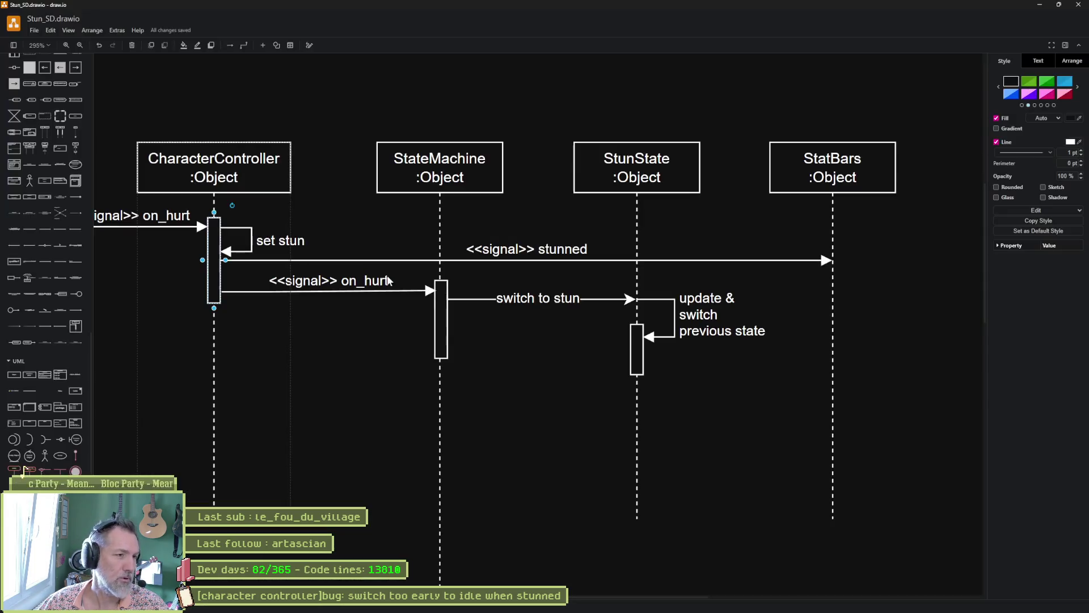
key(alt+Tab)
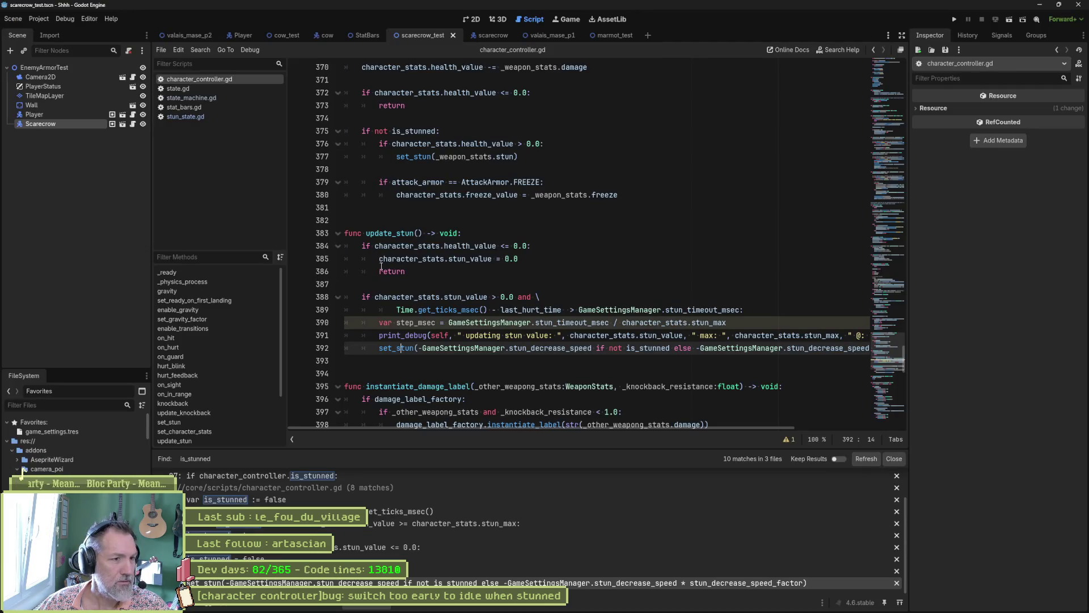
Cycle between the set_stun calls on lines 377 and 392 to view set_character_stats.
key(shift+F3)
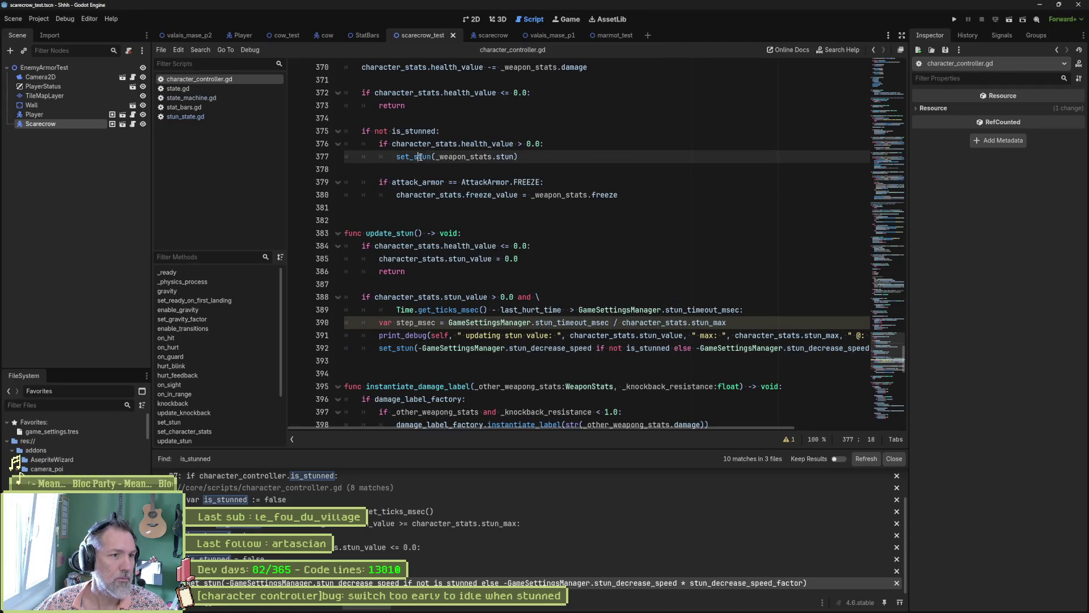
key(F3)
key(shift+F3)
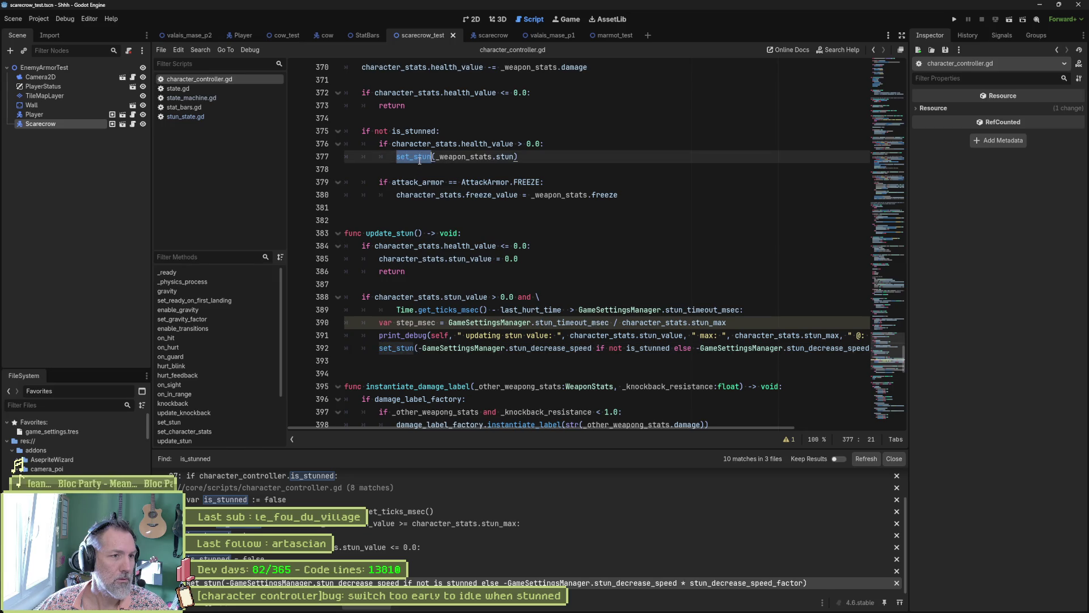
key(F3)
key(shift+F3)
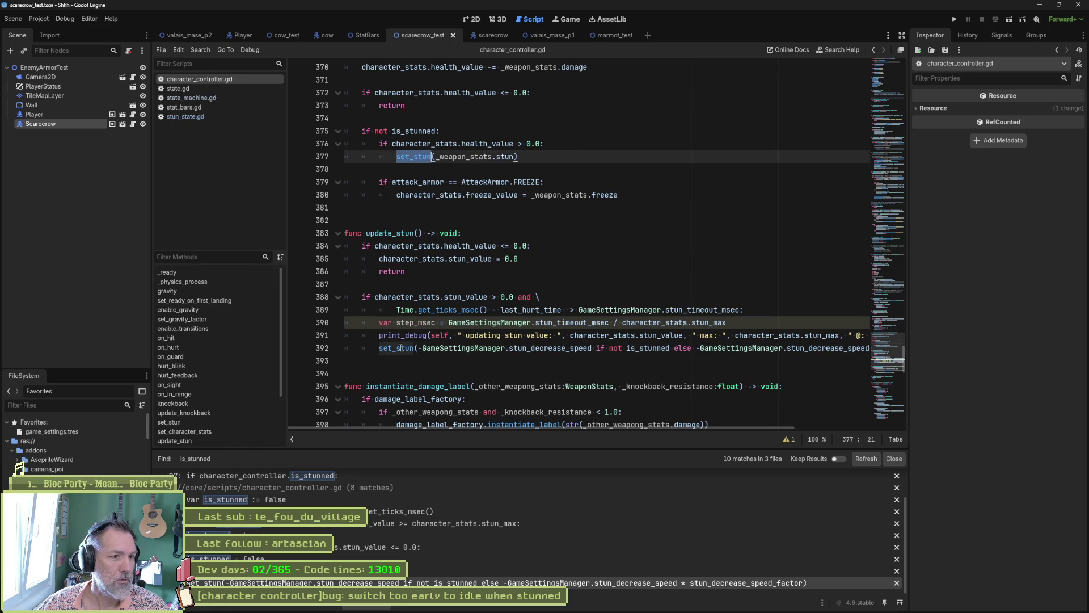
scroll(394, 256, up, 2)
scroll(388, 193, down, 1)
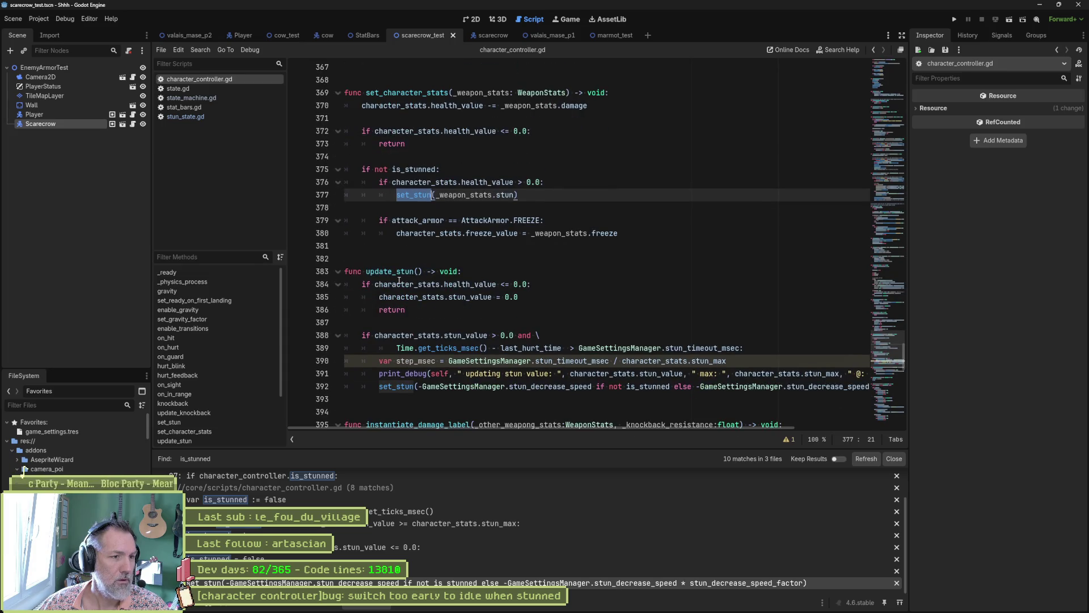
mouse_move(427, 344)
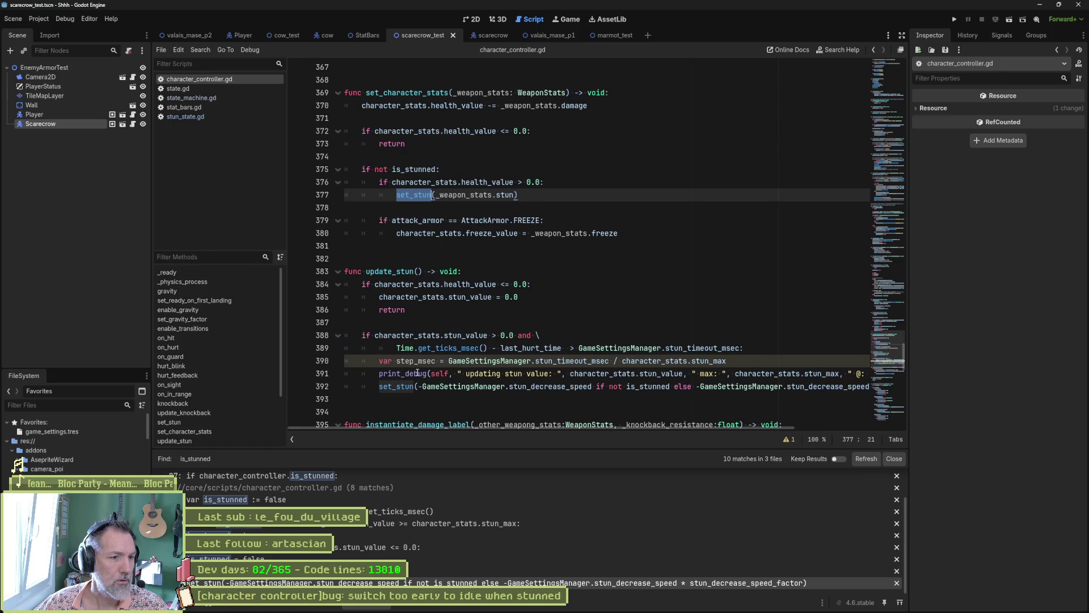
key(alt+Tab)
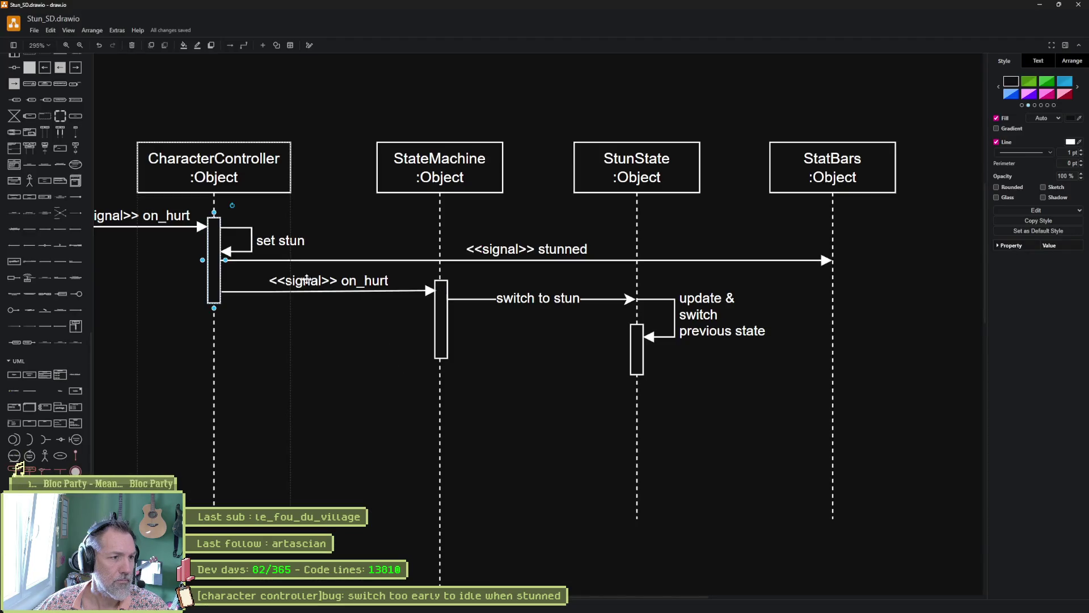
key(alt+Tab)
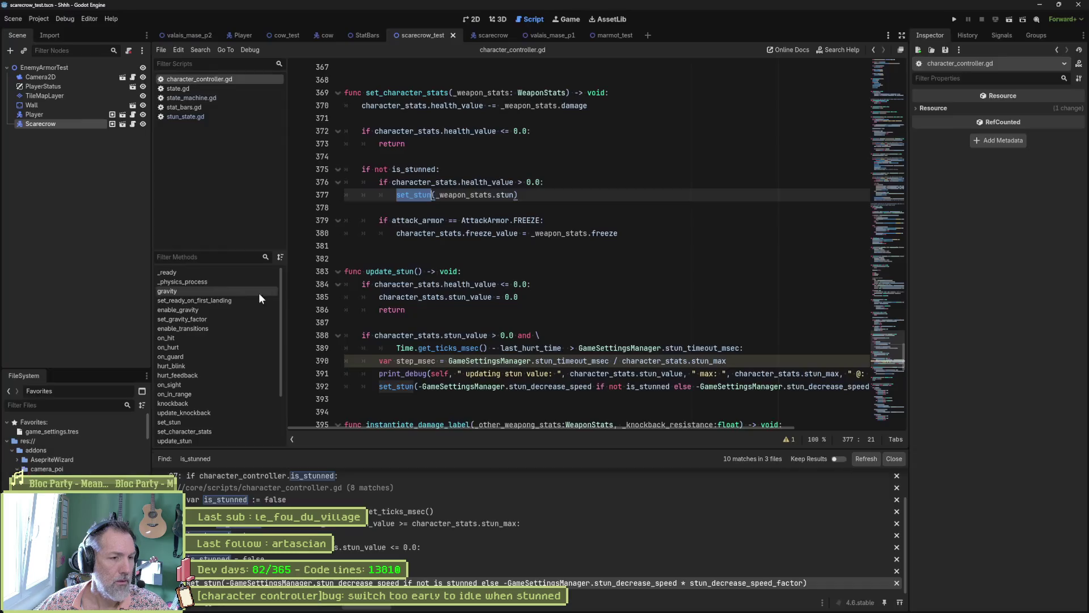
Search the project for update_stun and jump to its _physics_process call on line 171.
double_click(381, 272)
key(ctrl+shift+f)
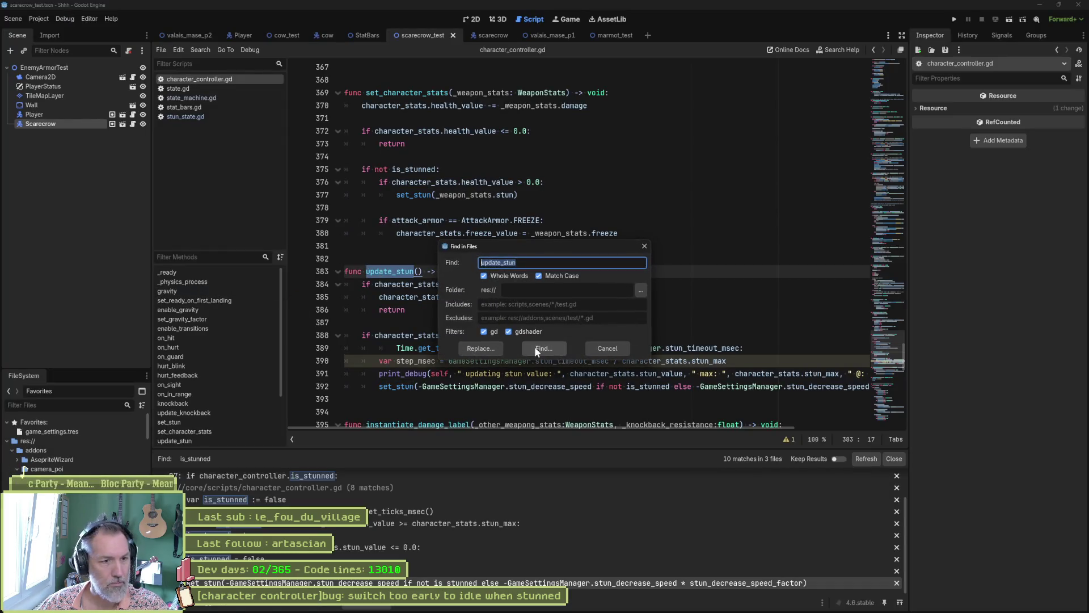
key(Return)
click(327, 489)
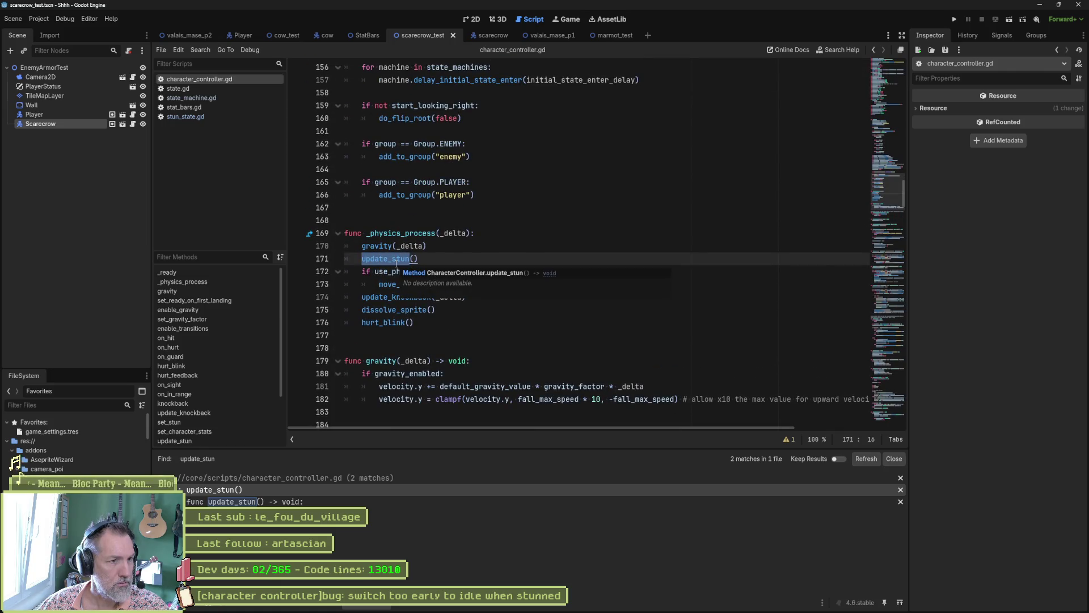
key(alt+Tab)
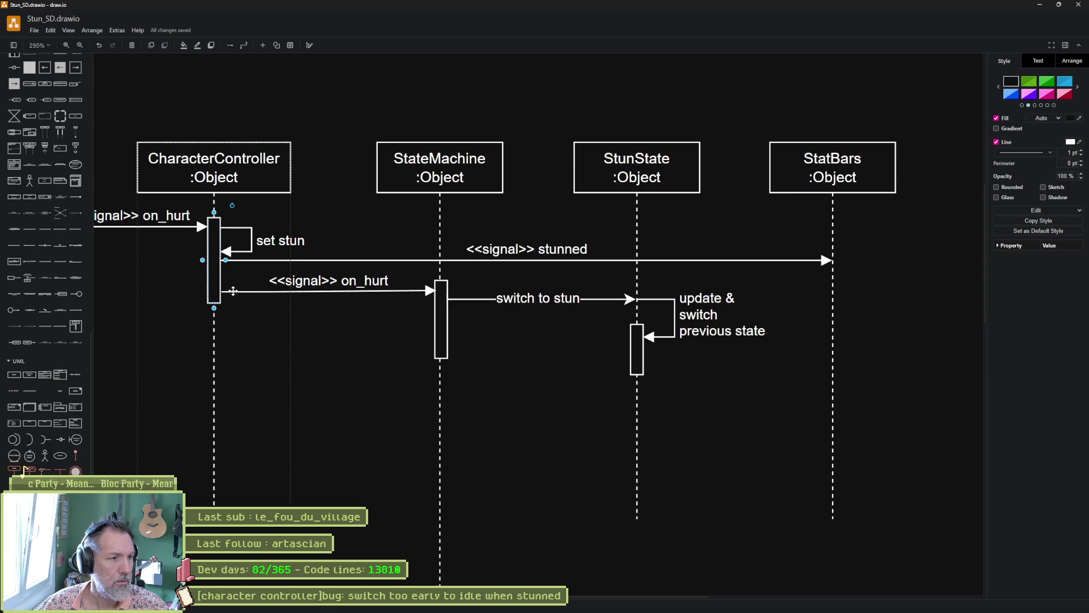
Lengthen CharacterController's activation bar and move the stunned arrow back below set stun.
drag(213, 303, 213, 358)
click(356, 309)
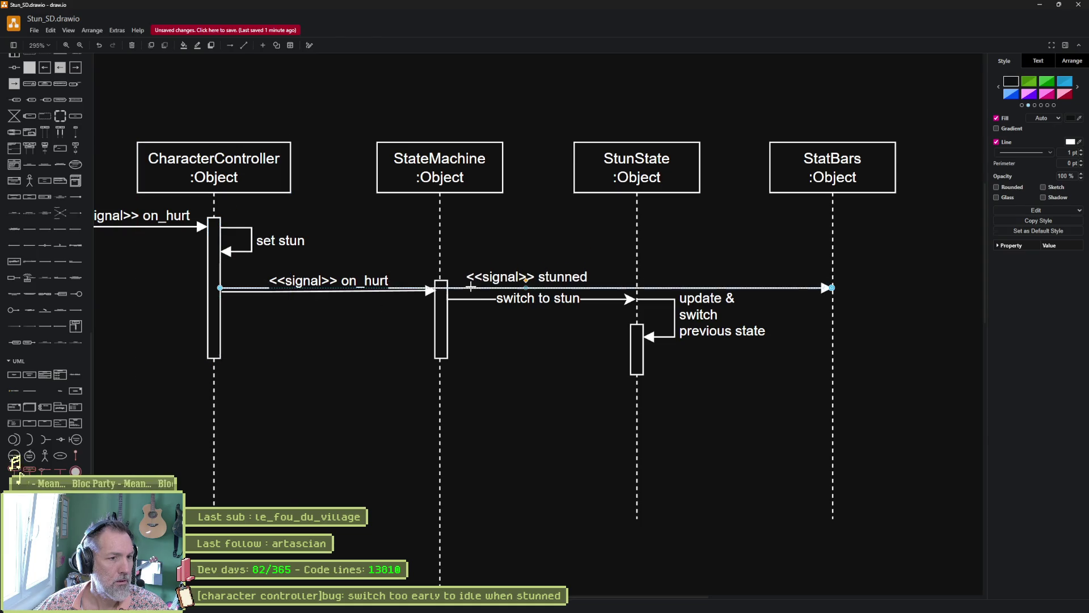
drag(483, 287, 483, 267)
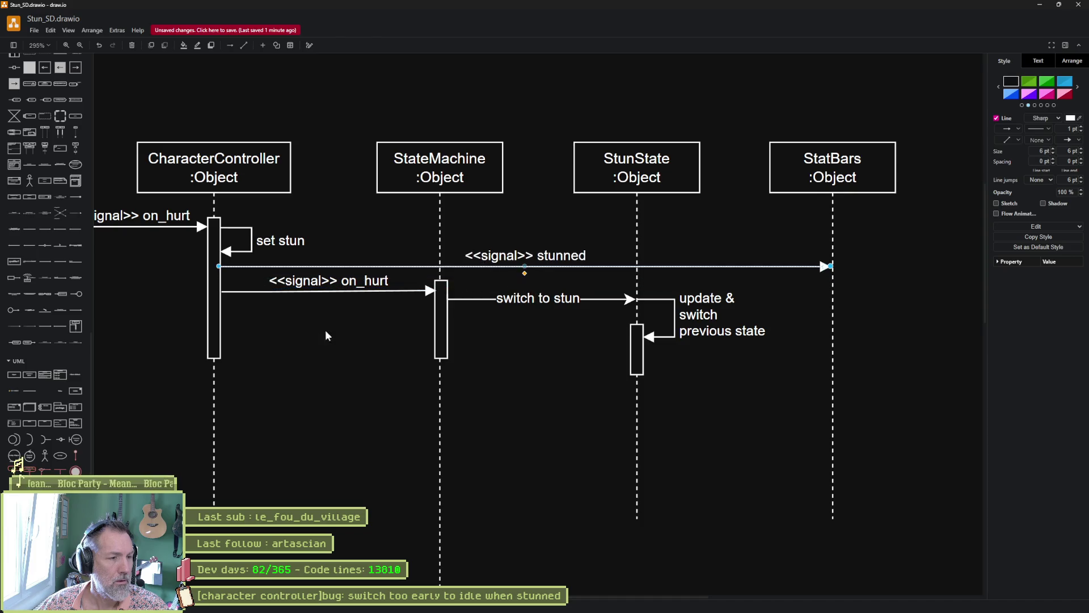
Duplicate the set stun self-call lower on the bar and relabel it 'update stun'.
click(259, 234)
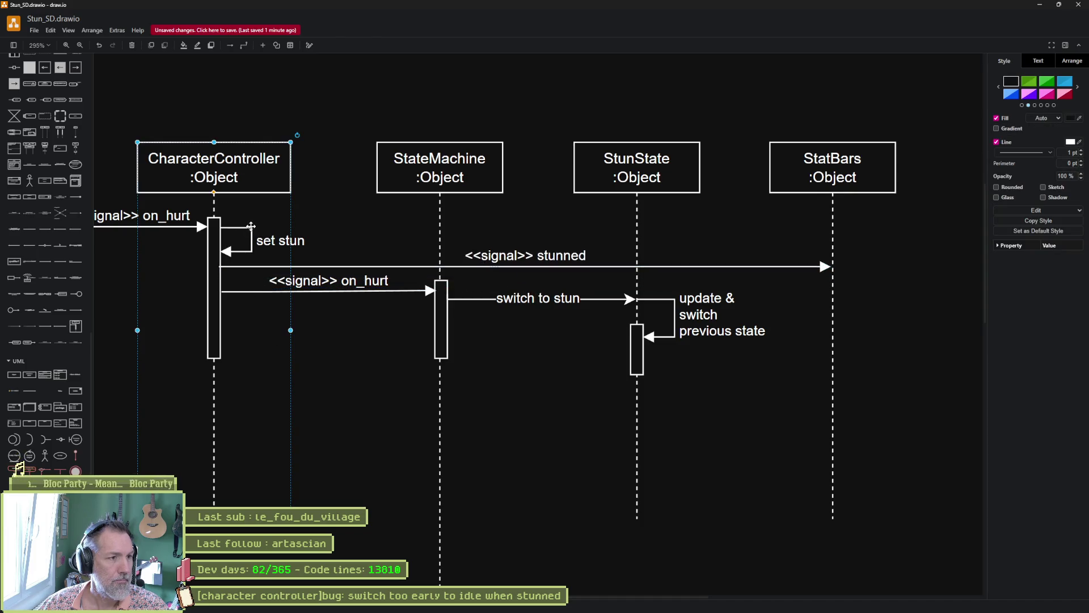
click(251, 236)
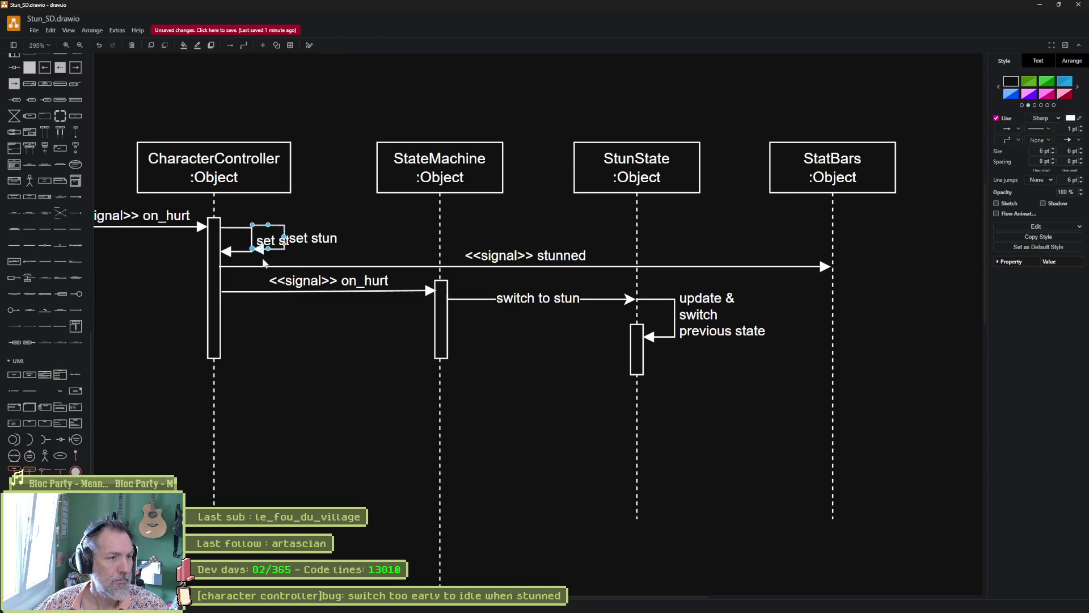
drag(245, 251, 244, 342)
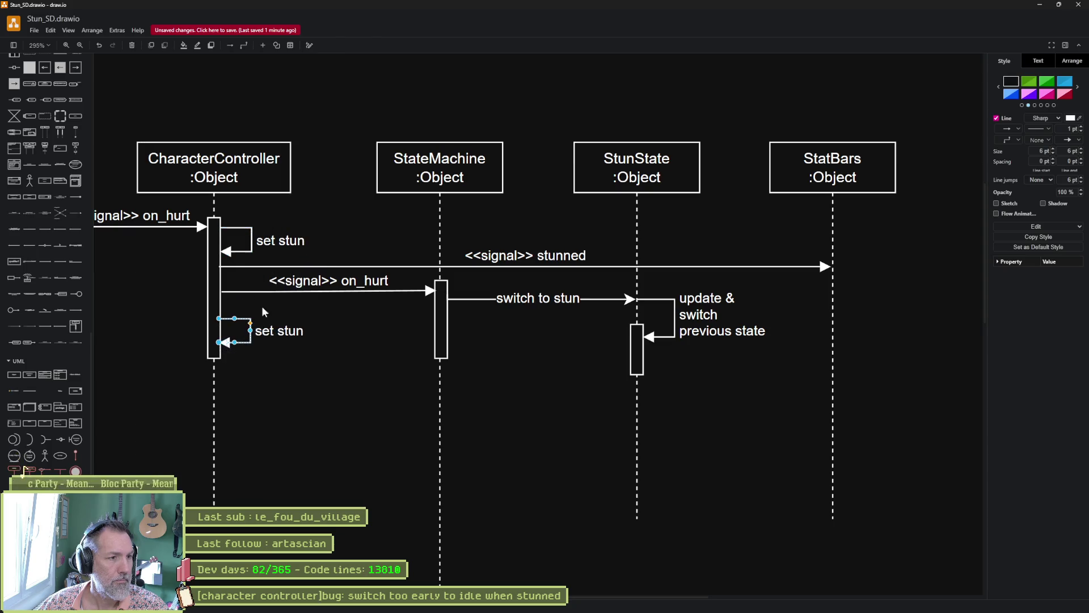
double_click(292, 334)
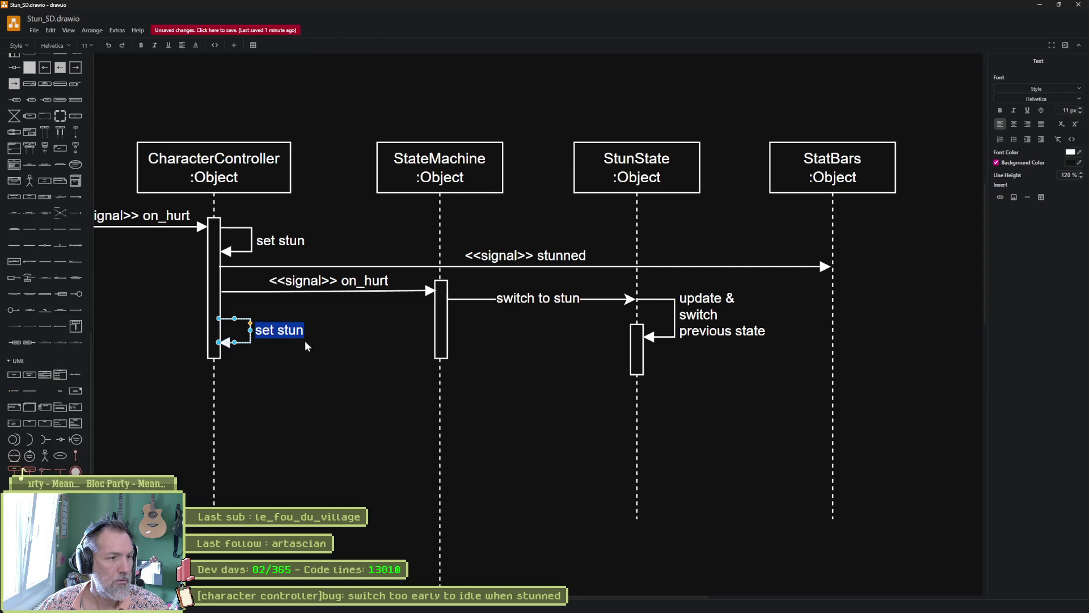
text(update stun)
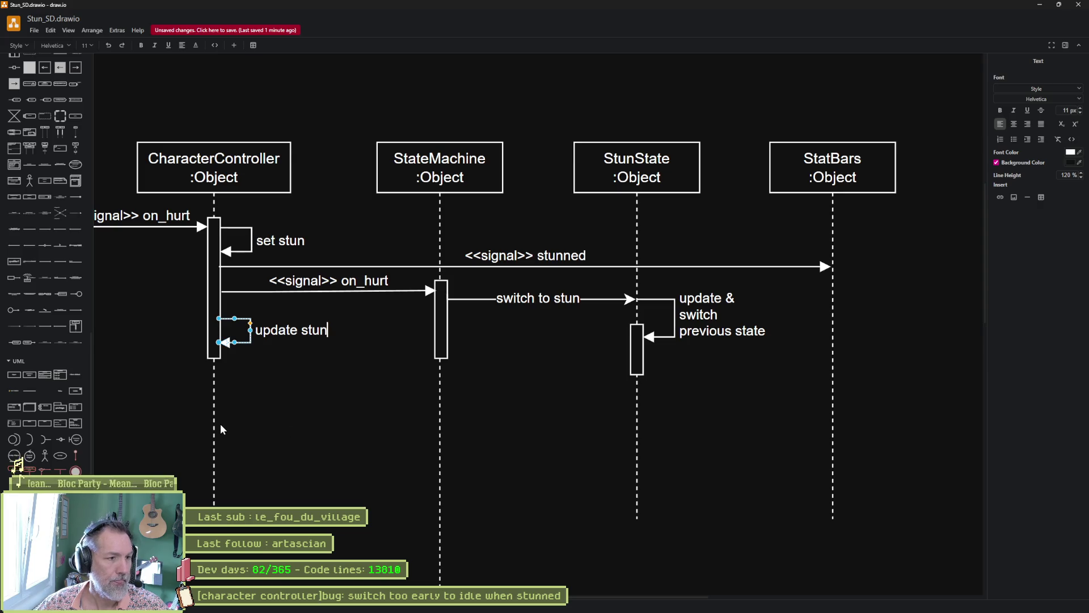
click(243, 397)
key(alt+Tab)
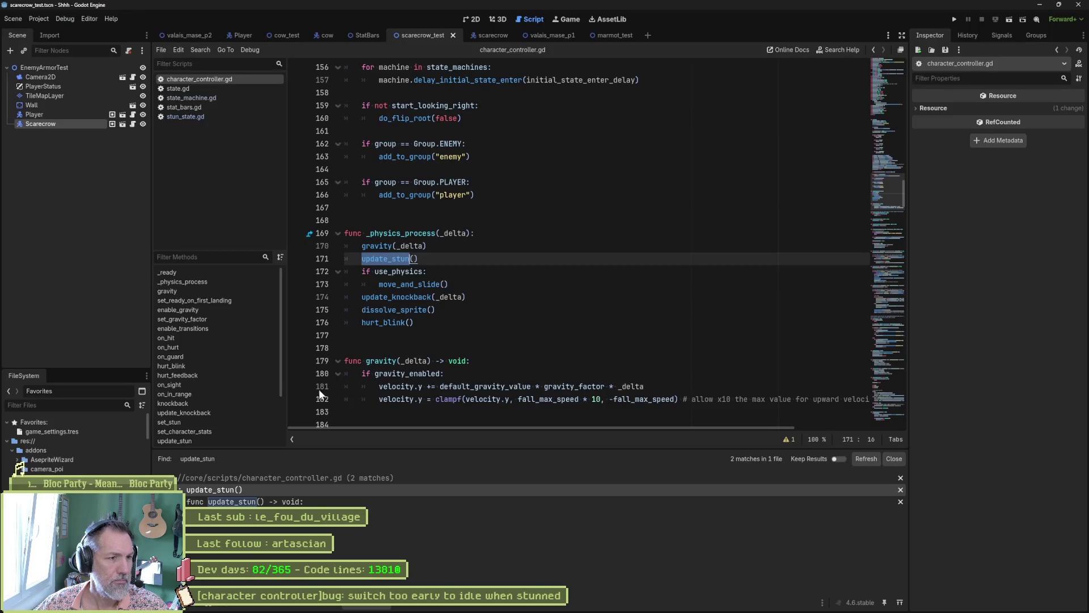
Review the update_stun and set_stun definitions, selecting lines 359–361 where stunned is emitted.
ctrl+click(386, 259)
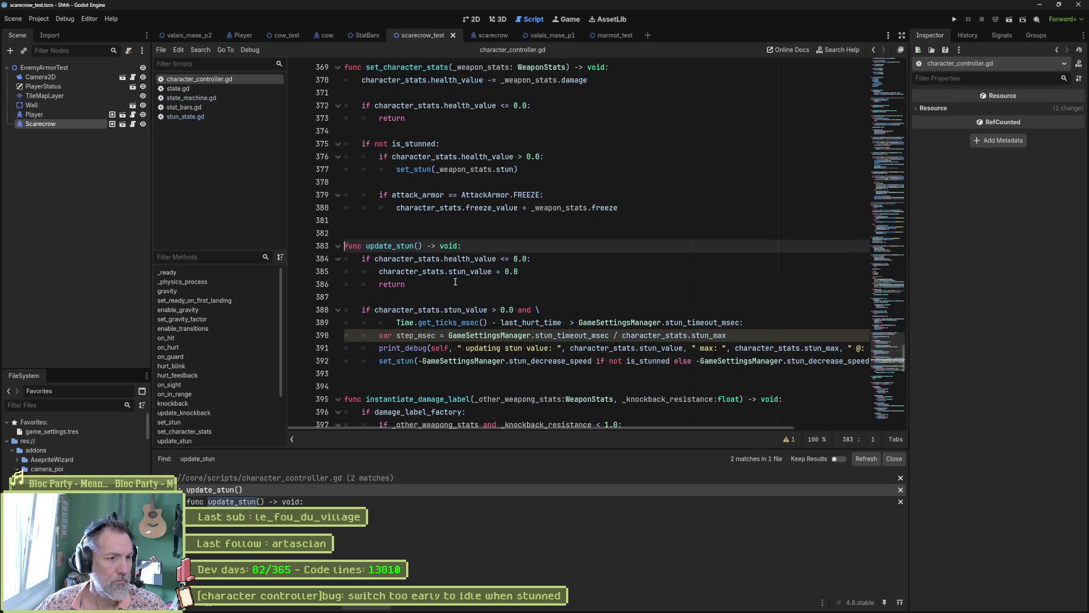
key(alt+Tab)
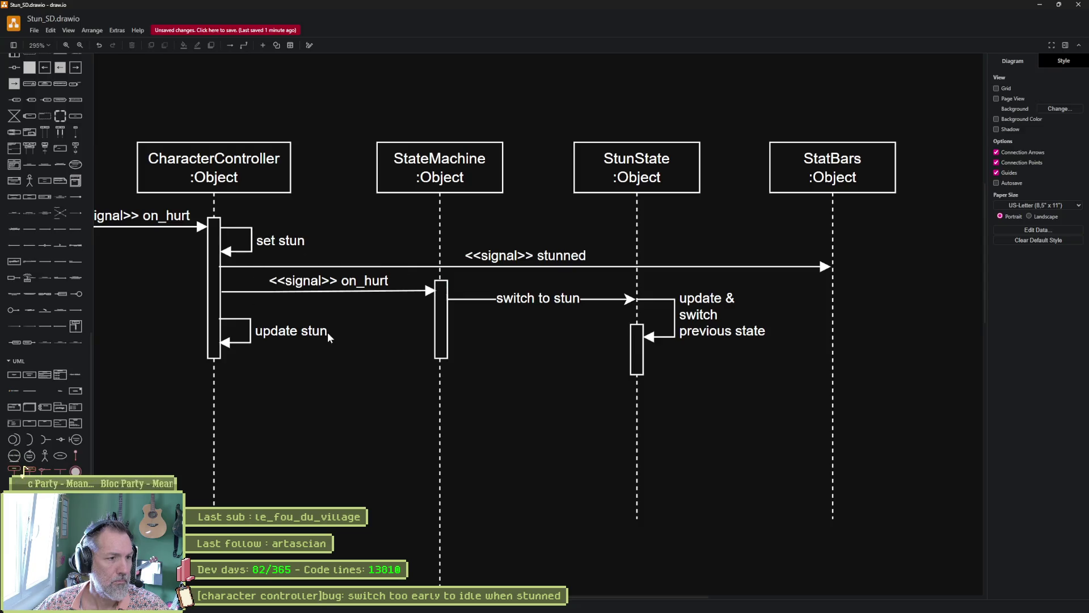
key(alt+Tab)
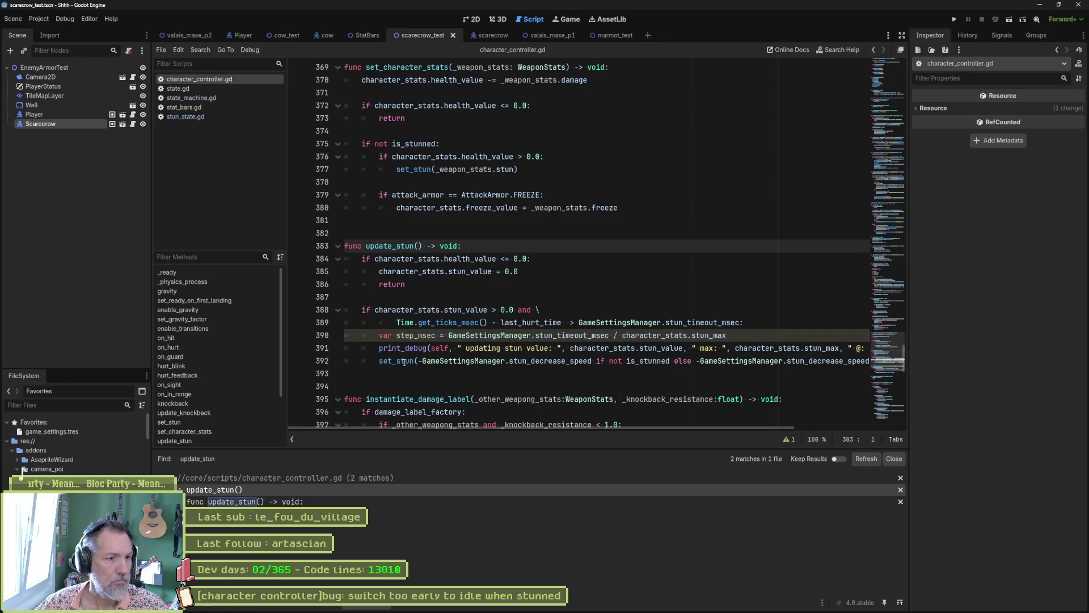
ctrl+click(397, 361)
scroll(441, 281, down, 2)
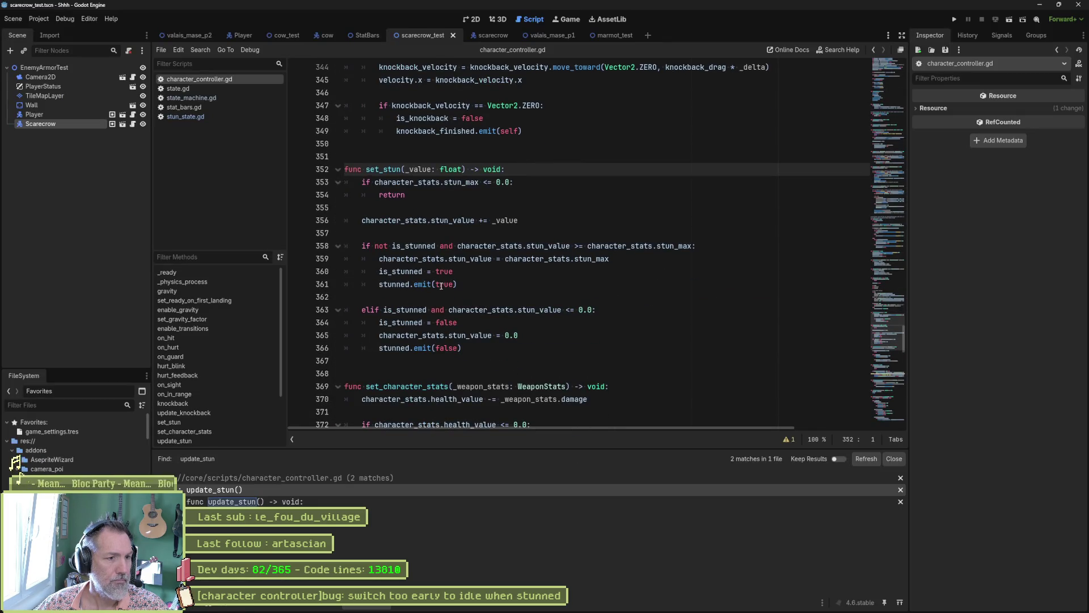
drag(388, 259, 571, 279)
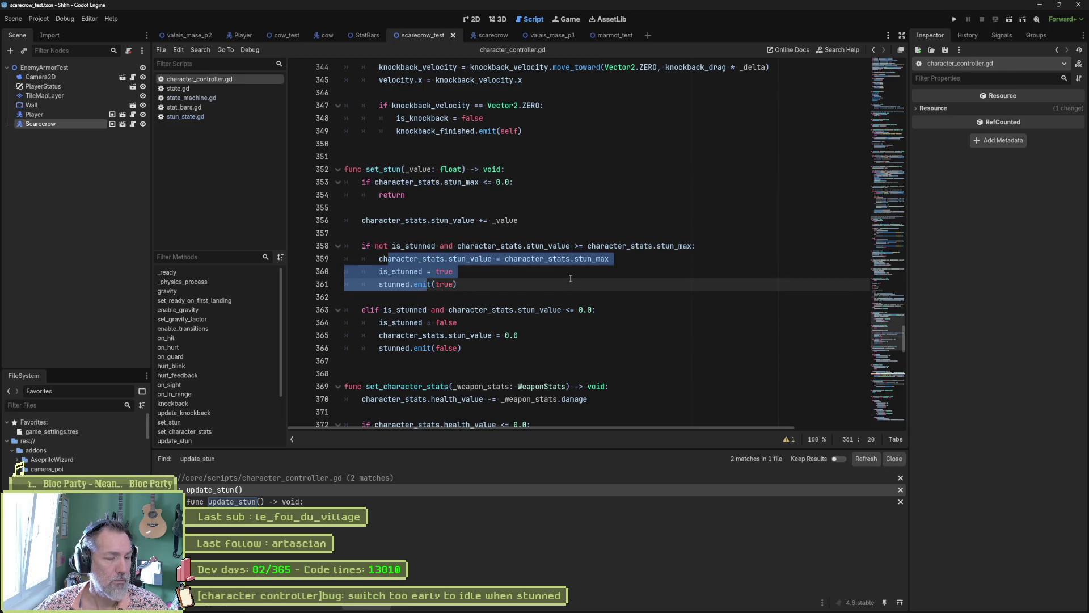
Compare against the sequence diagram, then start a project-wide Find in Files search for set_stun.
key(alt+Tab)
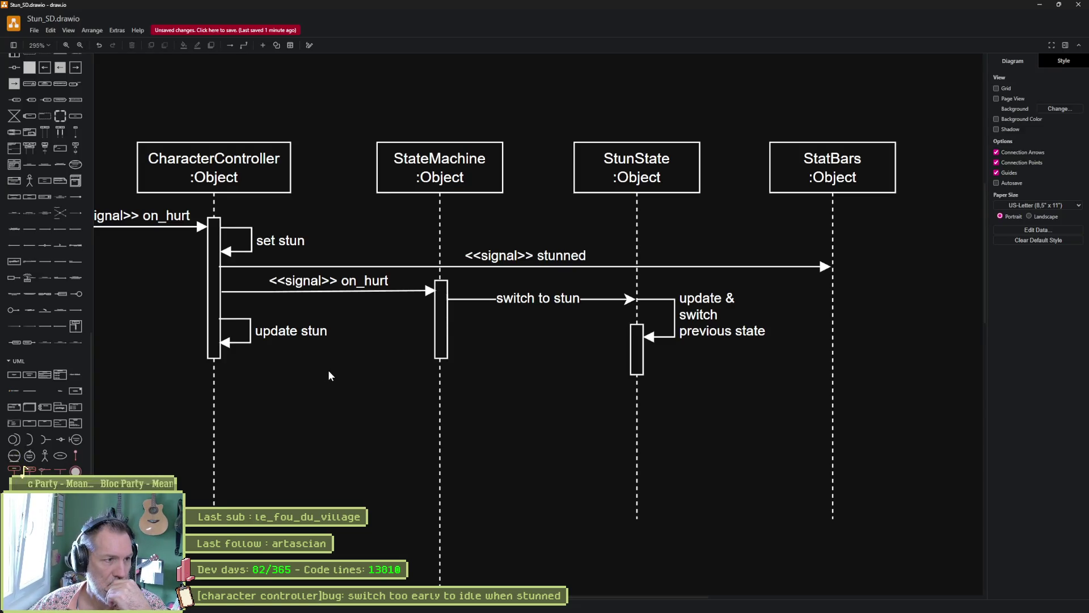
drag(331, 373, 426, 405)
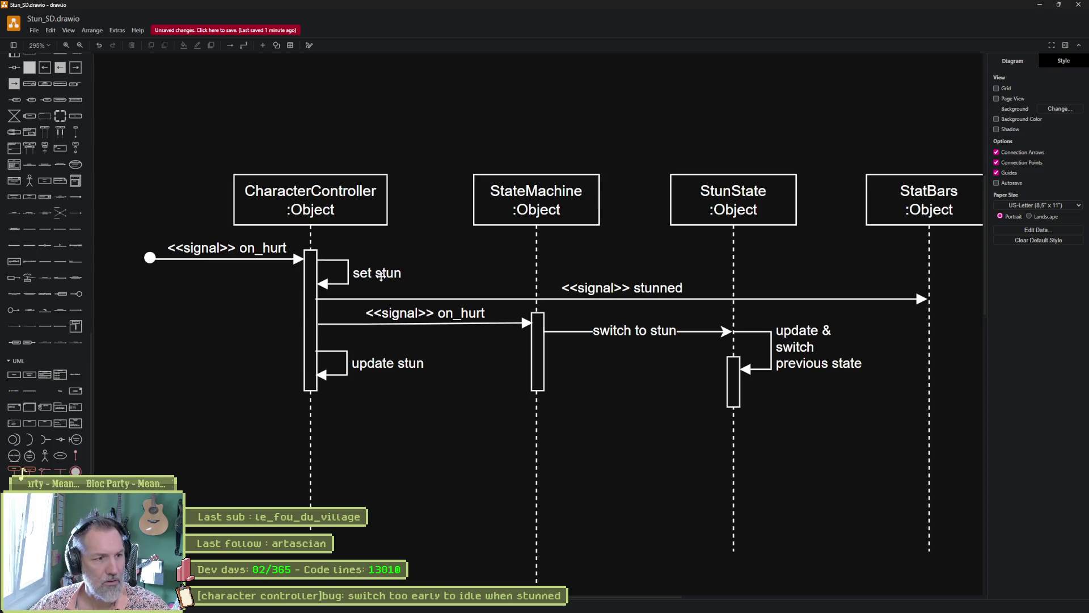
key(alt+Tab)
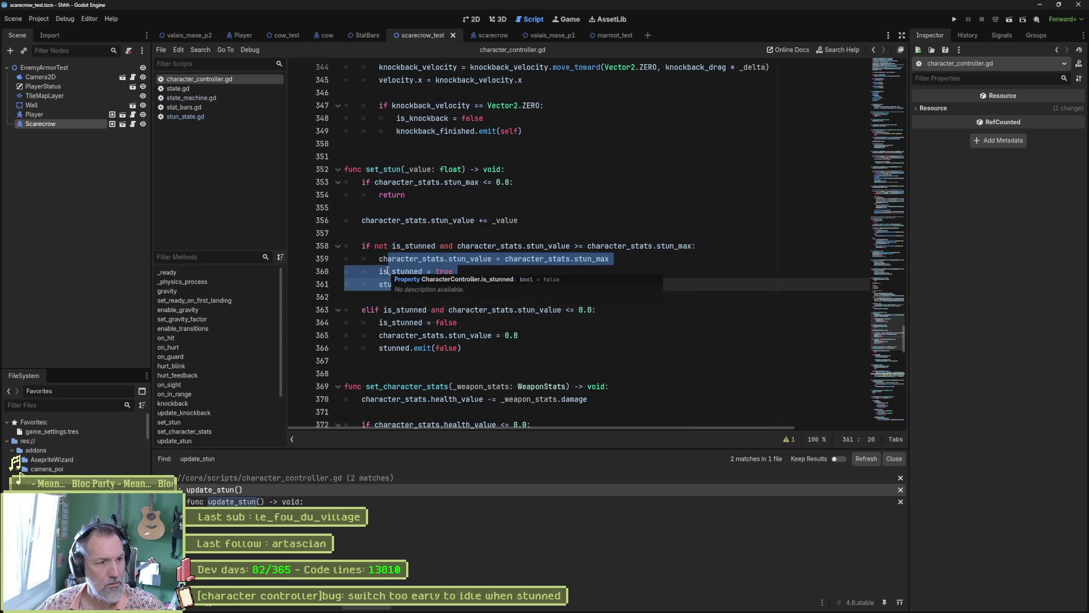
scroll(427, 239, up, 5)
scroll(426, 239, down, 4)
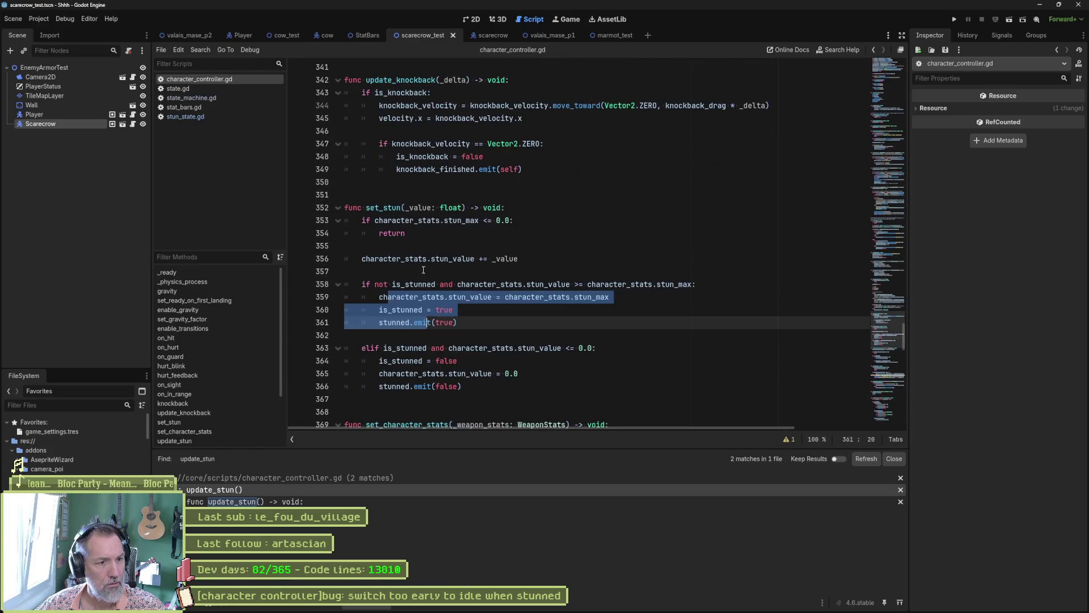
double_click(384, 208)
key(ctrl+shift+f)
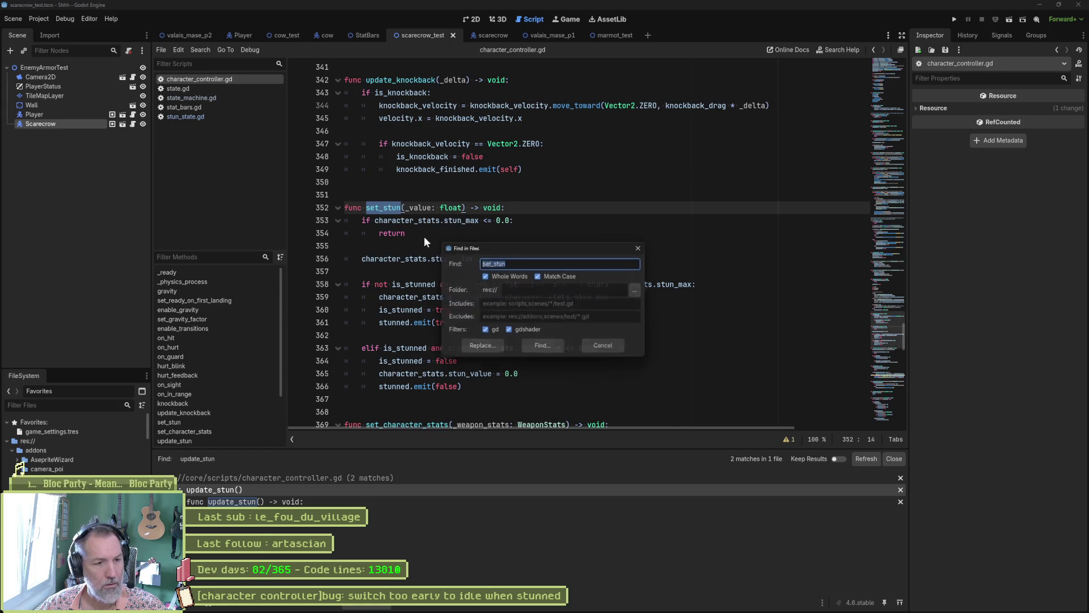
Run the set_stun search and jump to its call in set_character_stats.
click(537, 349)
click(319, 499)
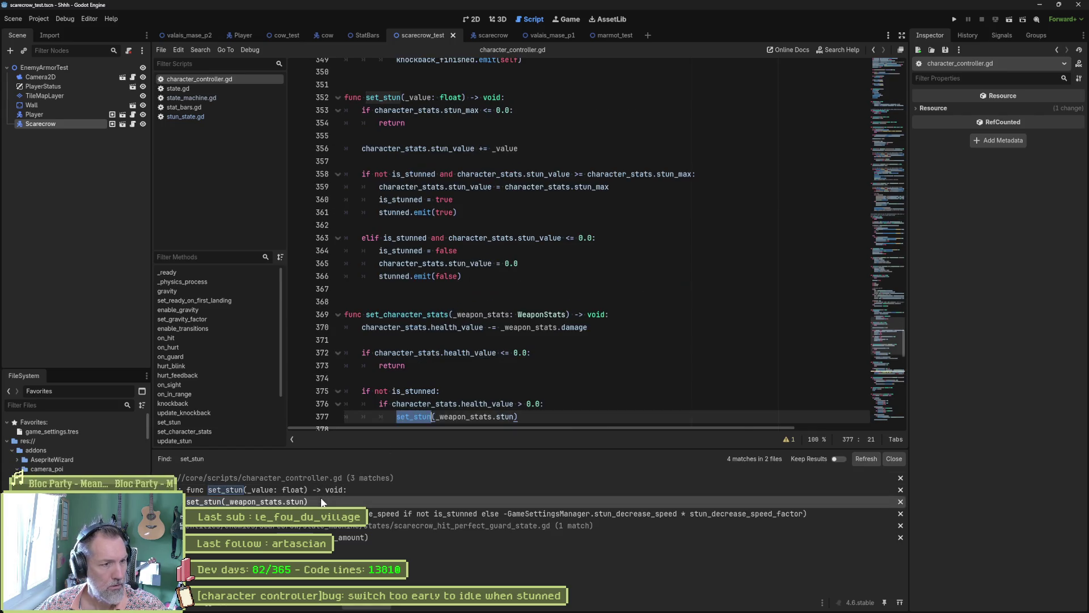
scroll(427, 357, down, 3)
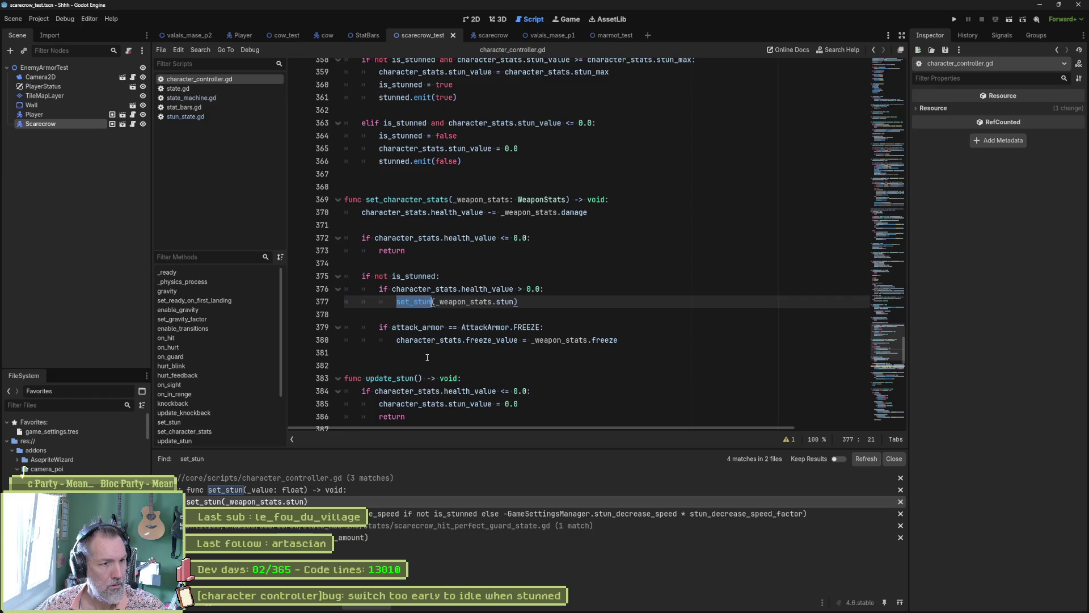
scroll(428, 356, down, 1)
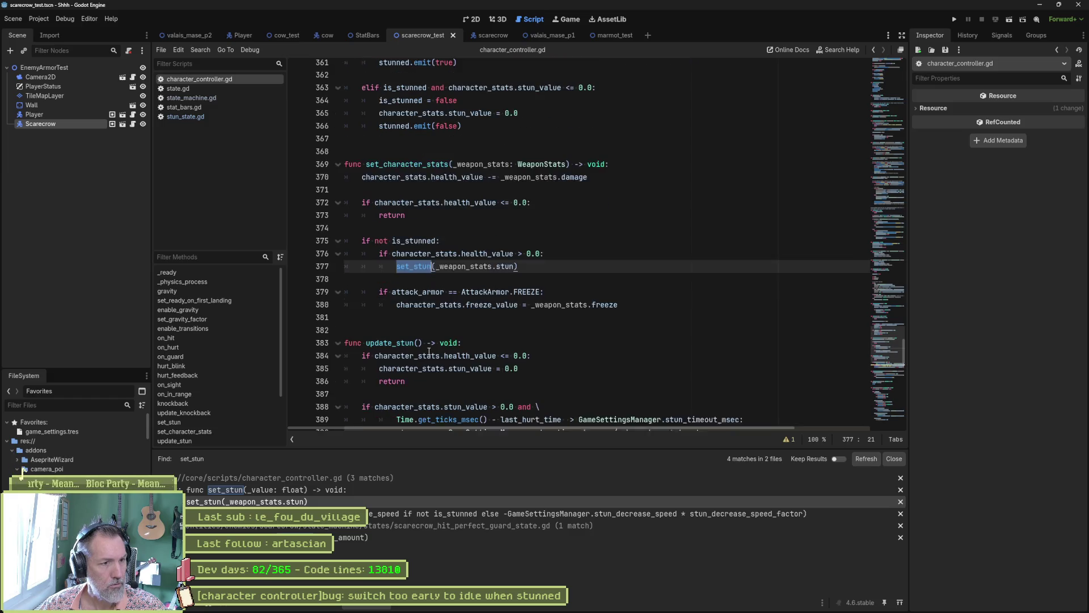
Fold all functions in character_controller.gd down to their header lines.
mouse_move(486, 368)
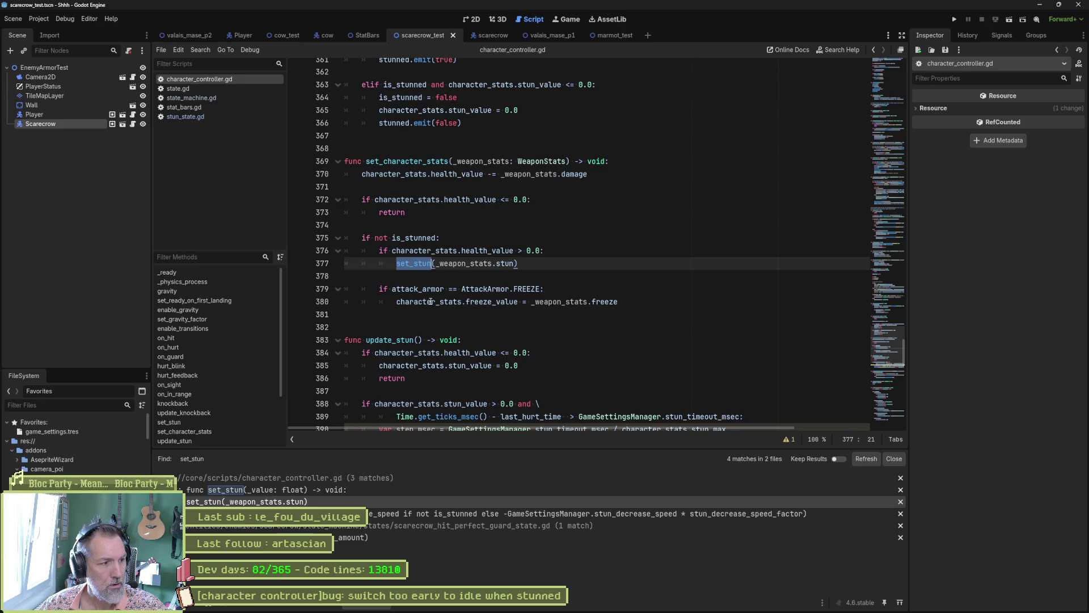
scroll(431, 294, down, 2)
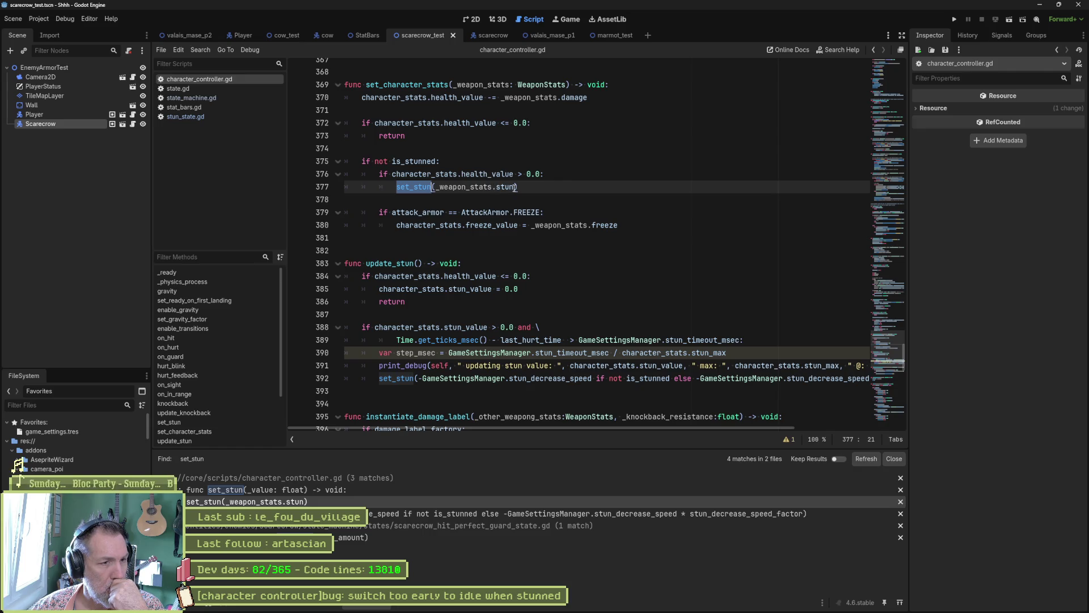
mouse_move(515, 188)
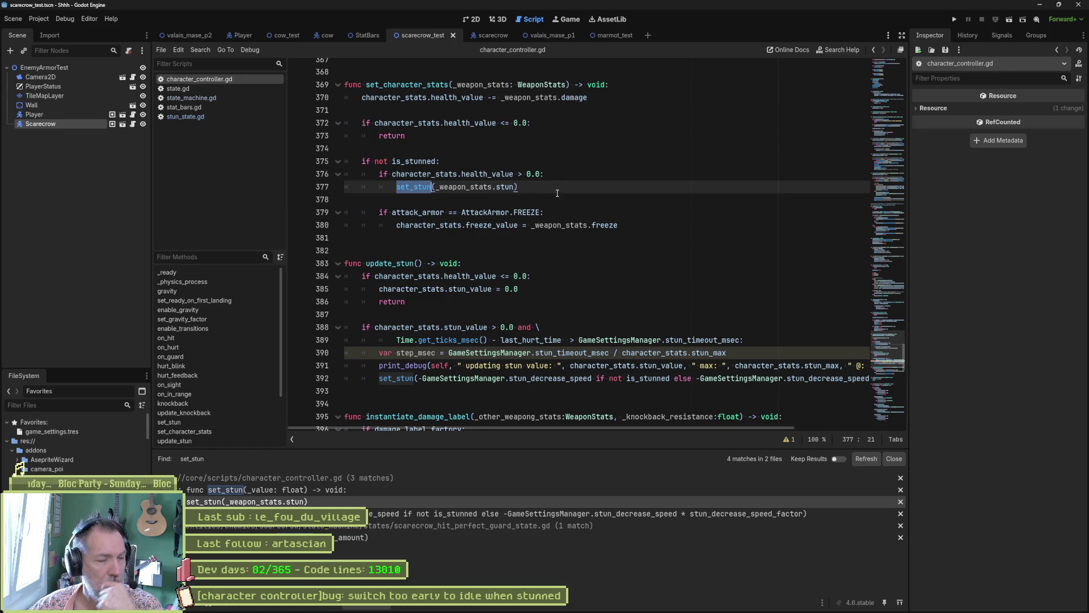
key(ctrl+alt+f)
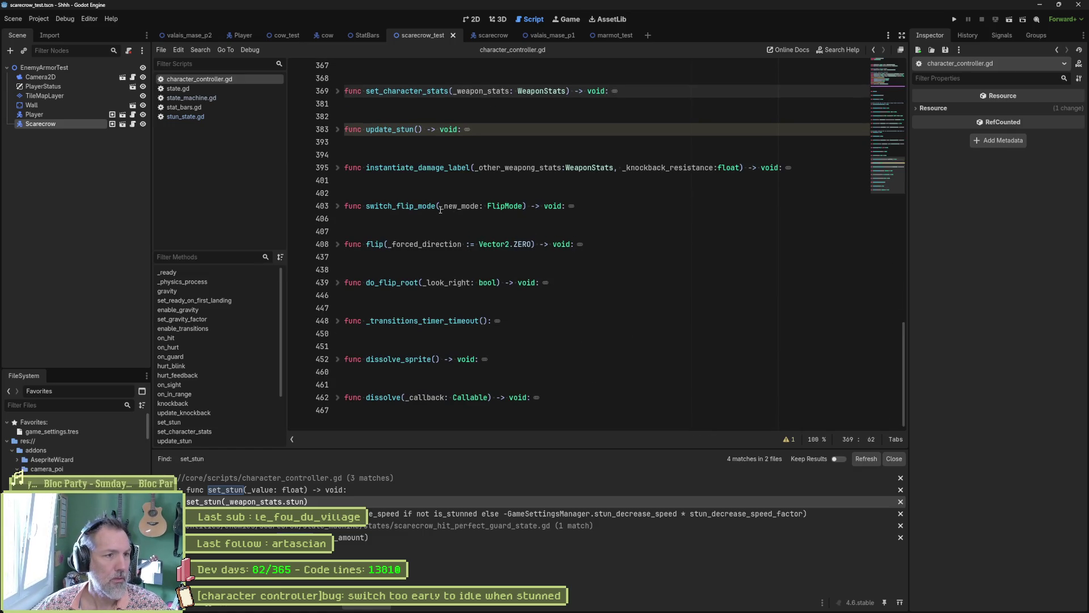
Unfold the set_stun and update_stun function bodies.
scroll(369, 238, up, 4)
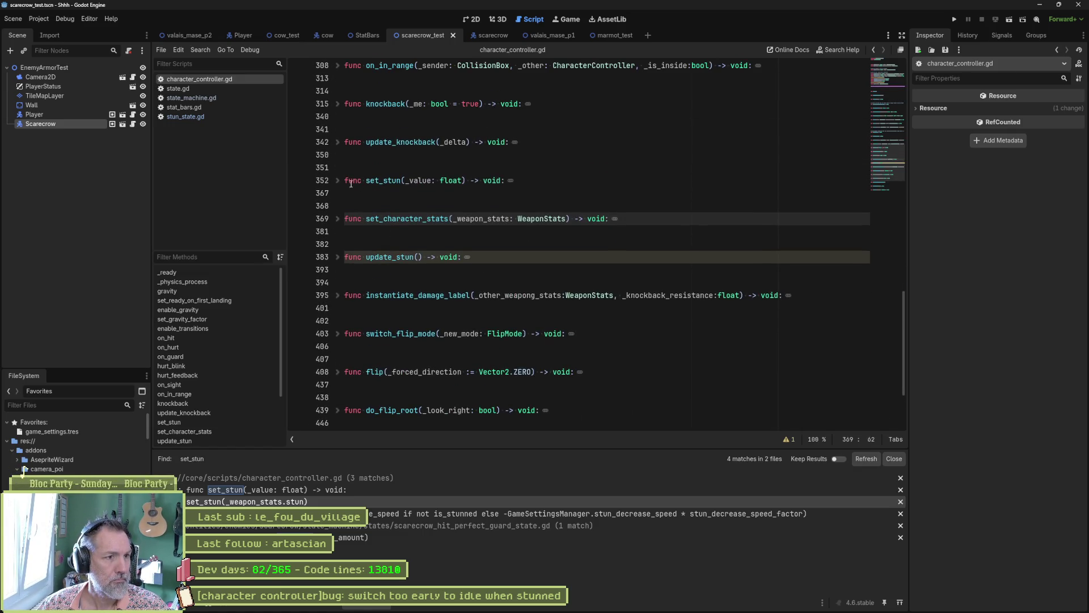
click(338, 182)
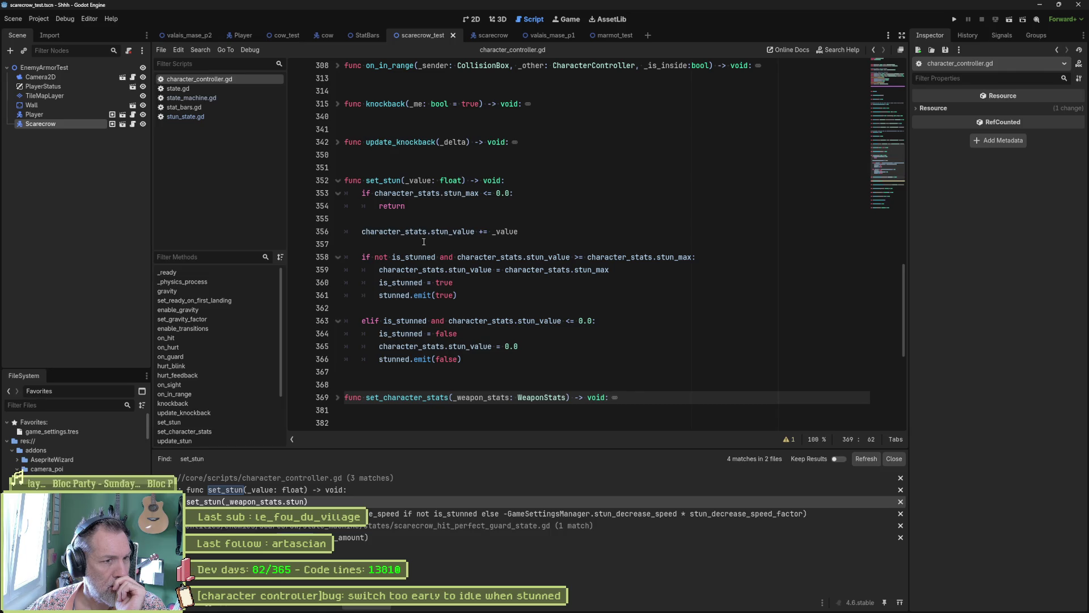
scroll(357, 243, down, 1)
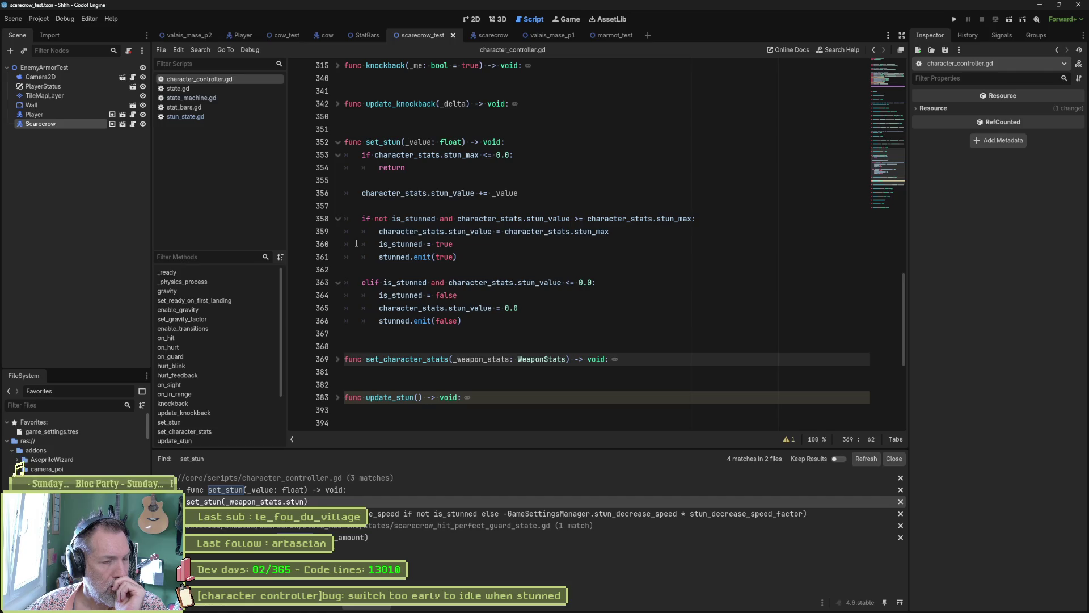
scroll(356, 243, down, 2)
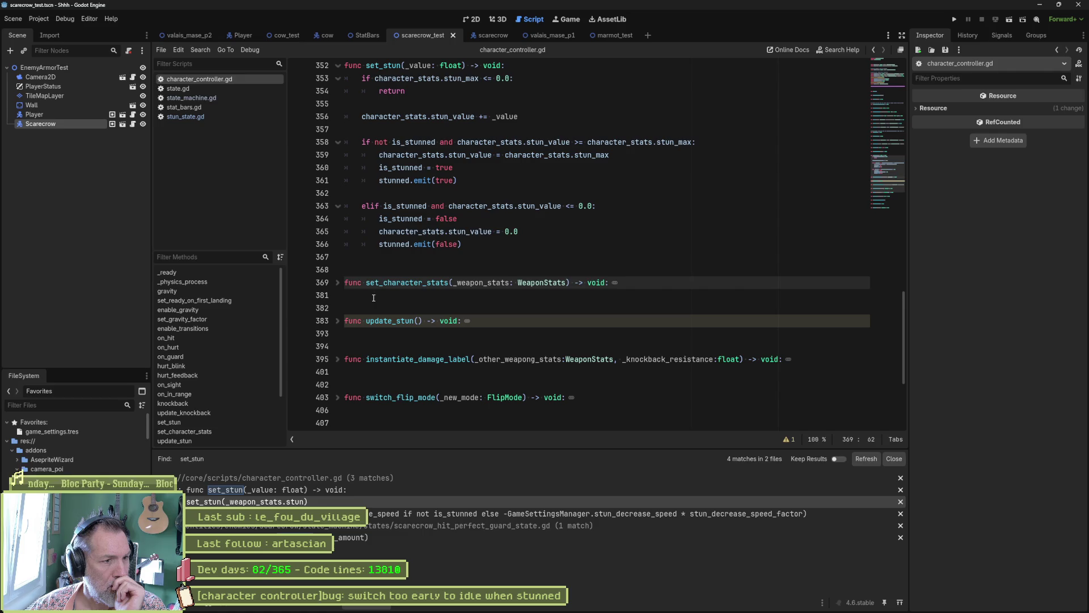
key(Down)
click(338, 321)
scroll(583, 337, down, 1)
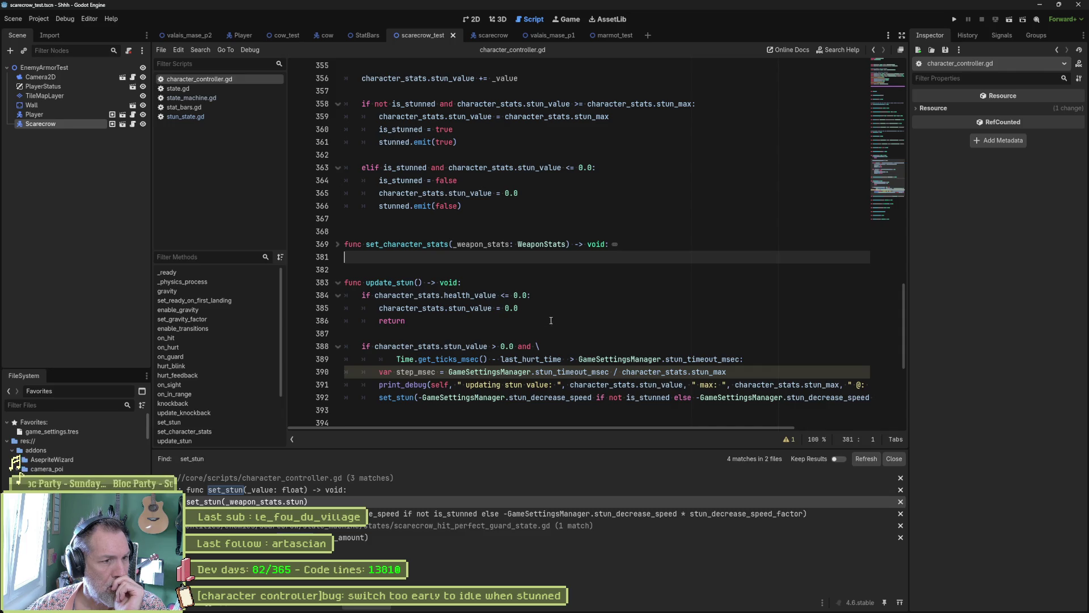
Unfold set_character_stats, highlight its set_stun call and select its function name.
drag(366, 244, 454, 244)
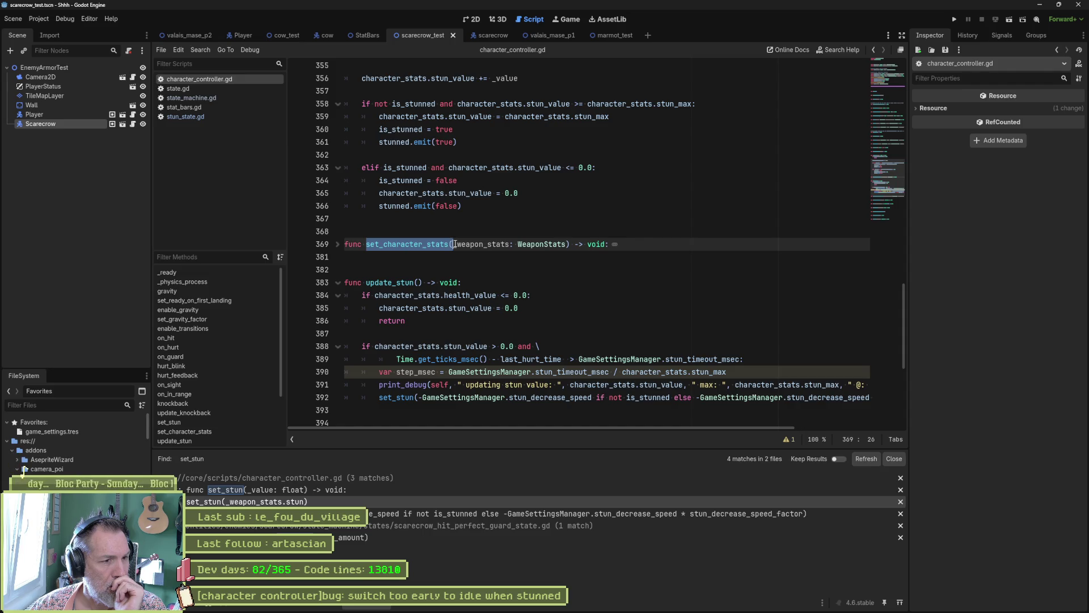
scroll(454, 243, up, 2)
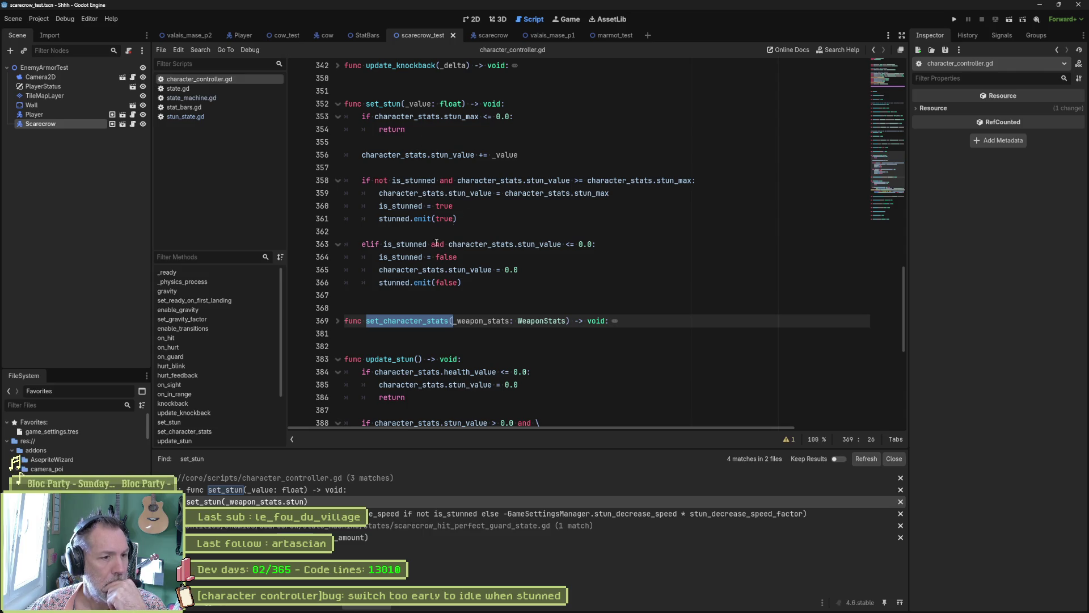
click(339, 322)
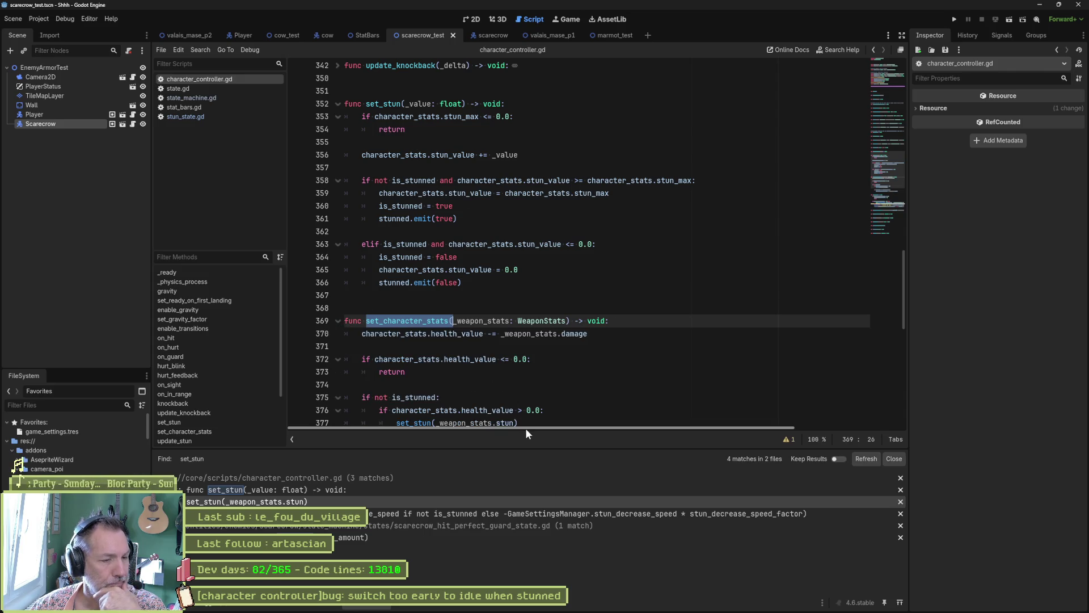
scroll(565, 338, down, 2)
drag(436, 346, 515, 346)
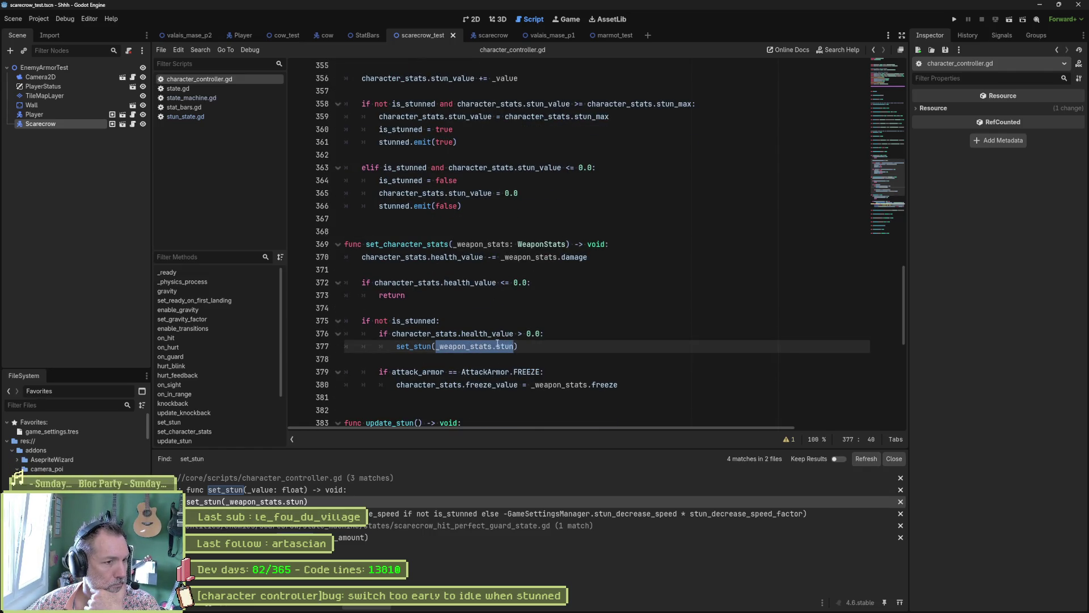
double_click(422, 245)
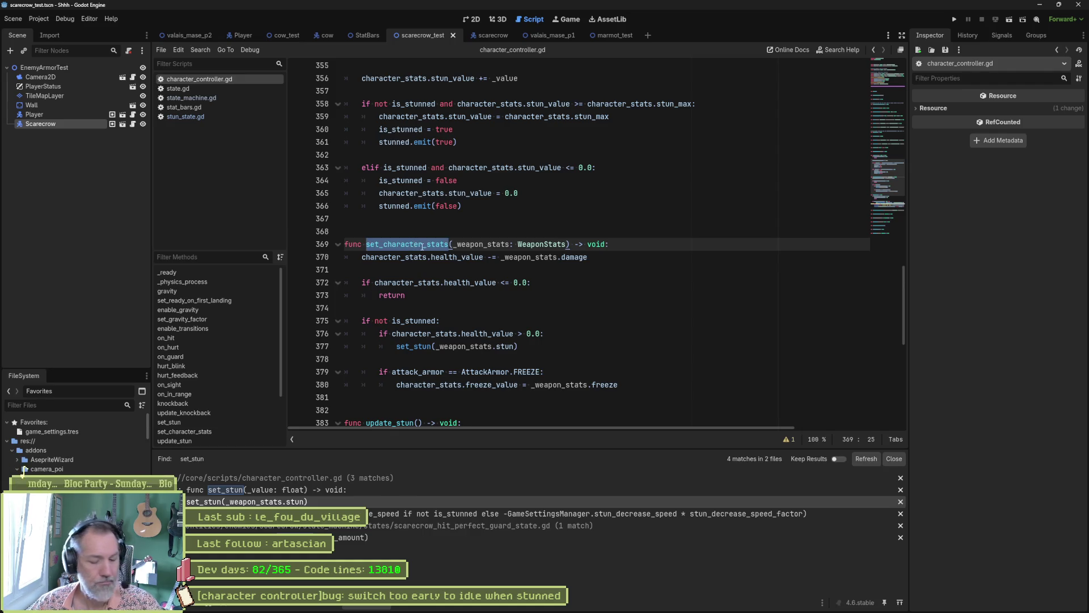
Undo the accidental overwrite and search the project for set_character_stats.
text(F)
key(ctrl+z)
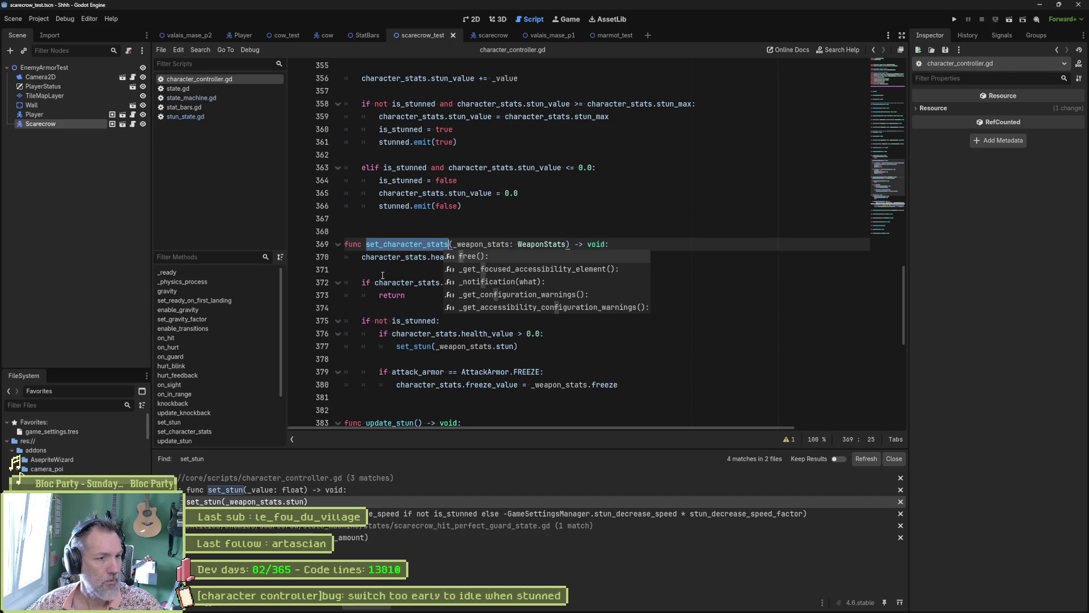
key(ctrl+shift+f)
click(539, 348)
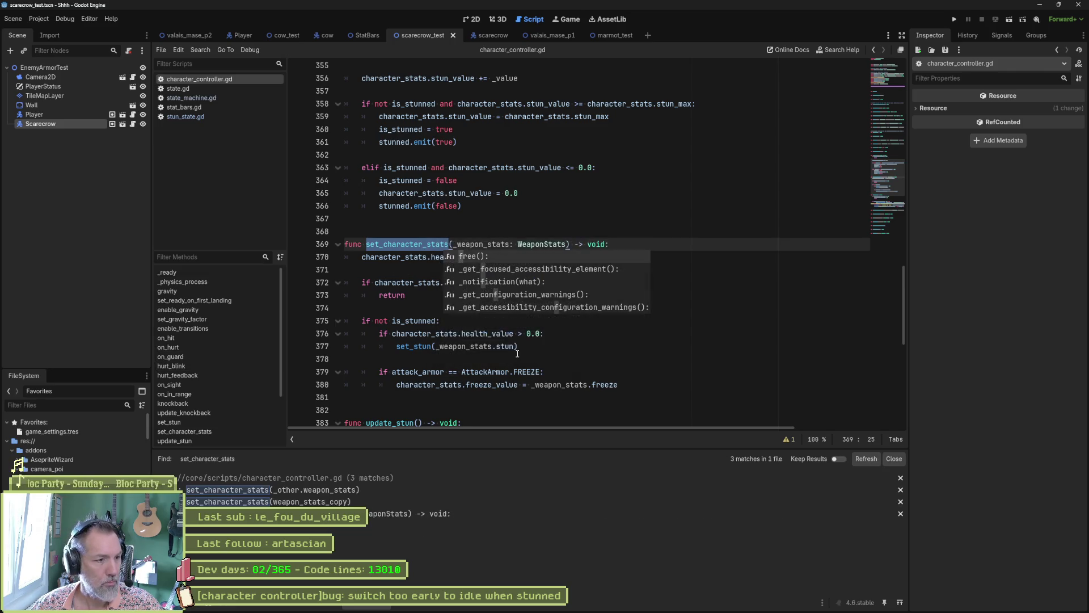
Inspect the set_character_stats calls in on_hurt and on_guard, then return to its definition.
click(386, 493)
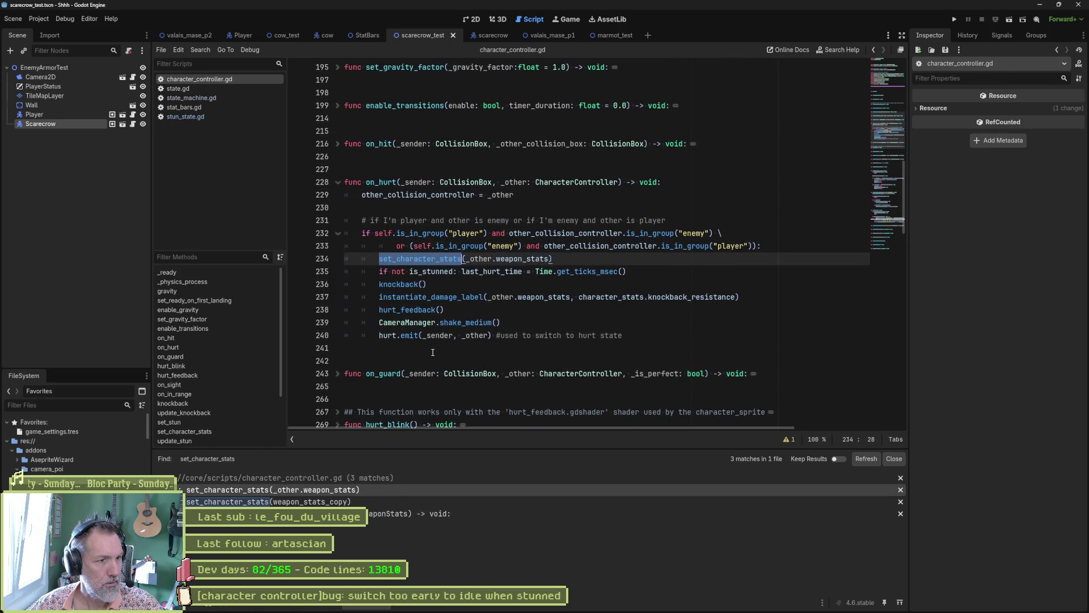
click(358, 502)
scroll(424, 272, down, 1)
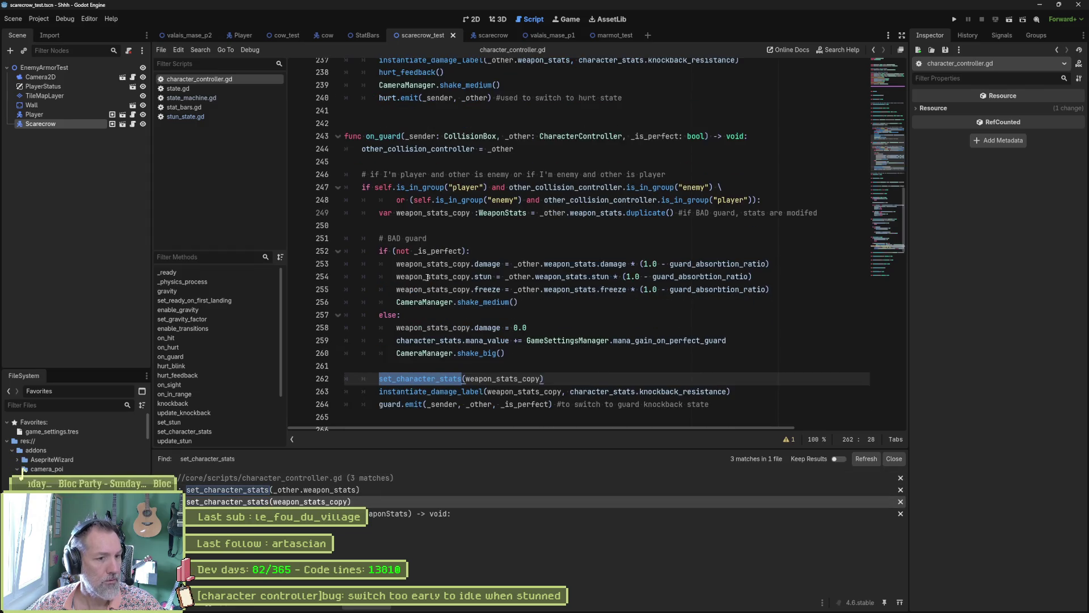
click(338, 136)
scroll(397, 187, up, 4)
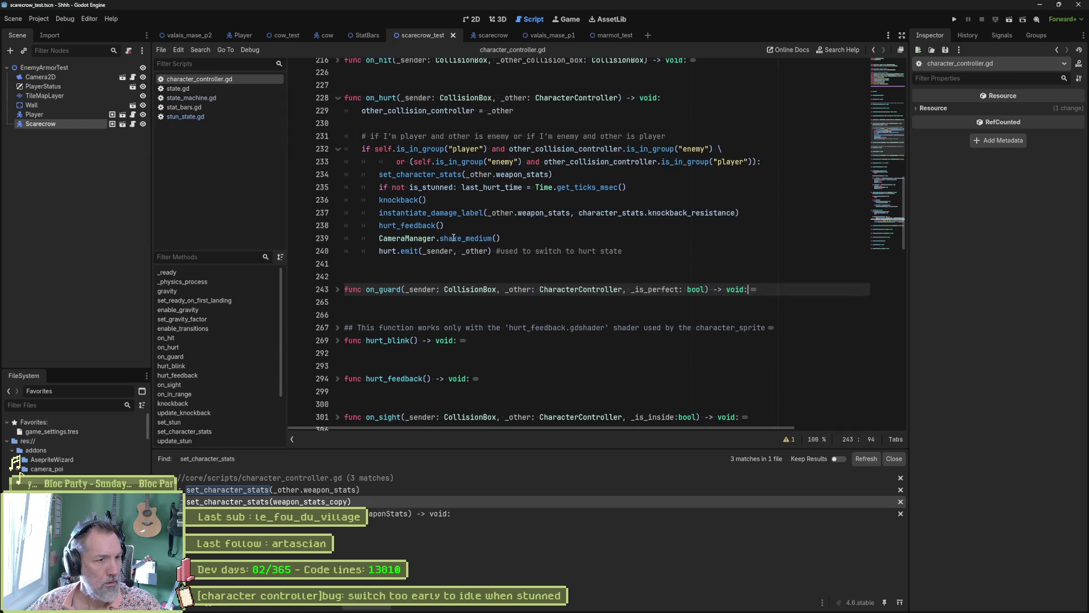
click(439, 175)
ctrl+click(439, 174)
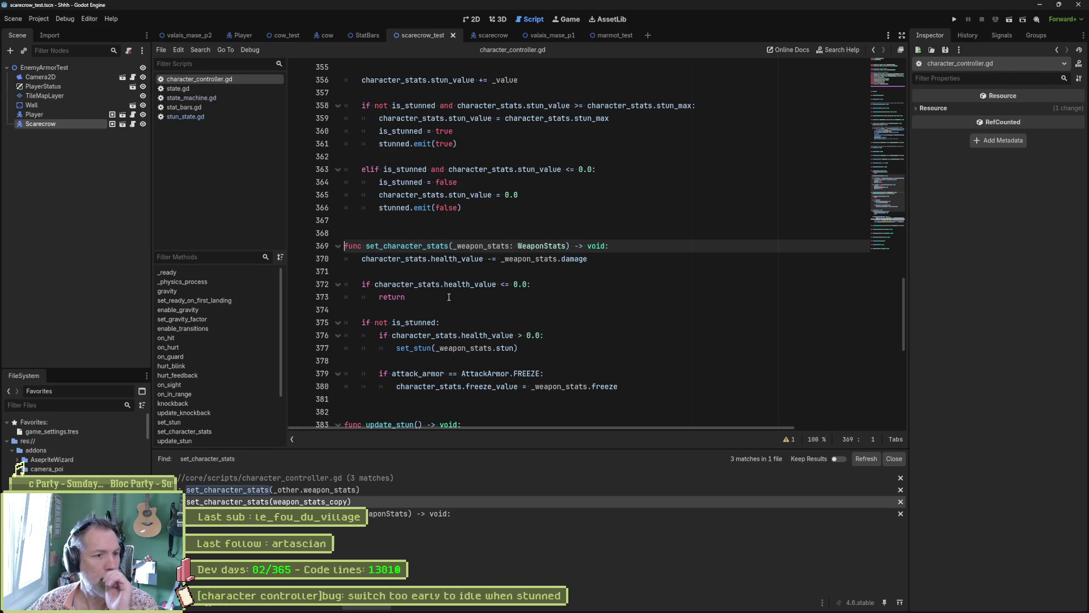
drag(398, 348, 515, 348)
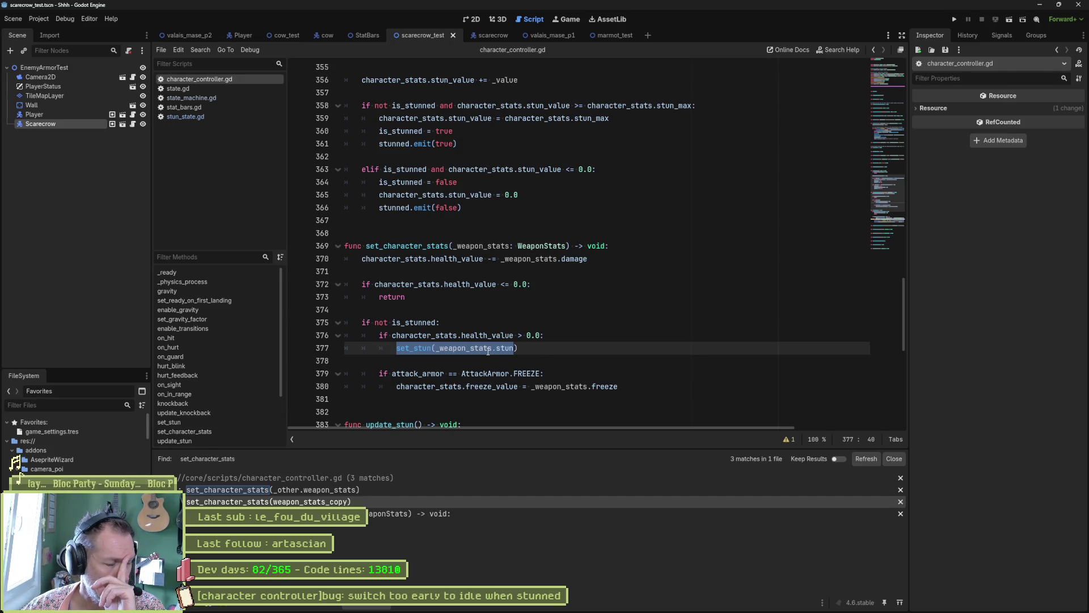
scroll(451, 344, down, 5)
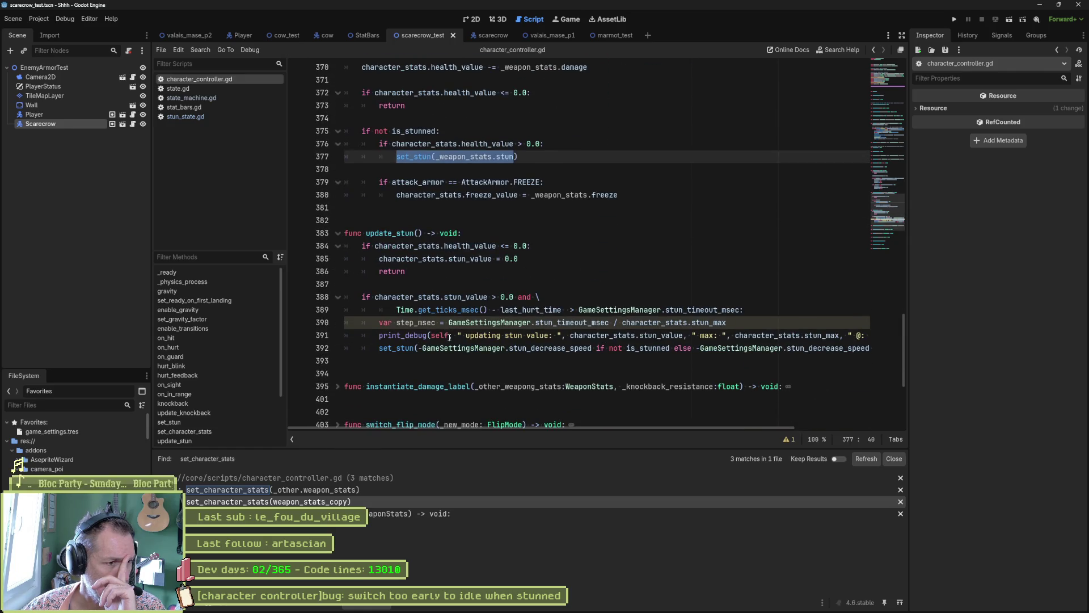
double_click(385, 233)
mouse_move(471, 246)
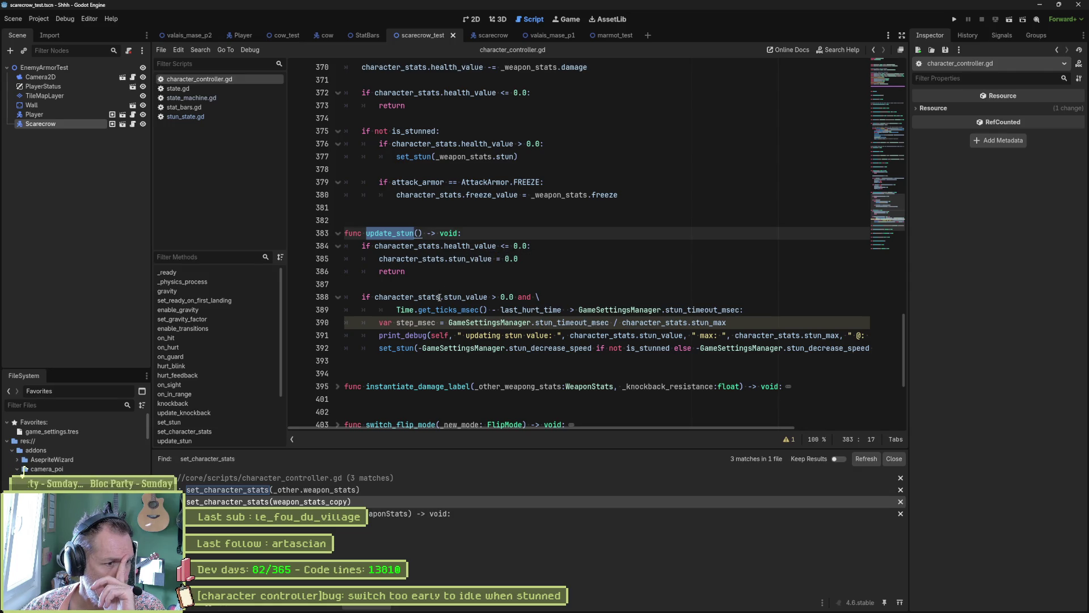
drag(418, 348, 593, 349)
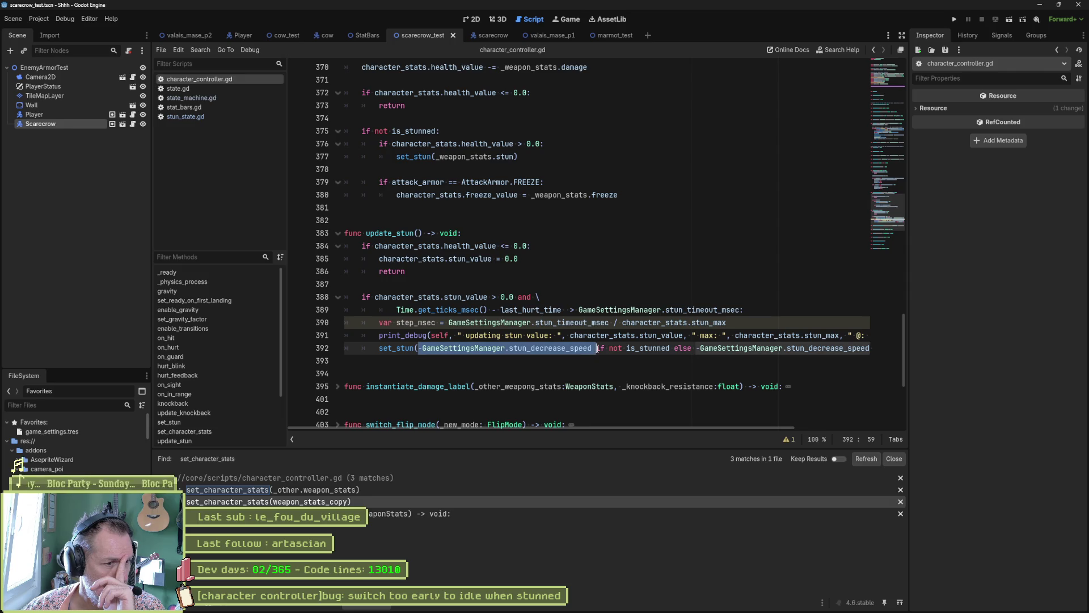
drag(601, 427, 608, 423)
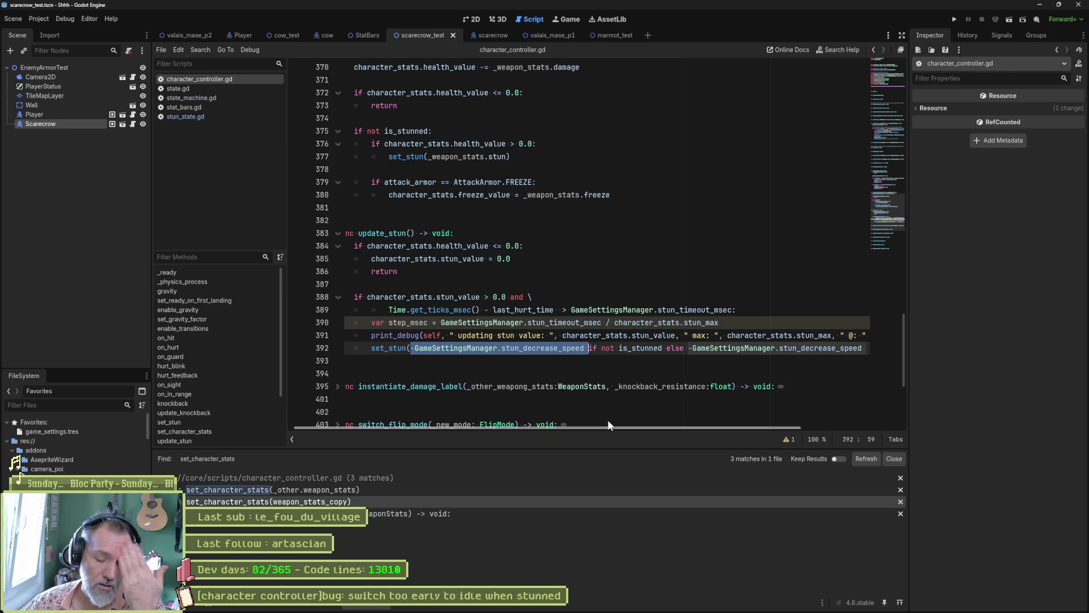
drag(608, 420, 608, 419)
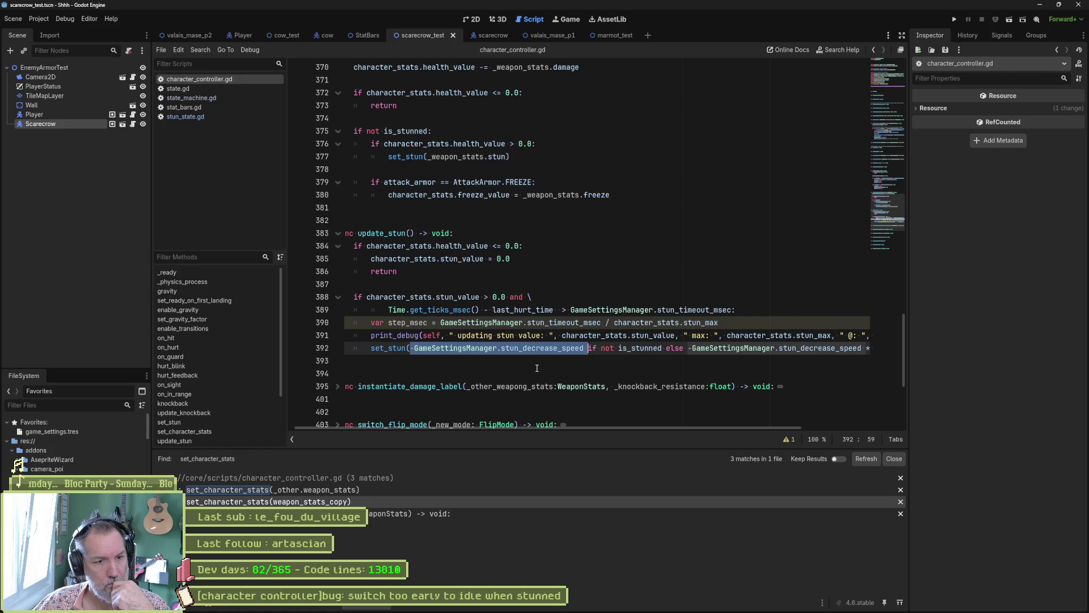
click(722, 602)
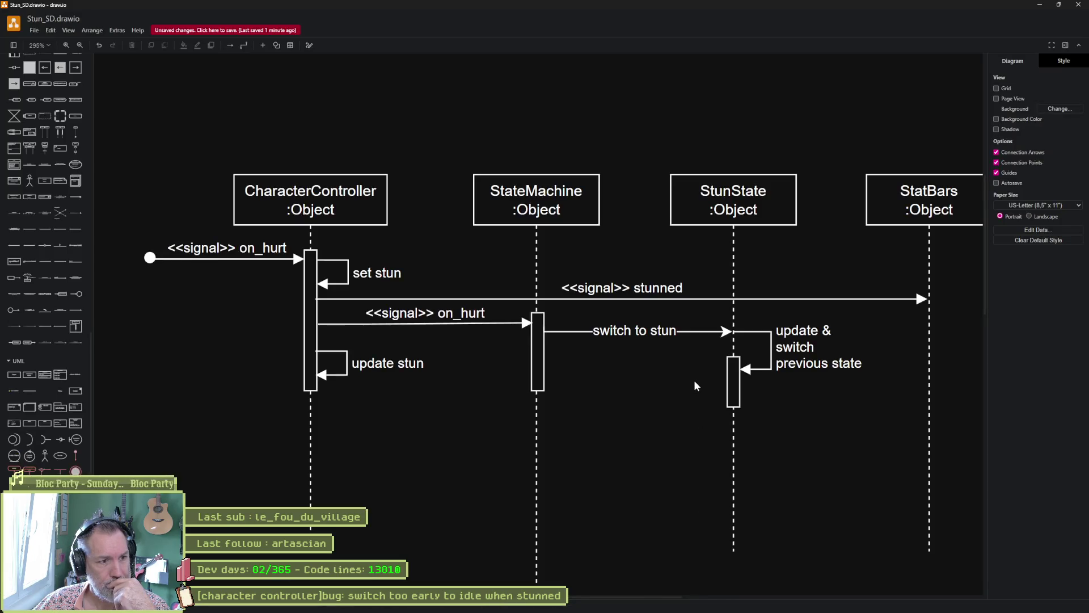
Ask Gemini how to draw the _process loop in a sequence diagram, read its Mermaid example, and return to draw.io.
key(alt+Tab)
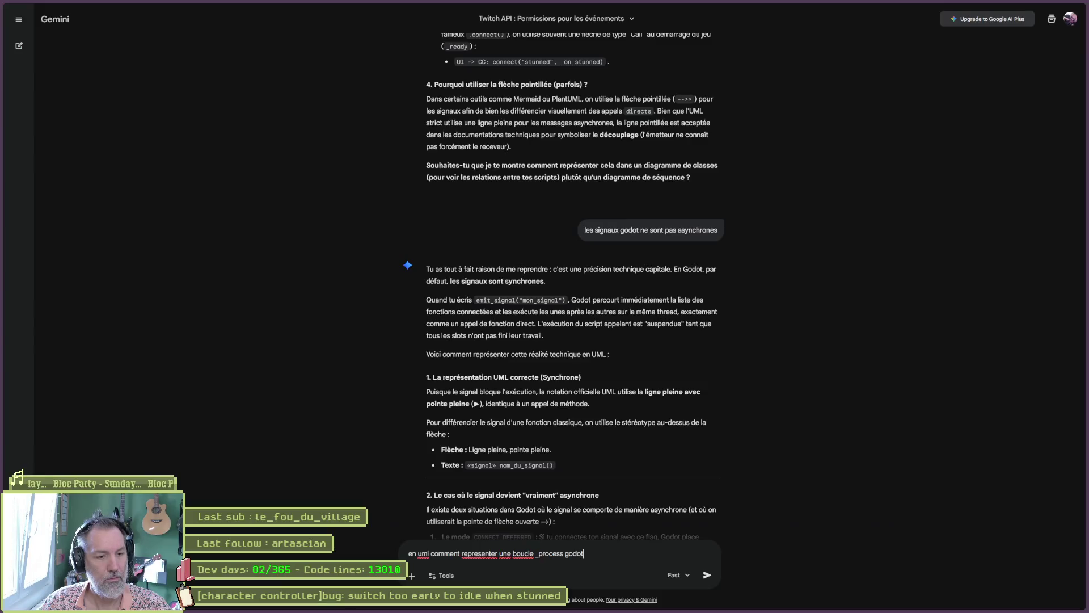
text(diag)
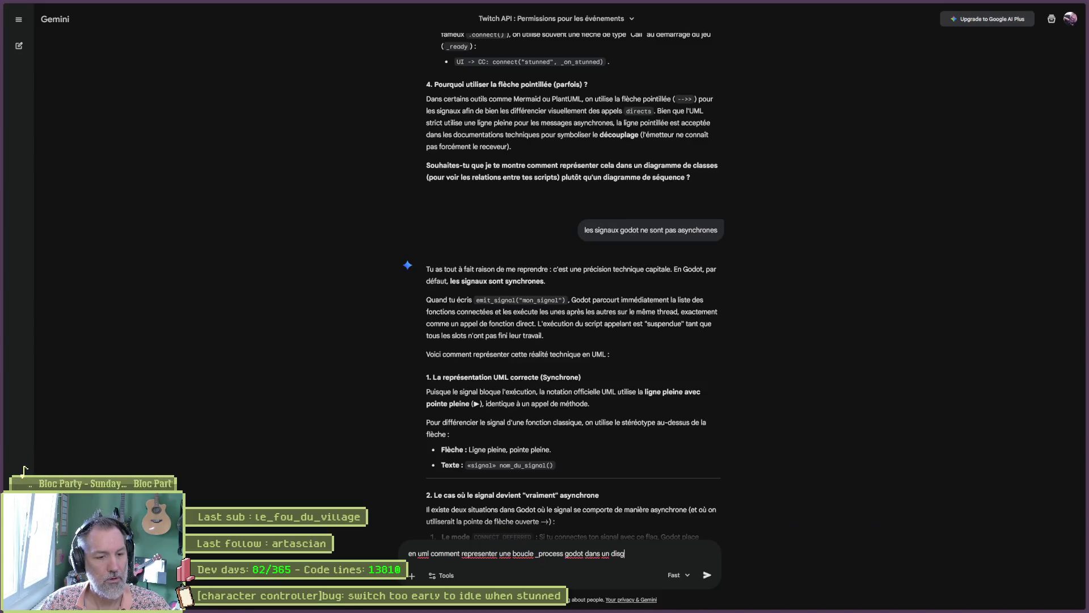
text(e de sequence)
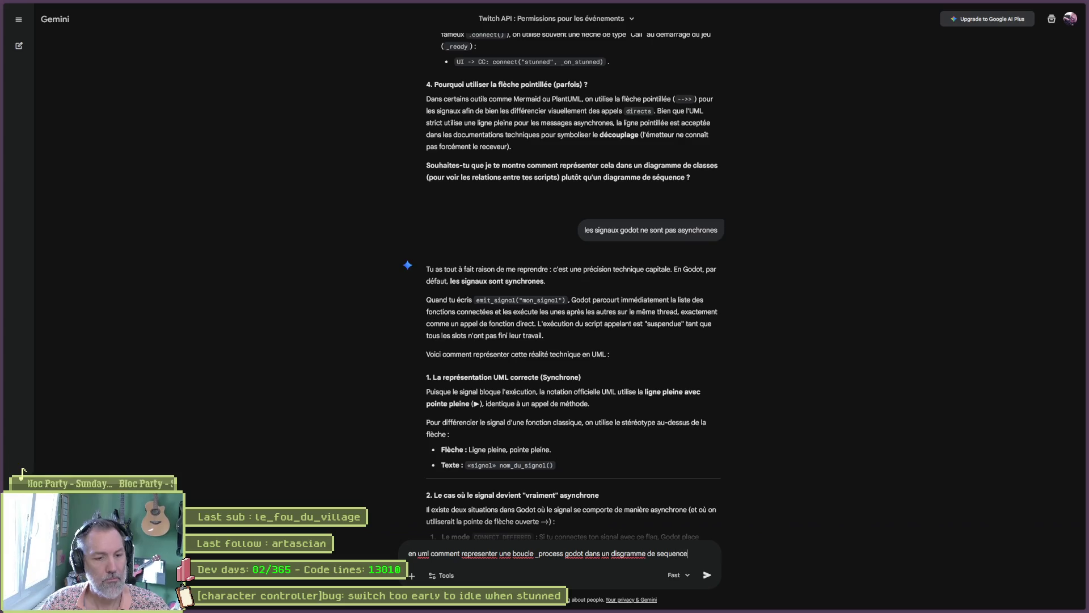
key(Return)
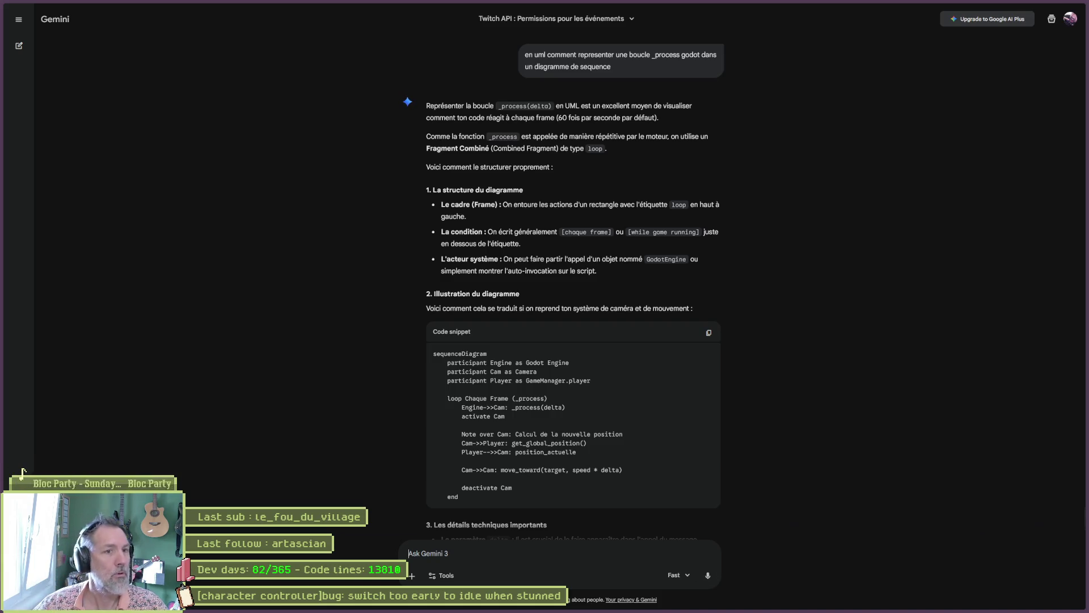
scroll(384, 344, down, 5)
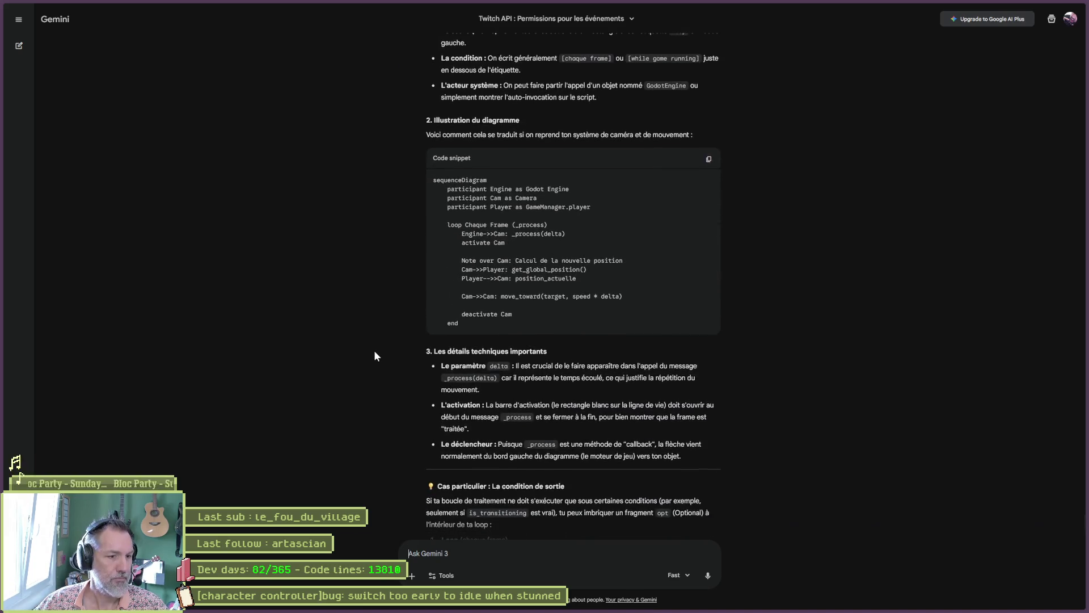
key(alt+Tab)
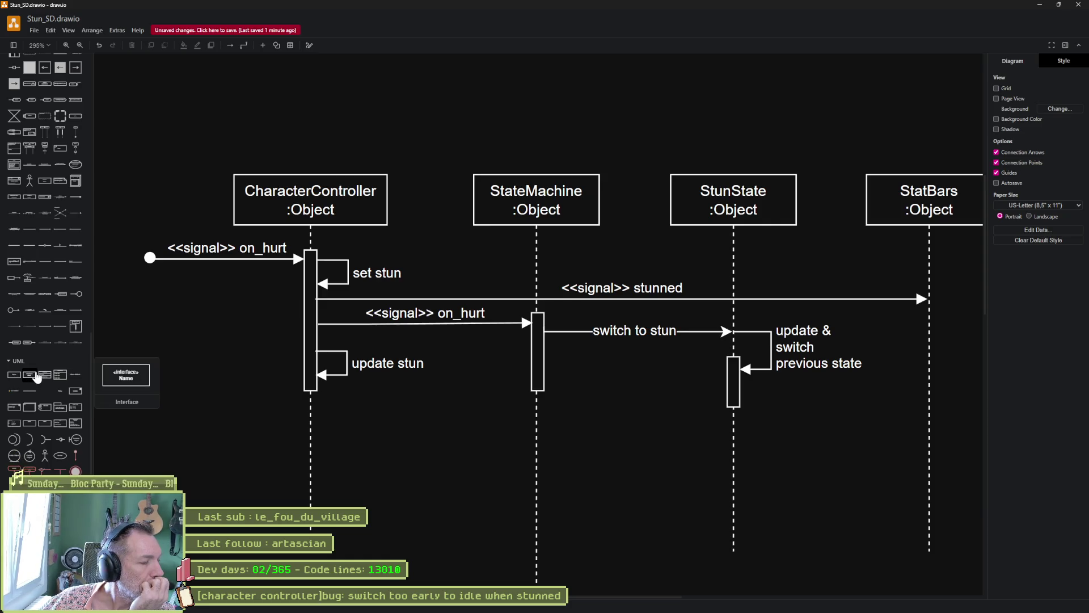
Preview the UML palette shapes looking for a loop frame.
mouse_move(17, 411)
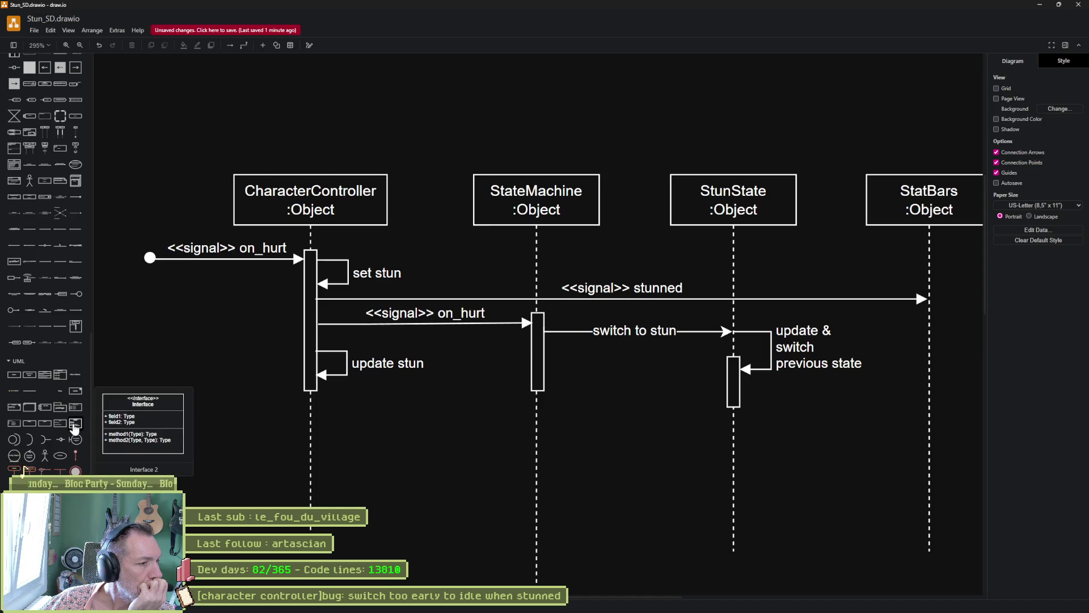
mouse_move(61, 377)
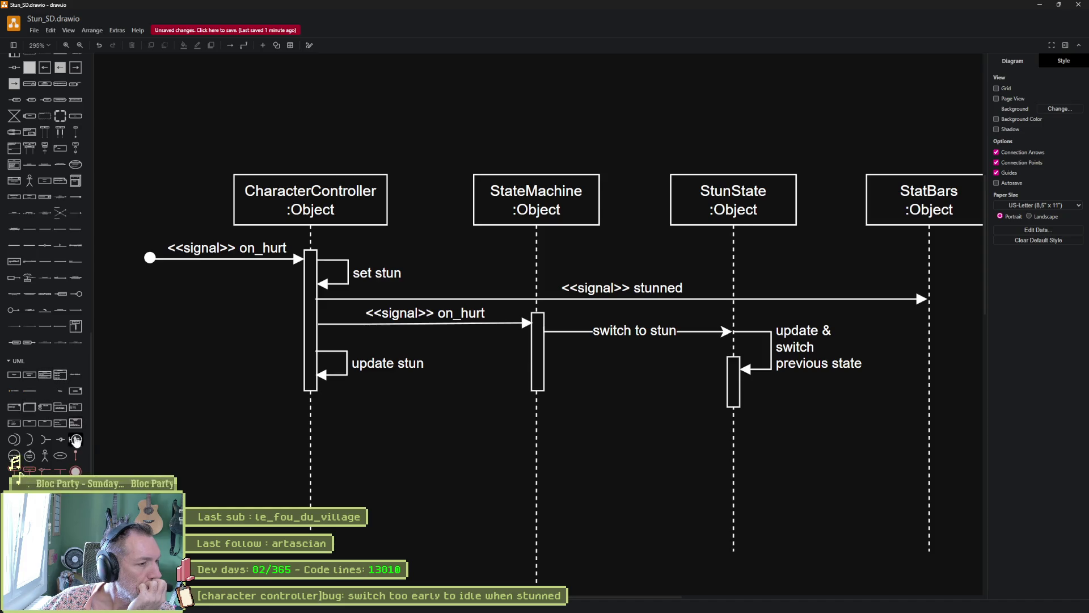
mouse_move(29, 474)
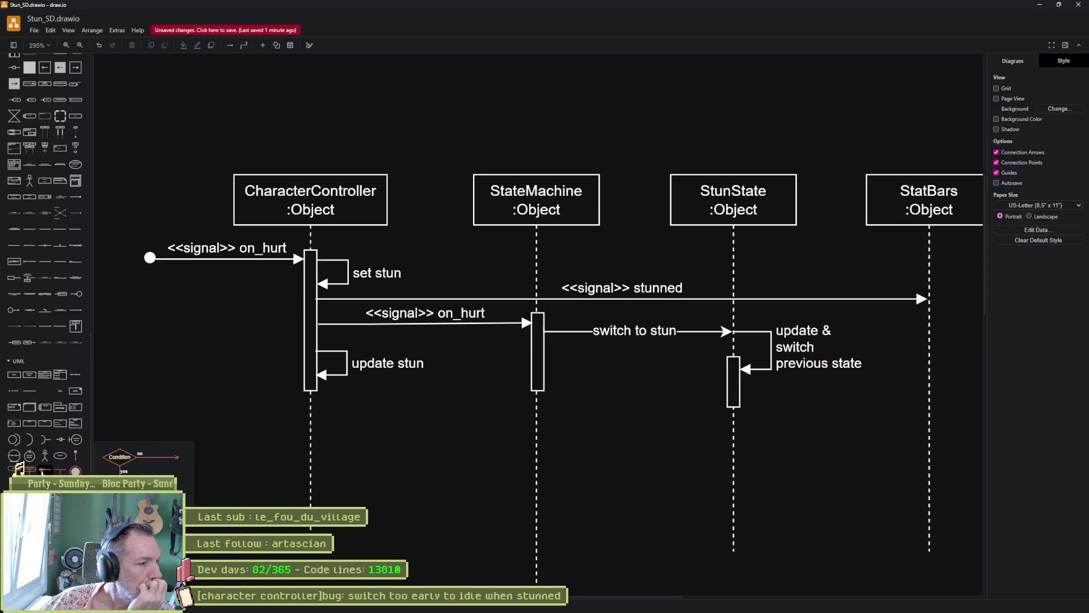
scroll(43, 416, up, 3)
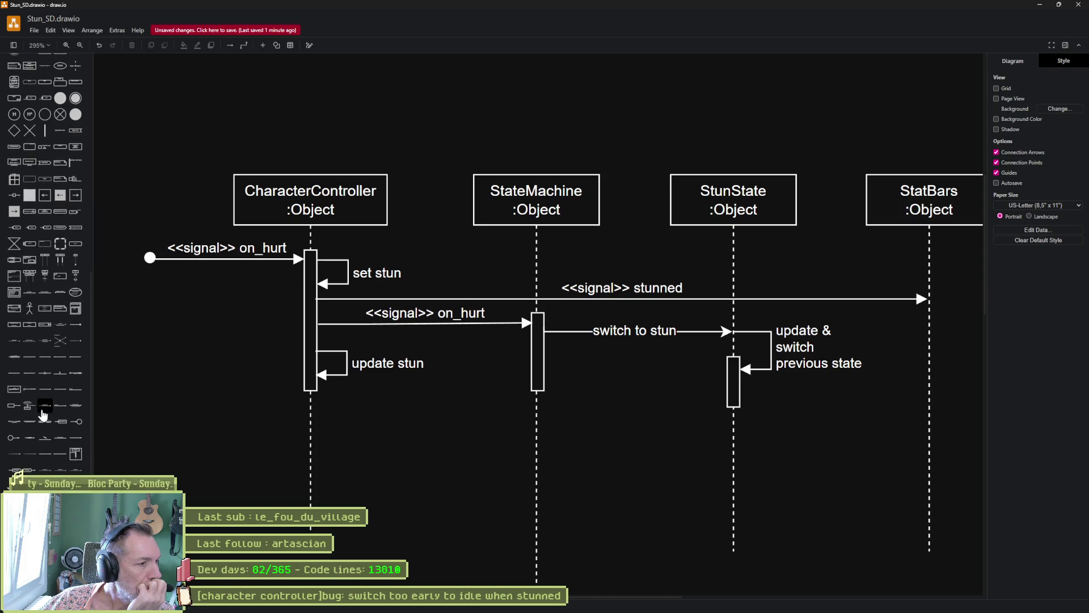
mouse_move(14, 294)
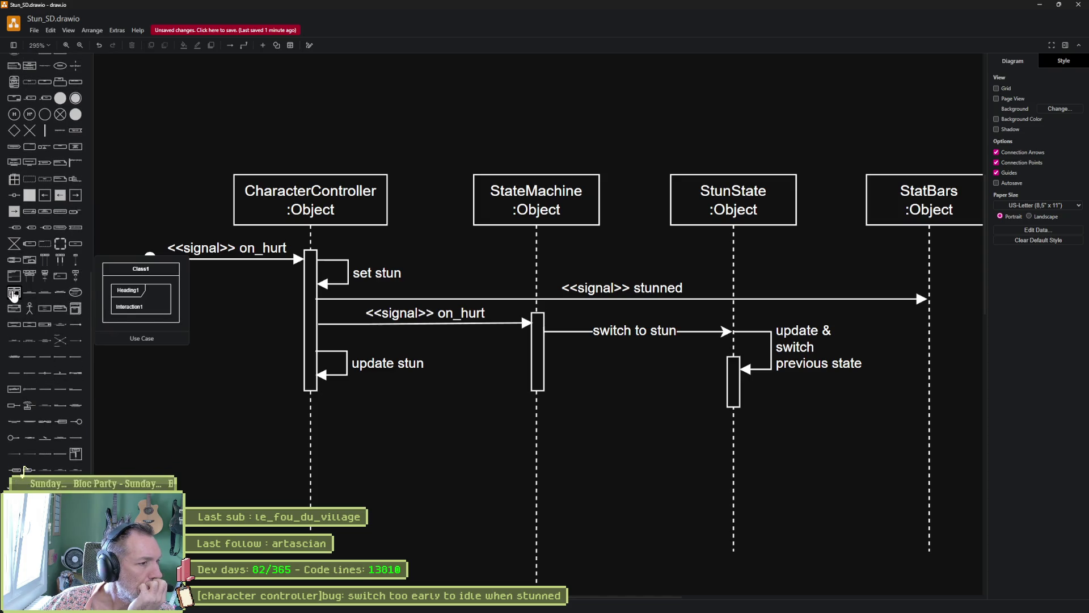
mouse_move(55, 334)
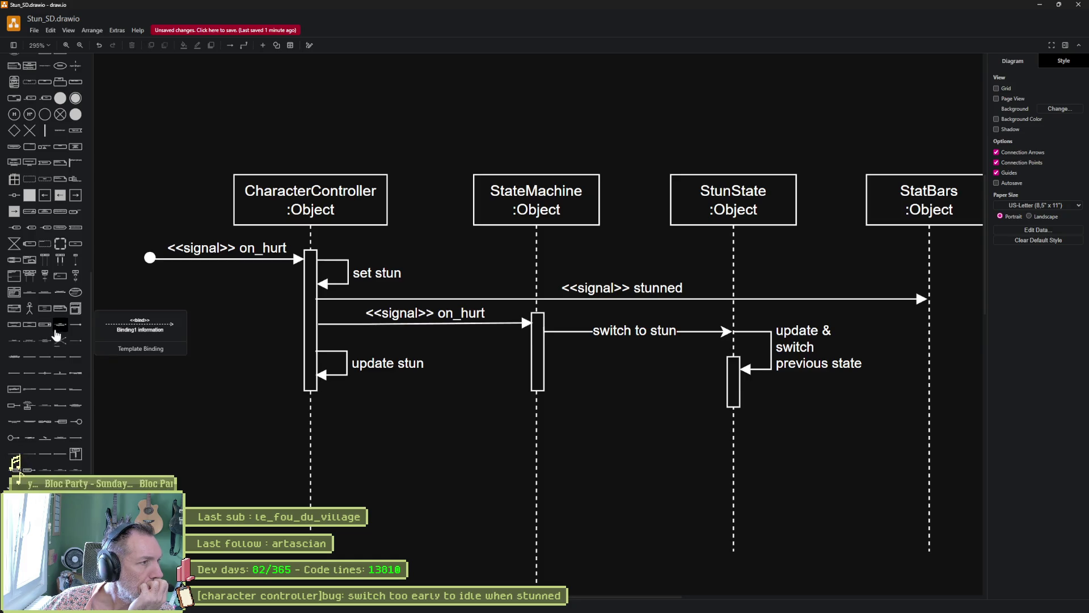
mouse_move(62, 310)
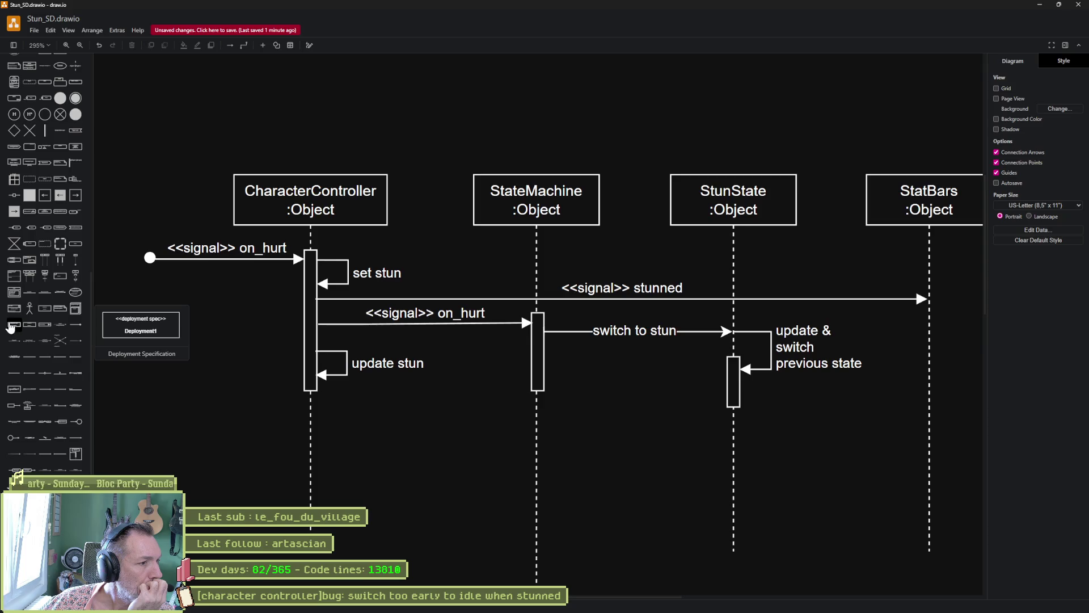
mouse_move(27, 265)
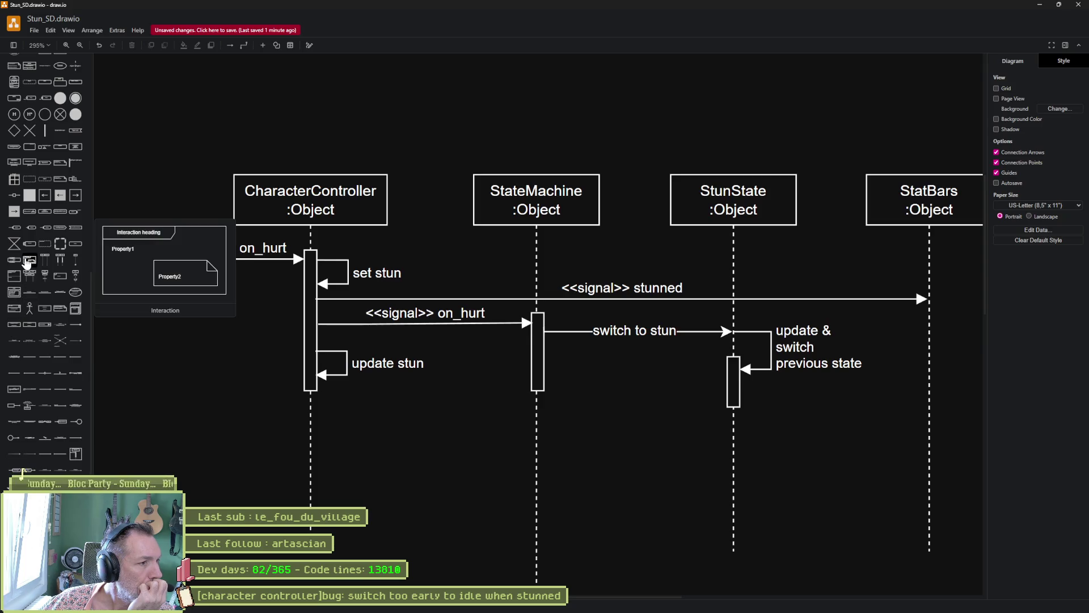
mouse_move(47, 250)
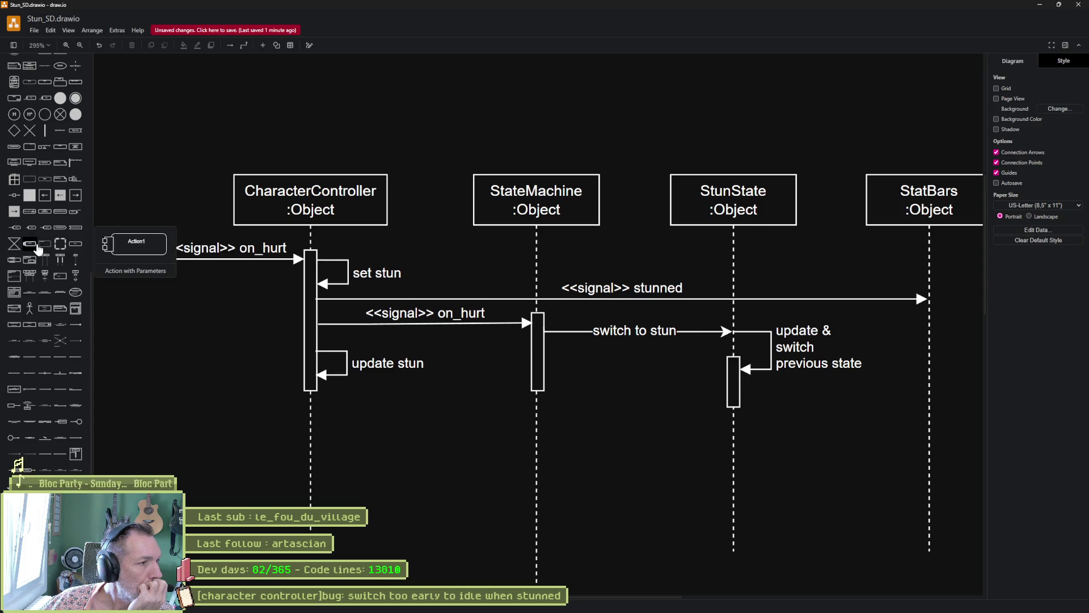
mouse_move(58, 227)
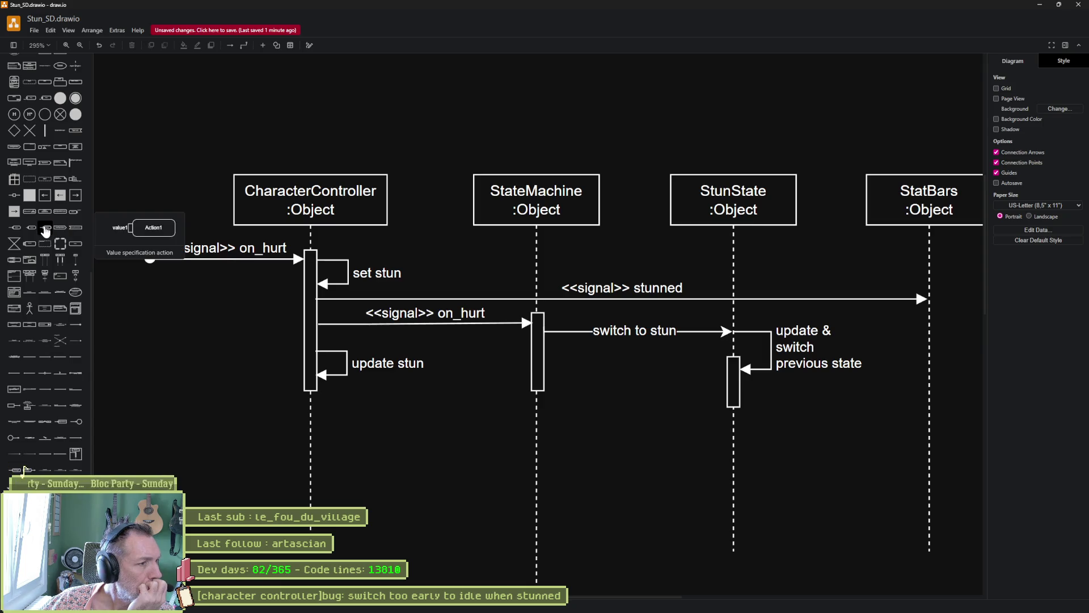
Preview the UML 2.5 palette shapes, then bring the browser window back up.
scroll(45, 230, up, 5)
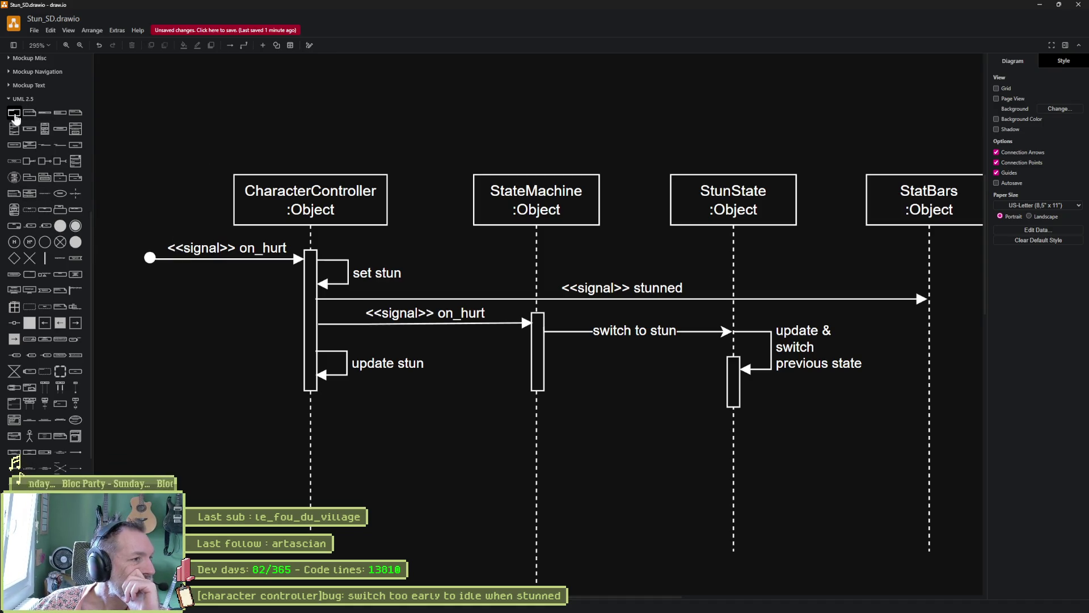
mouse_move(15, 118)
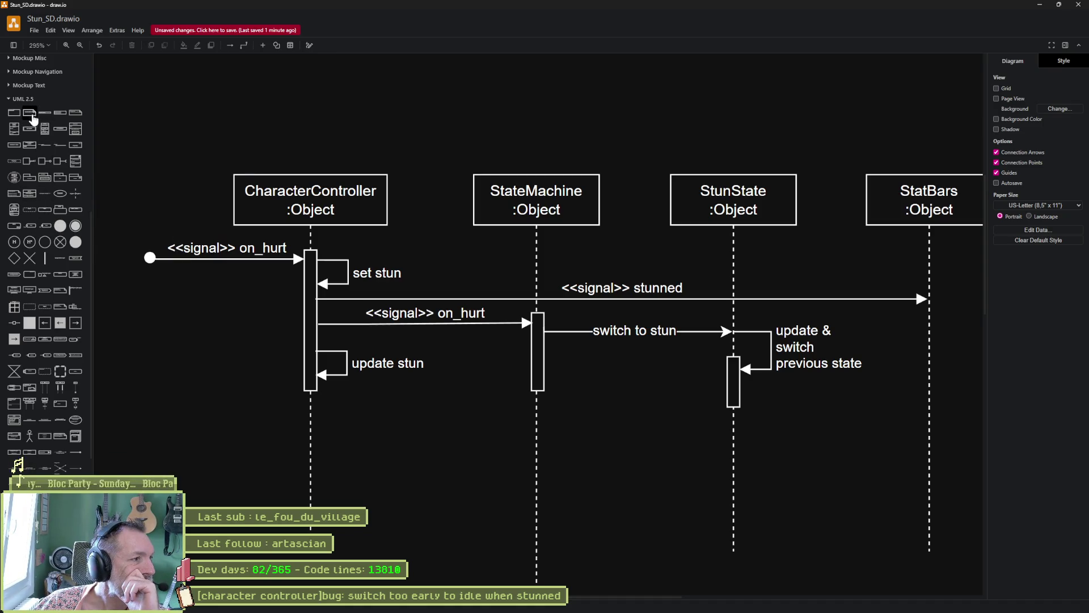
mouse_move(75, 119)
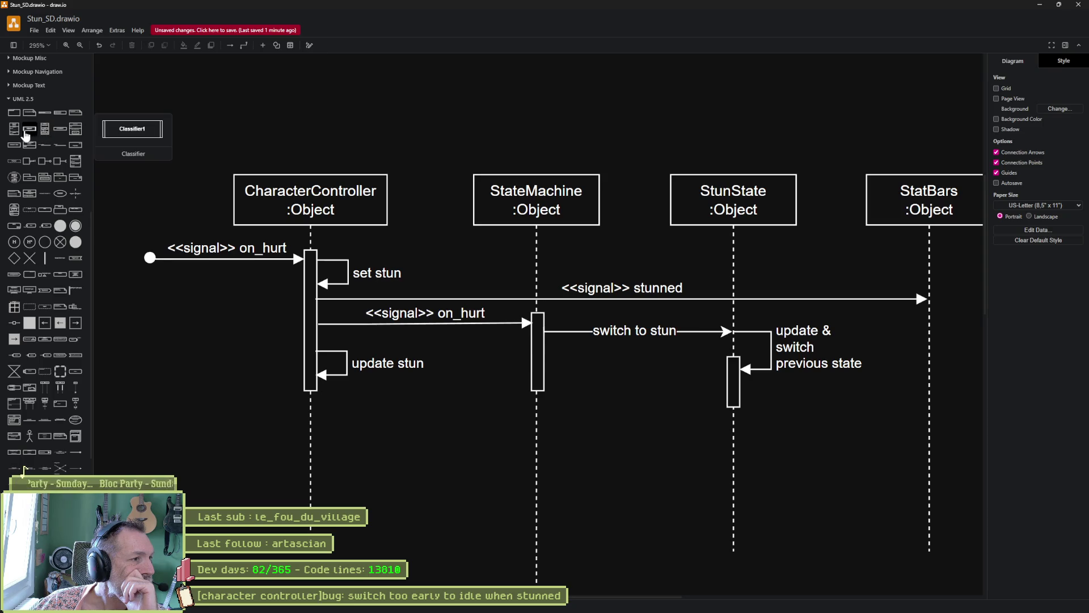
mouse_move(16, 146)
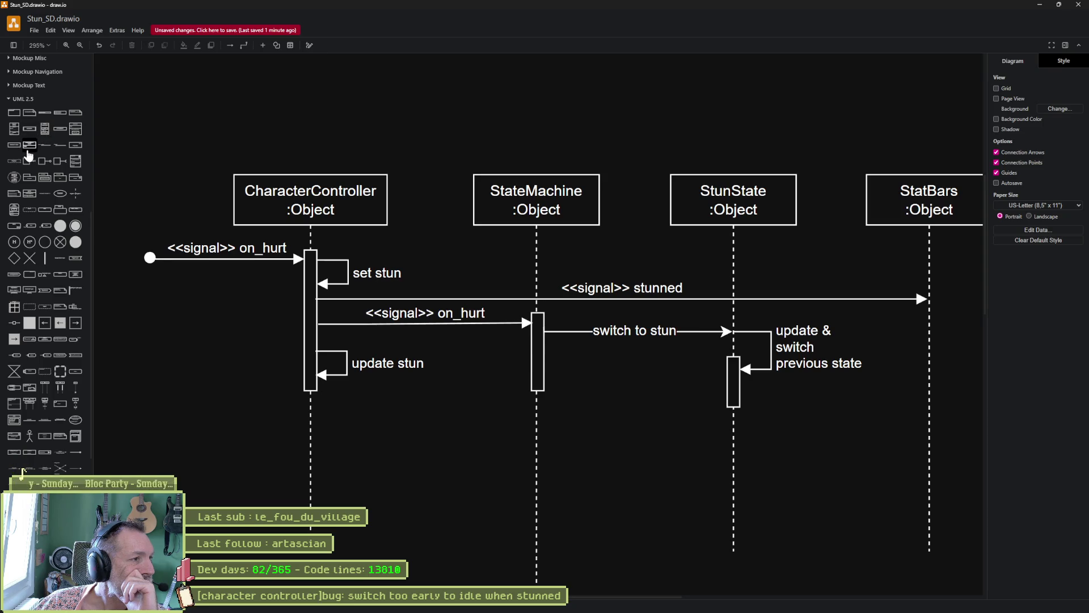
mouse_move(51, 149)
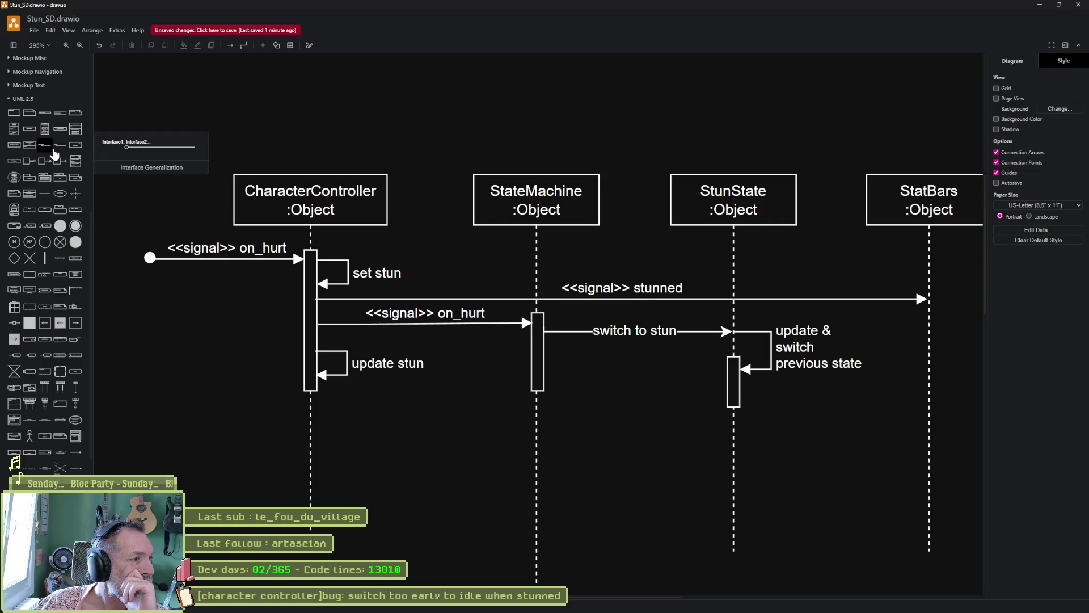
mouse_move(41, 183)
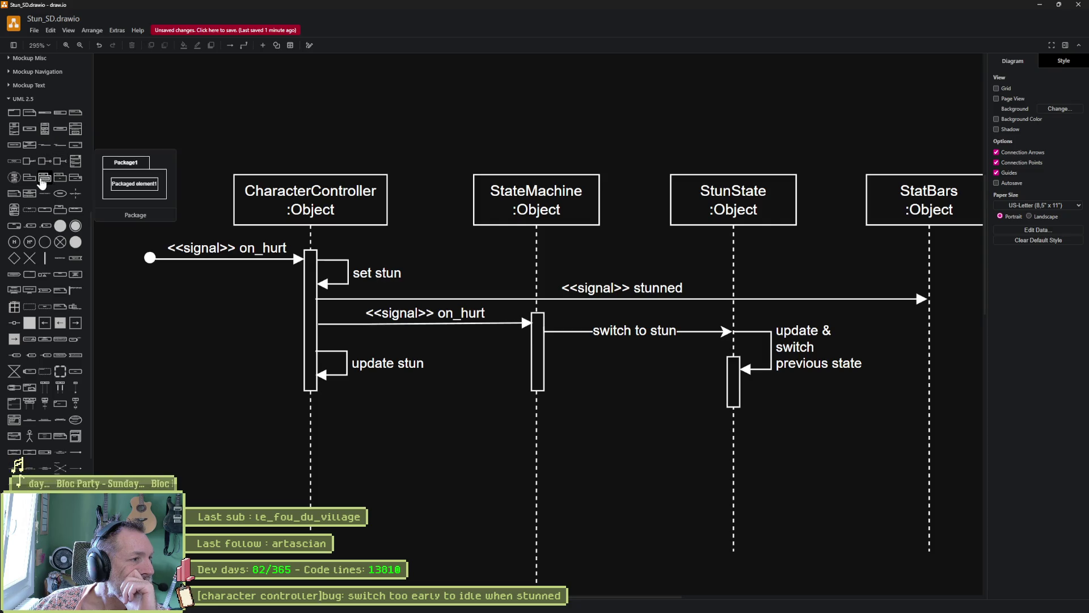
mouse_move(15, 201)
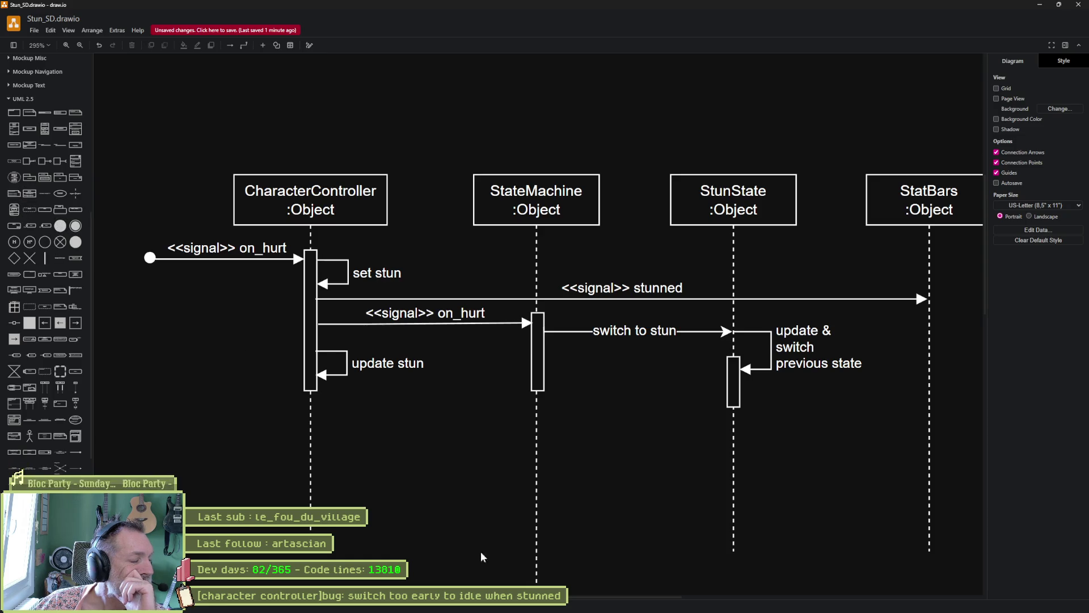
mouse_move(519, 610)
click(460, 606)
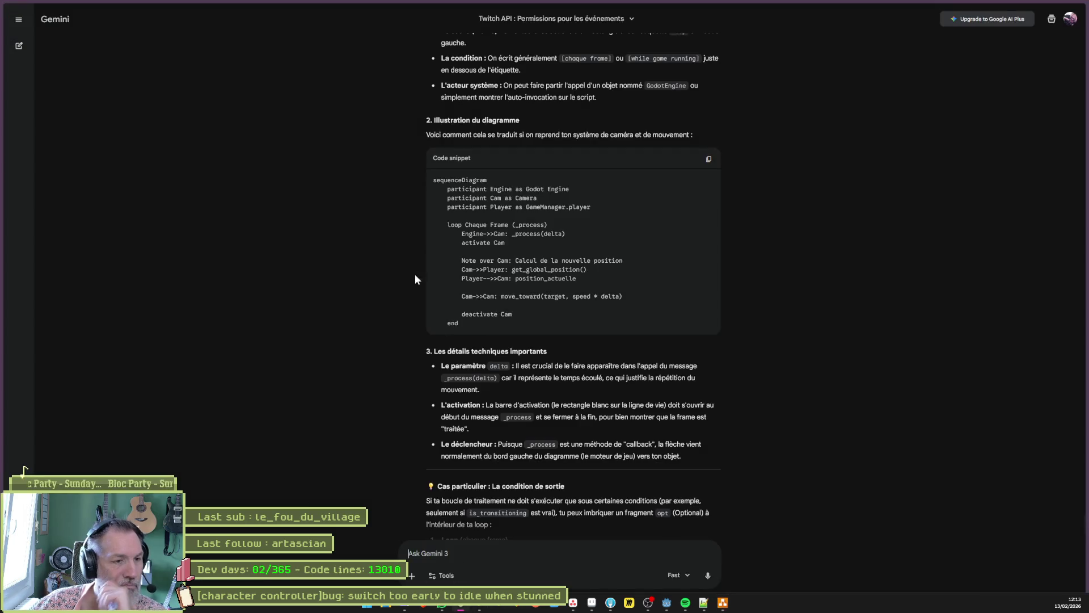
Browse DuckDuckGo image results for 'uml loop fragment', then minimize the browser.
key(ctrl+t)
text(uml)
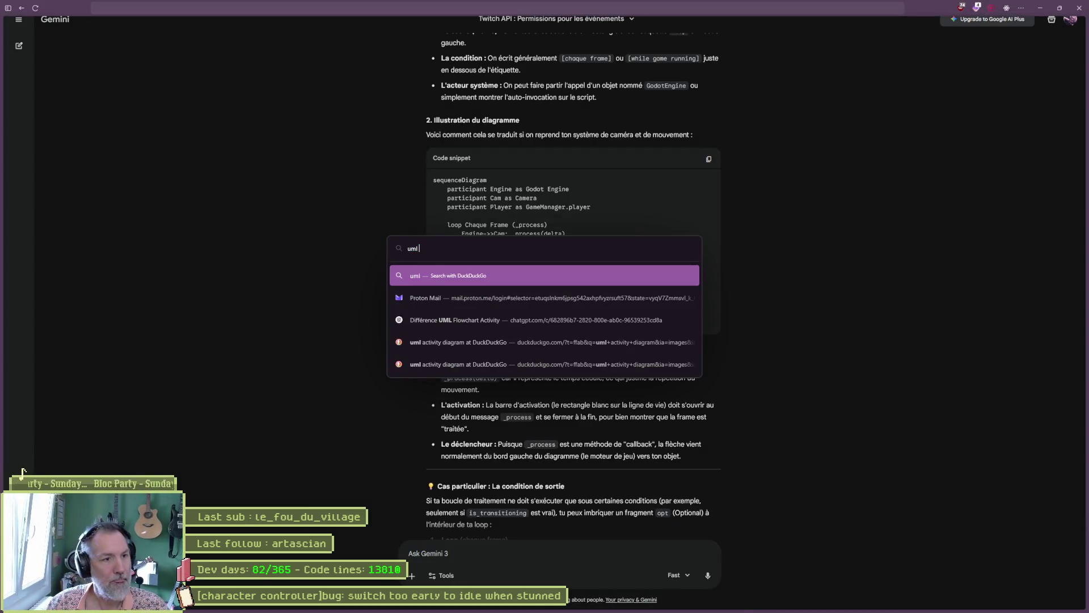
text( activity diagram)
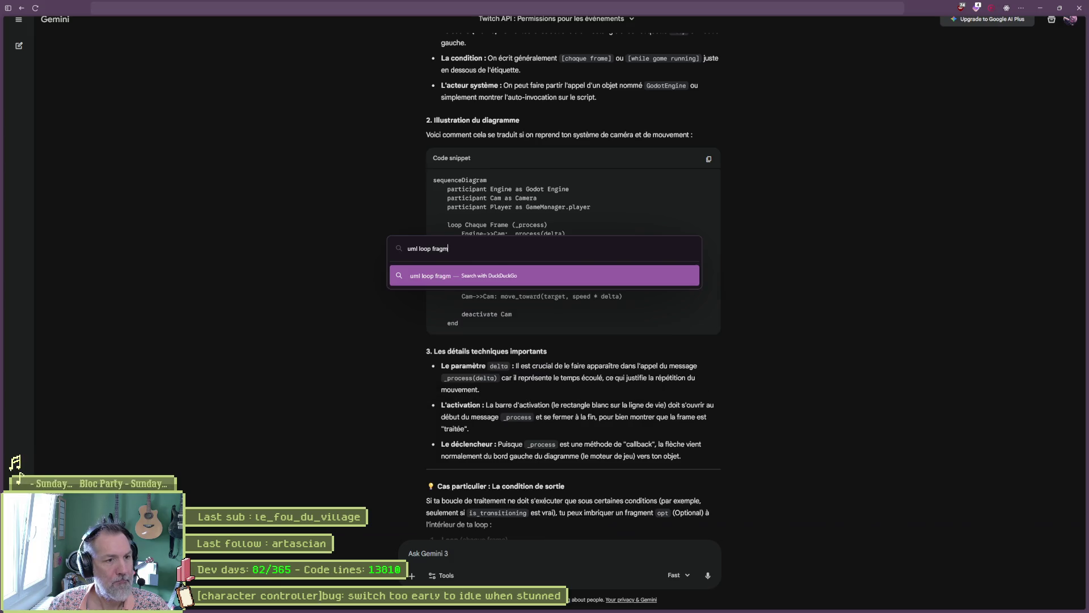
key(Return)
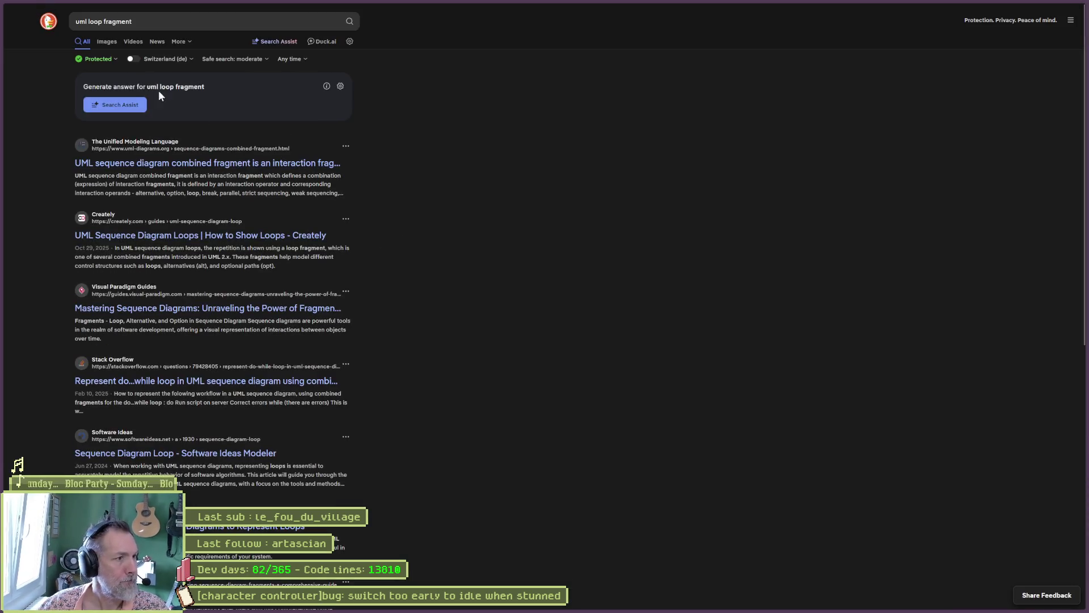
click(107, 43)
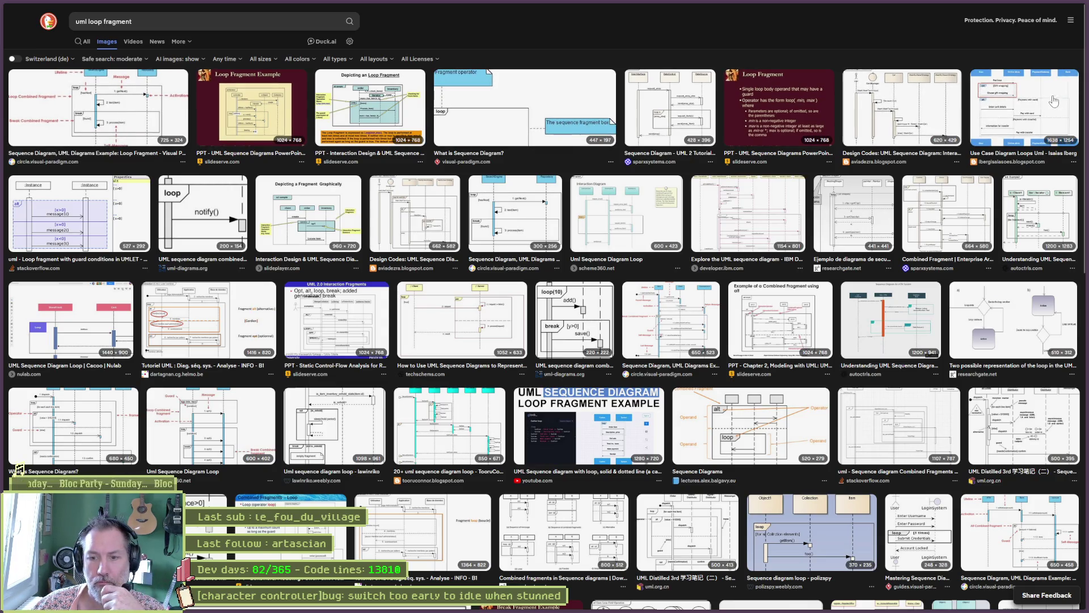
click(1052, 5)
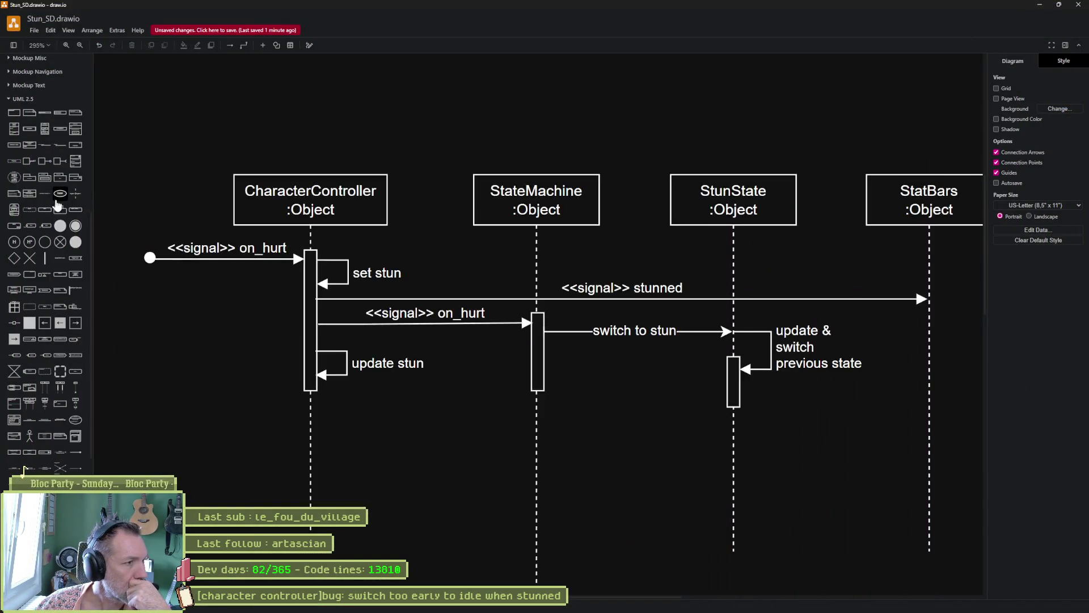
Insert a UML 2.5 frame headed '_process loop', shrink it and place it below update stun.
mouse_move(57, 165)
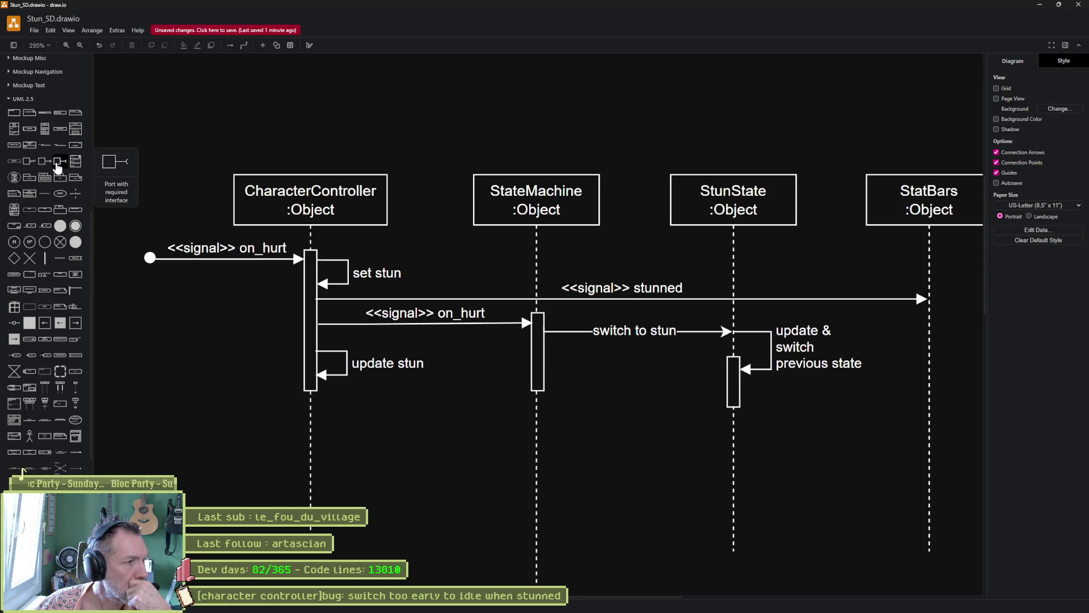
click(21, 118)
drag(414, 237, 302, 367)
double_click(306, 364)
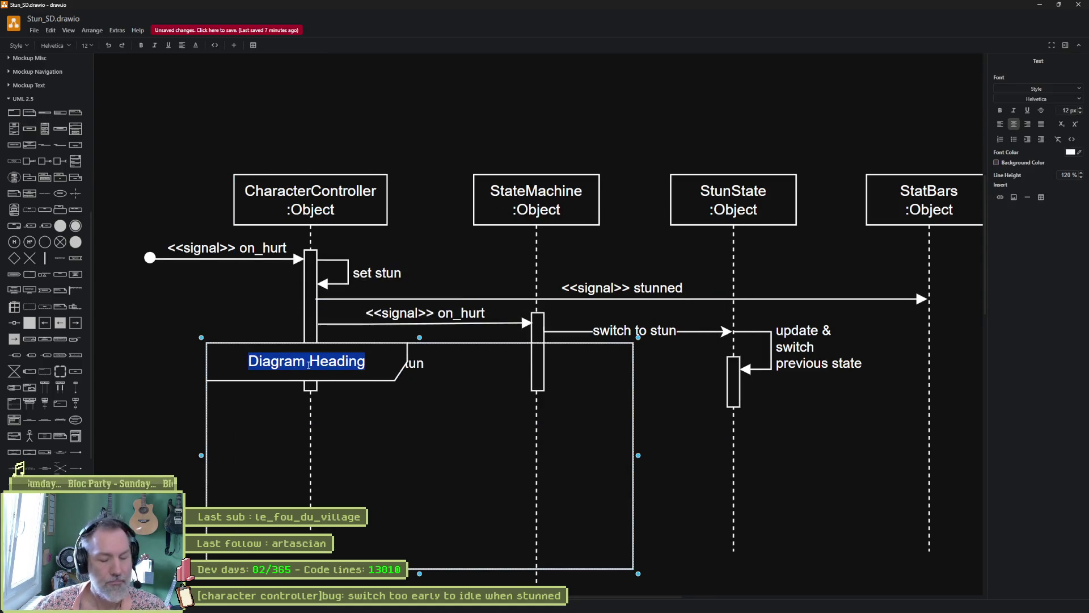
key(BackSpace)
text(_process)
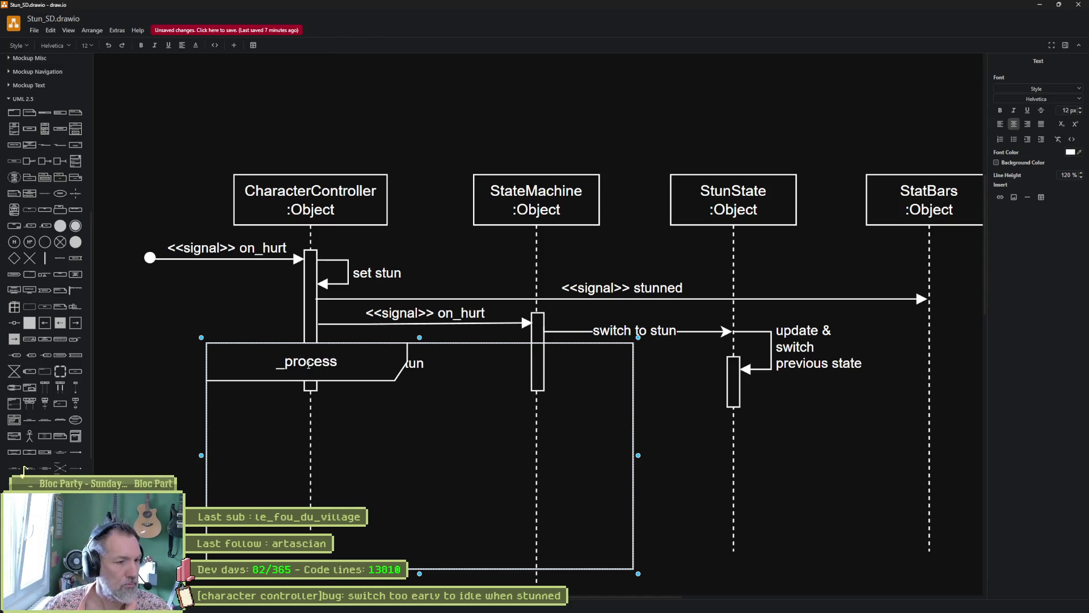
text( loop)
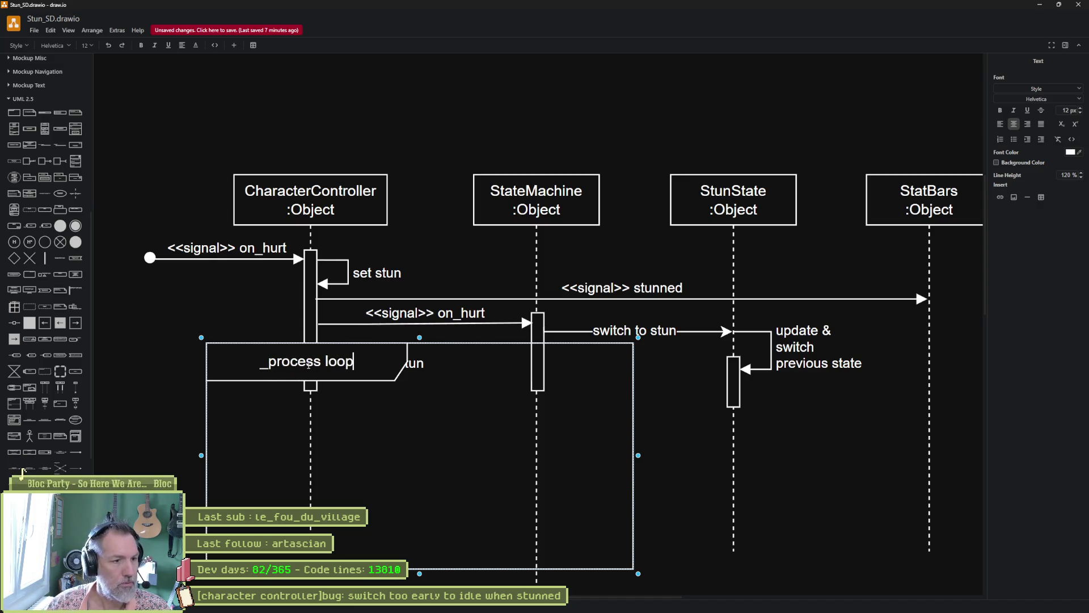
mouse_move(638, 573)
mouse_down()
mouse_move(431, 465)
mouse_move(445, 482)
mouse_up()
mouse_move(338, 364)
mouse_down()
mouse_move(380, 425)
mouse_move(385, 384)
mouse_move(323, 381)
mouse_move(326, 467)
mouse_up()
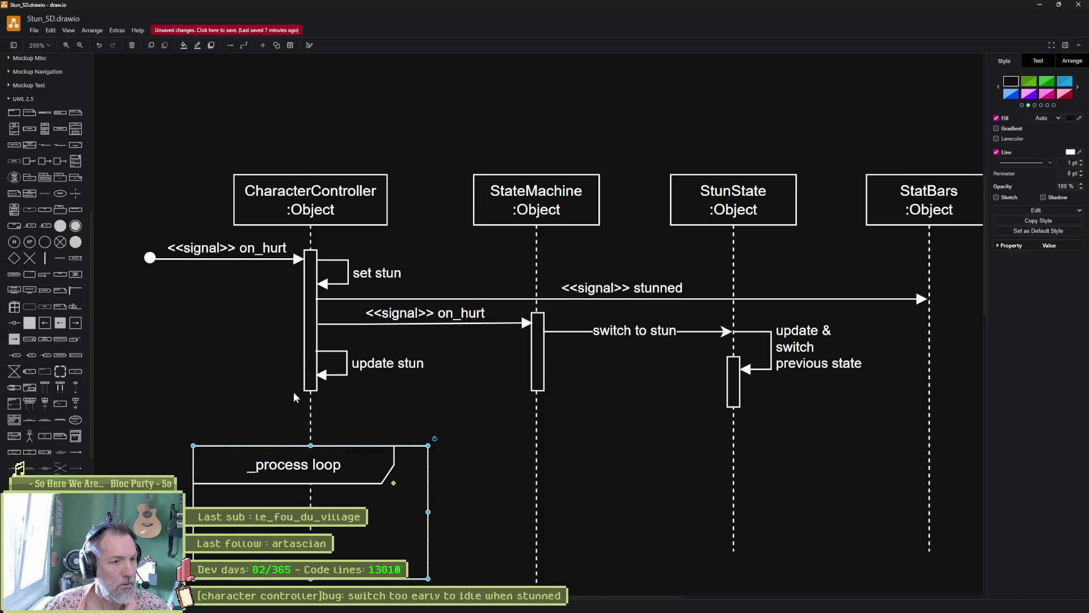
Adjust CharacterController's activation bar and shift the update stun call downward.
click(312, 373)
mouse_move(310, 390)
mouse_down()
mouse_move(311, 450)
mouse_move(309, 337)
mouse_up()
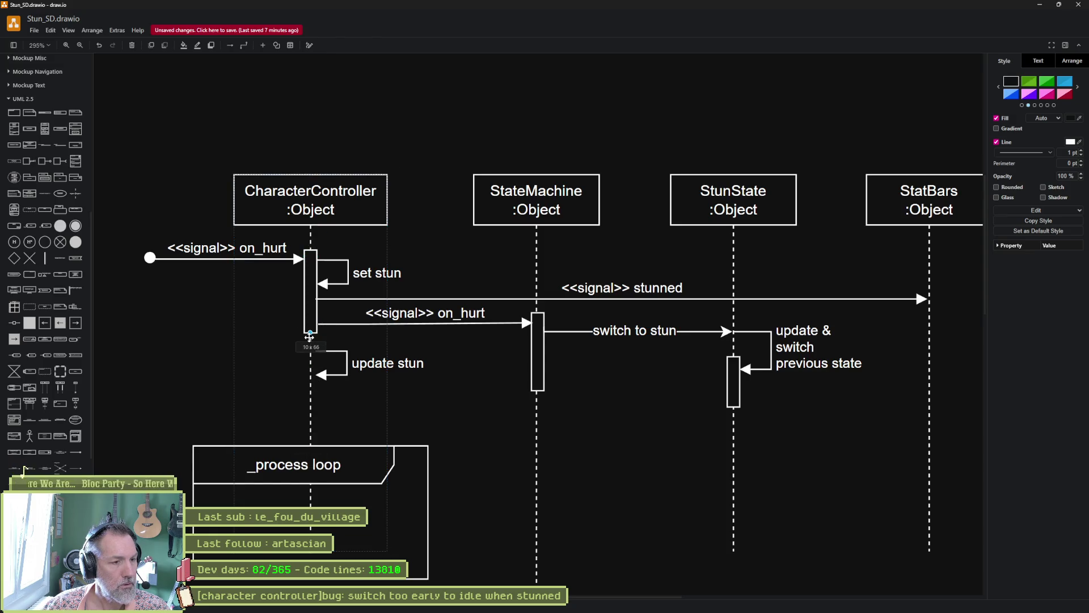
mouse_move(314, 331)
mouse_down()
mouse_move(316, 397)
mouse_move(329, 358)
mouse_up()
mouse_move(210, 339)
mouse_down()
mouse_move(461, 435)
mouse_move(445, 432)
mouse_up()
key(shift+Down)
key(shift+Down)
key(shift+Down)
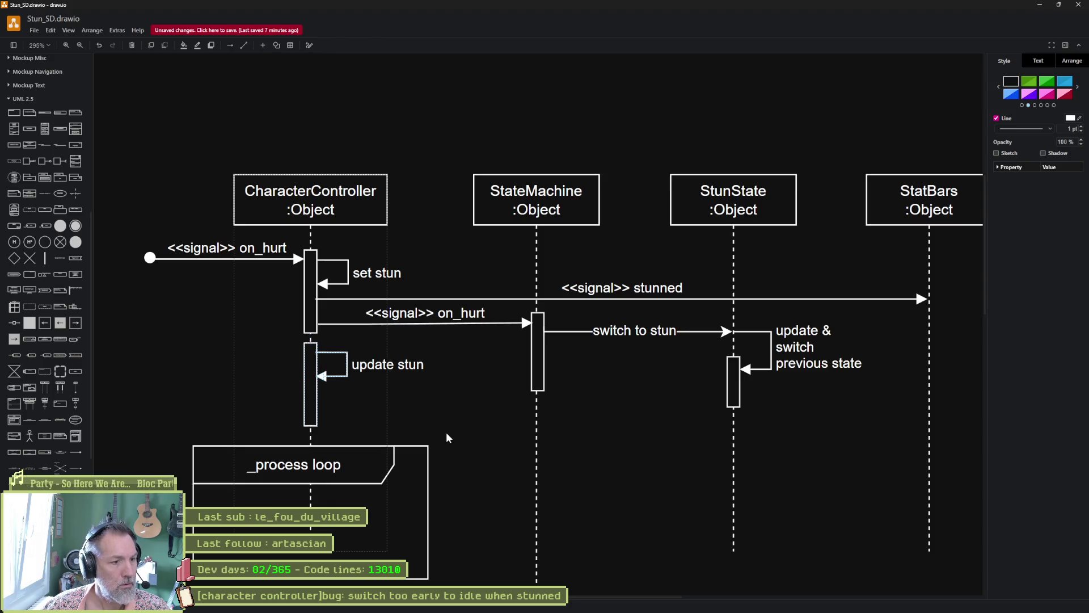
key(shift+Down)
key(shift+Down)
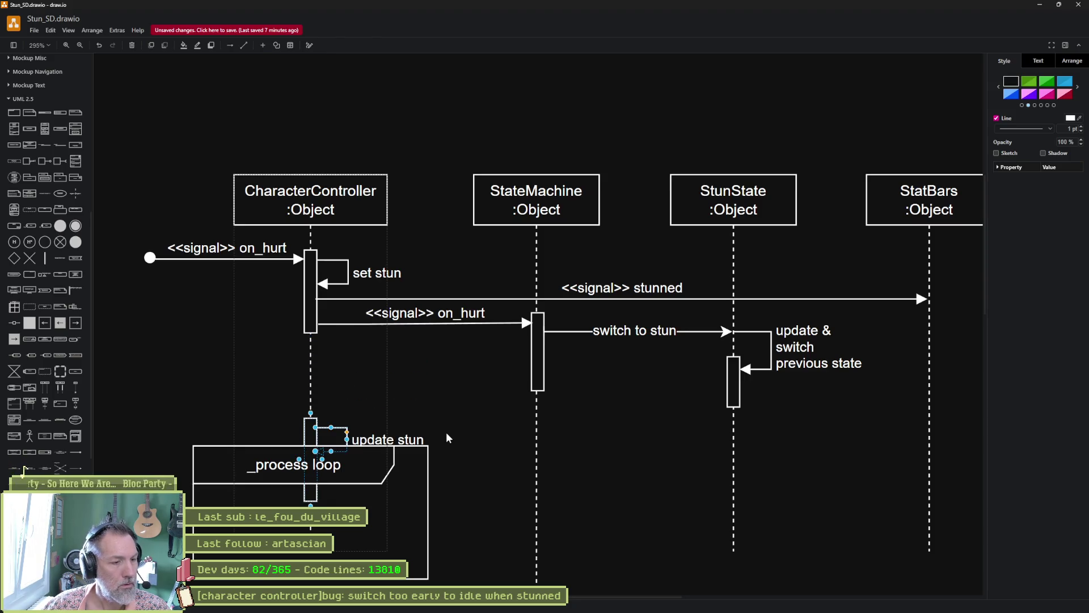
Fit the _process loop frame snugly around update stun and save the diagram.
mouse_move(238, 451)
mouse_down()
mouse_move(249, 375)
mouse_move(261, 374)
mouse_up()
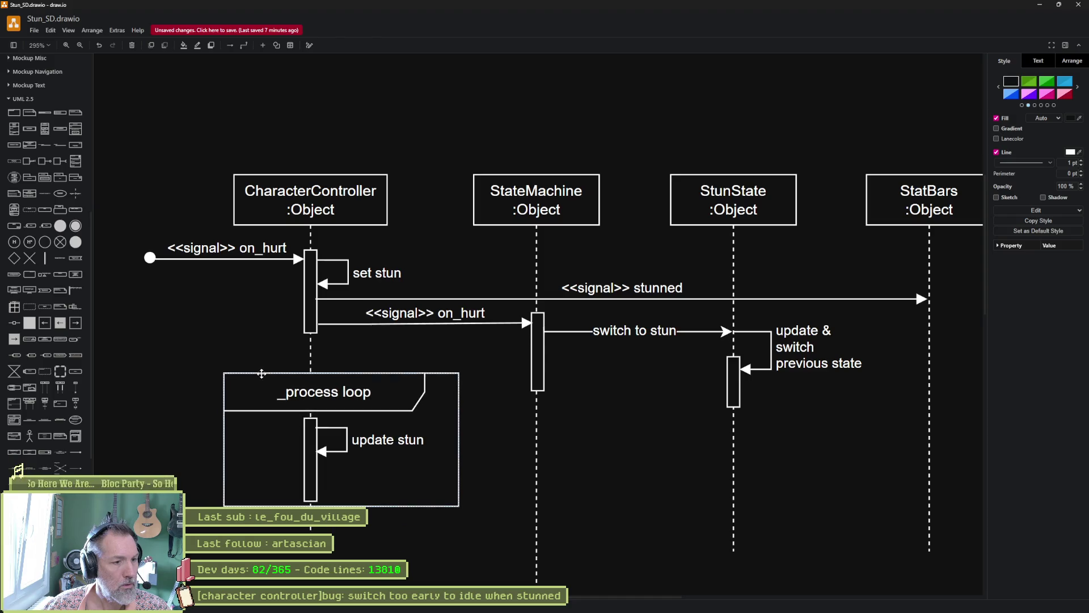
click(201, 347)
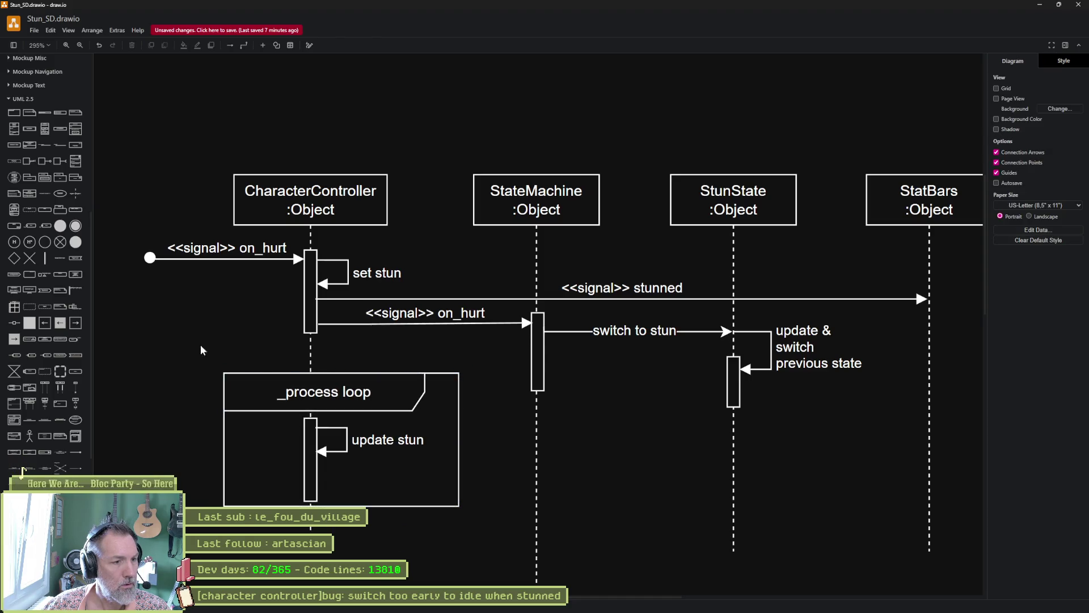
click(269, 377)
drag(459, 373, 430, 361)
drag(225, 432, 286, 432)
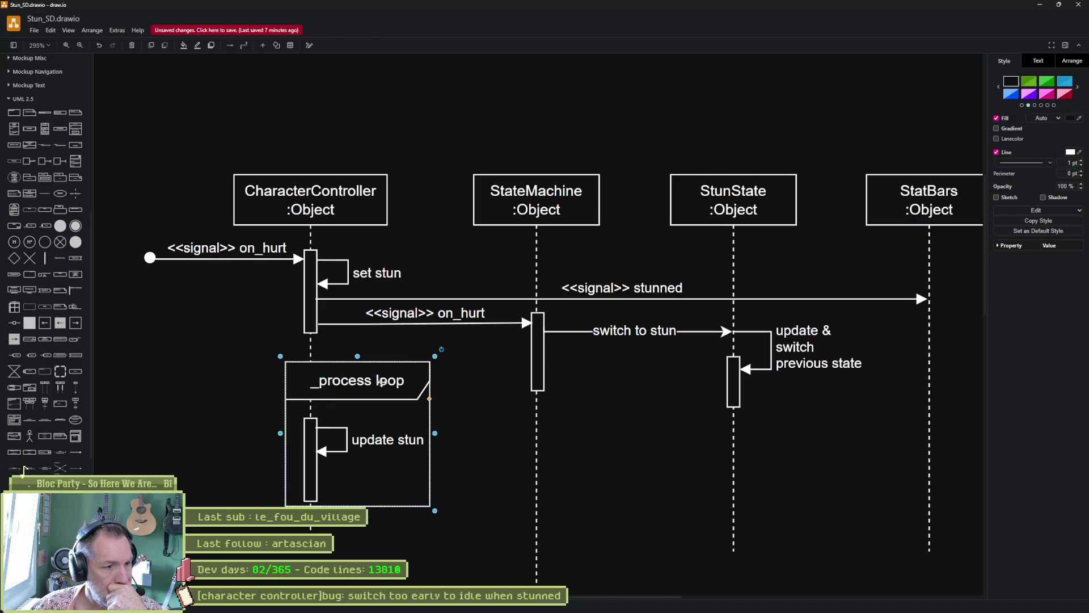
click(263, 386)
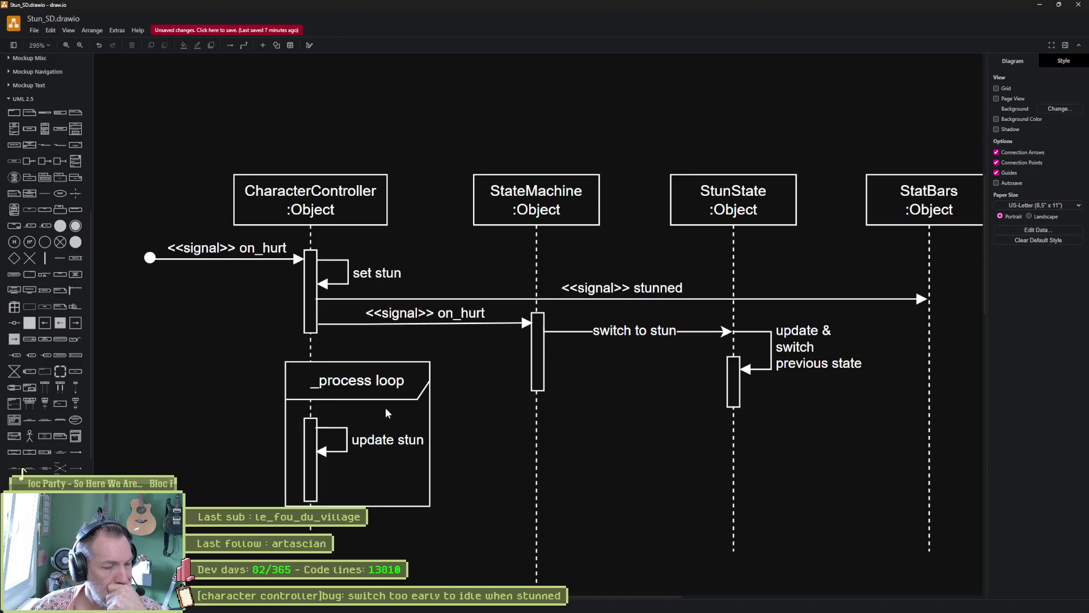
key(ctrl+s)
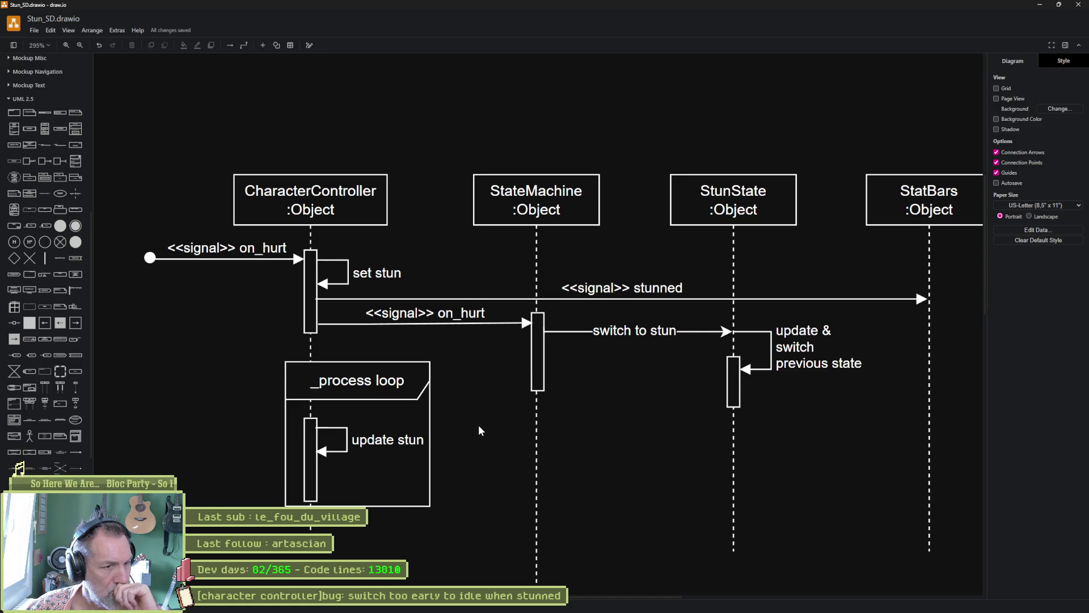
Extend the update stun label with a second line '(set stun)' and save.
scroll(624, 418, right, 2)
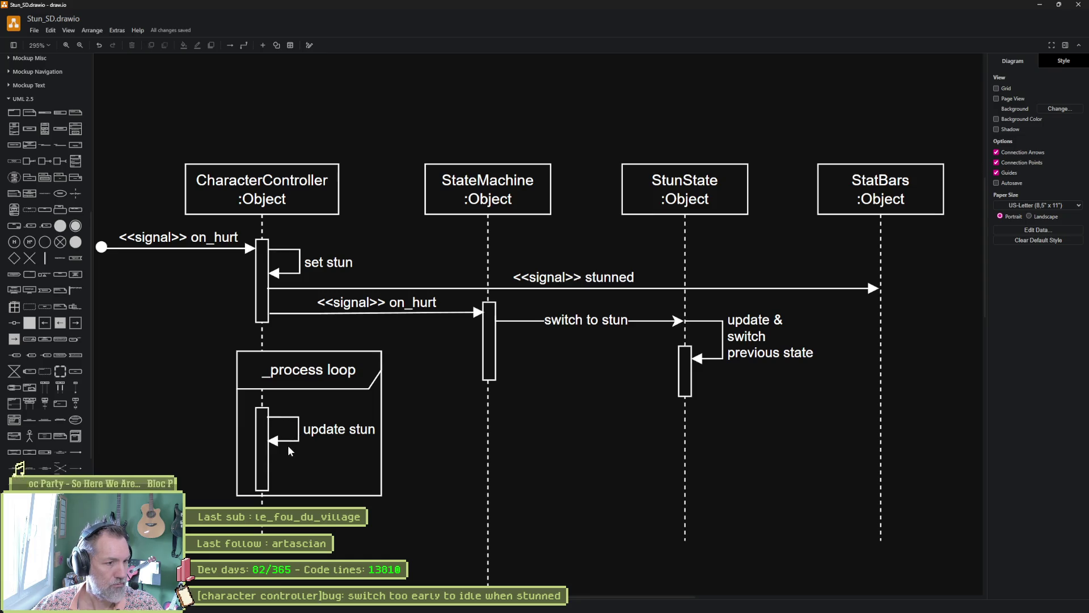
click(324, 430)
double_click(324, 430)
key(End)
key(Return)
text(()
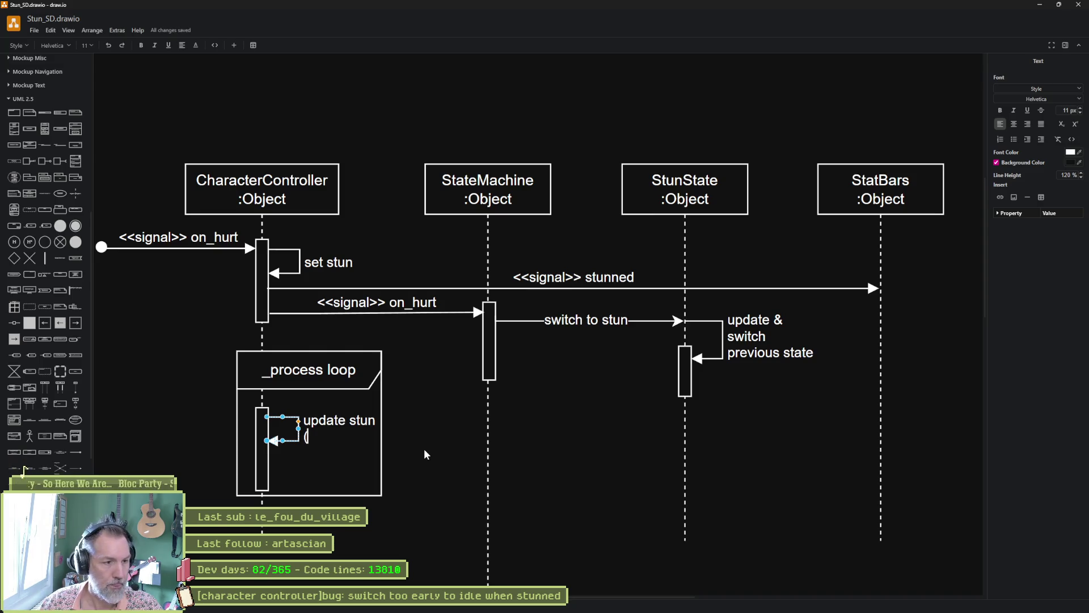
text(set stun))
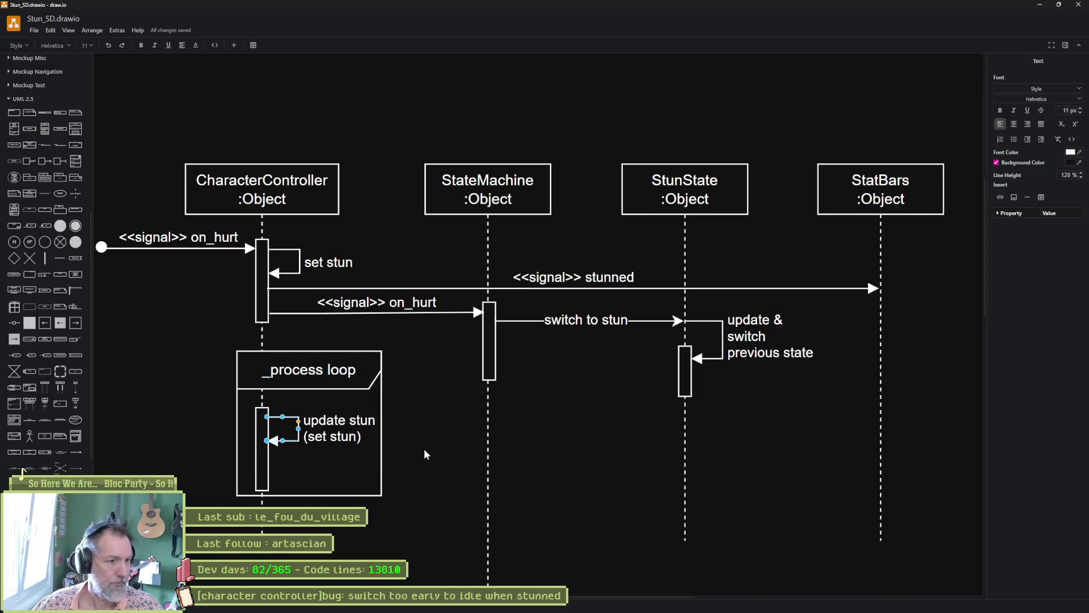
click(189, 409)
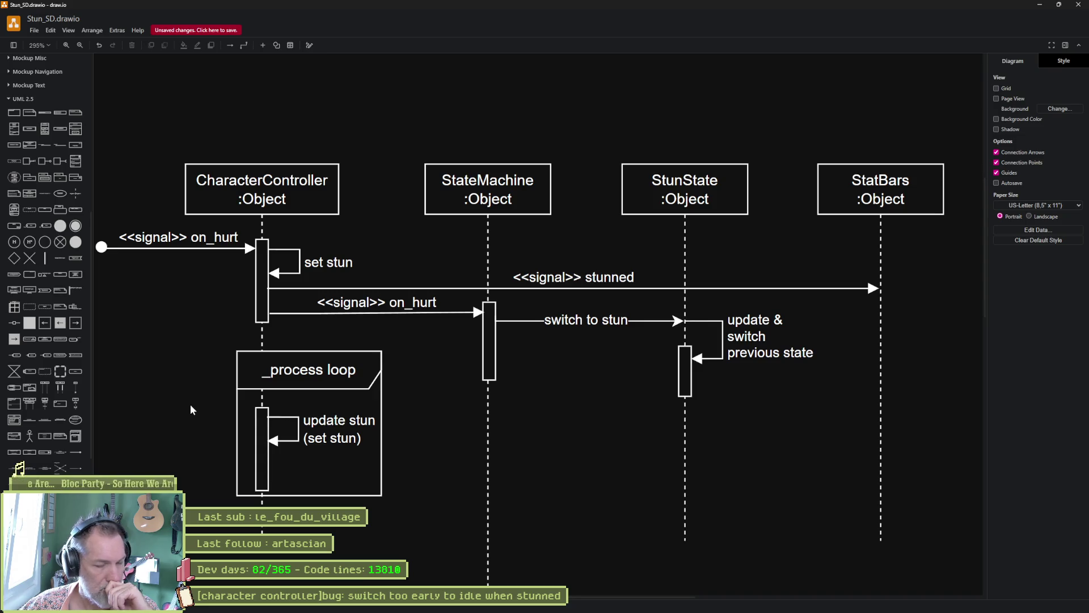
key(ctrl+s)
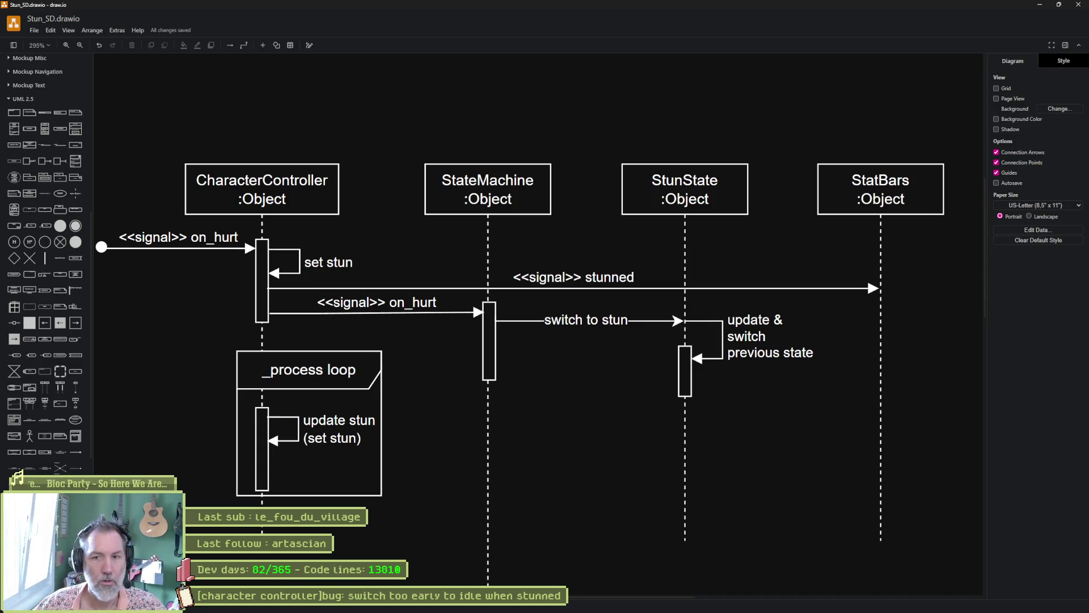
Minimize the draw.io stun diagram to bring back the Godot editor with character_controller.gd.
key(alt+Tab)
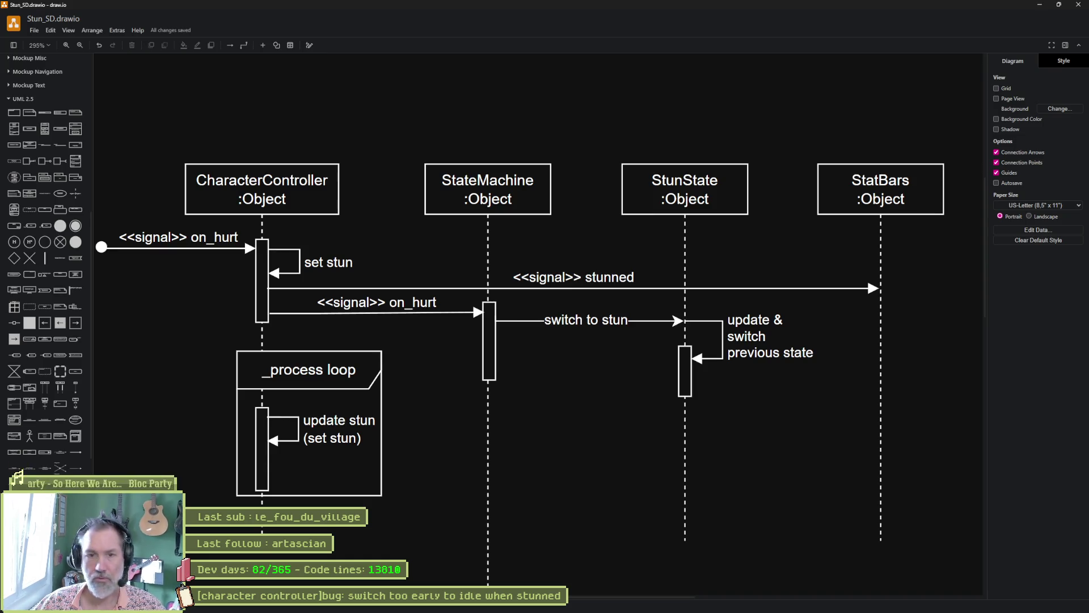
click(723, 604)
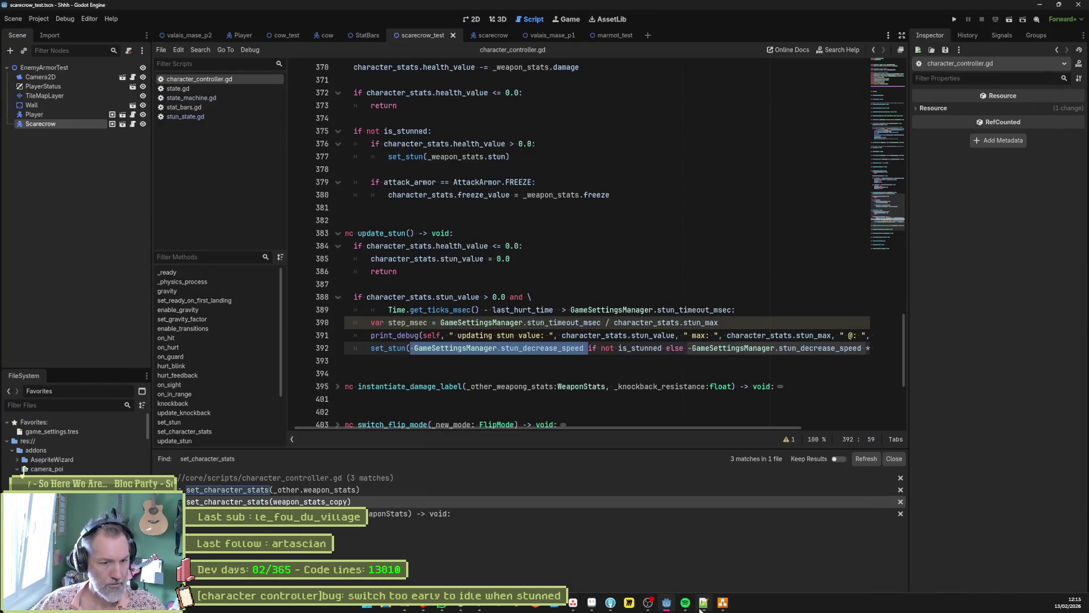
Narrow the left dock slightly and select the update_stun function lines in the script.
click(534, 368)
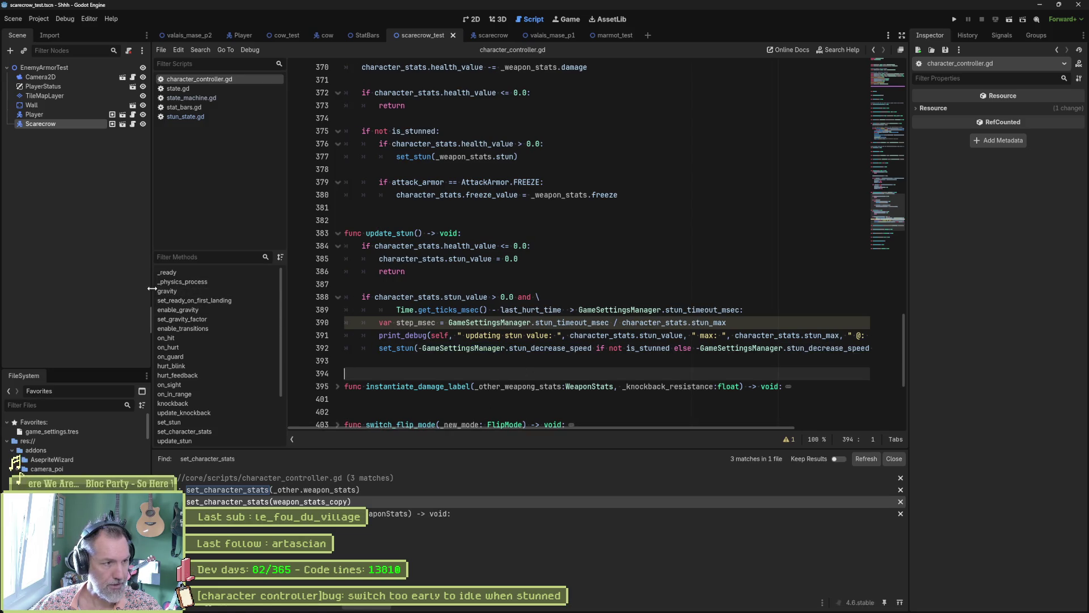
drag(152, 288, 144, 289)
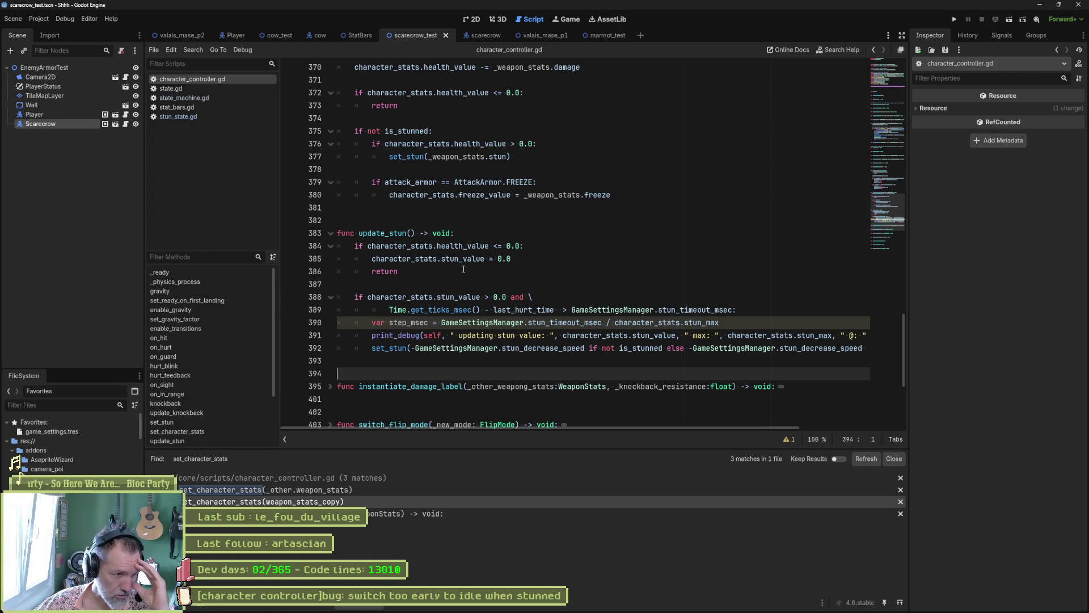
drag(372, 233, 573, 346)
click(573, 321)
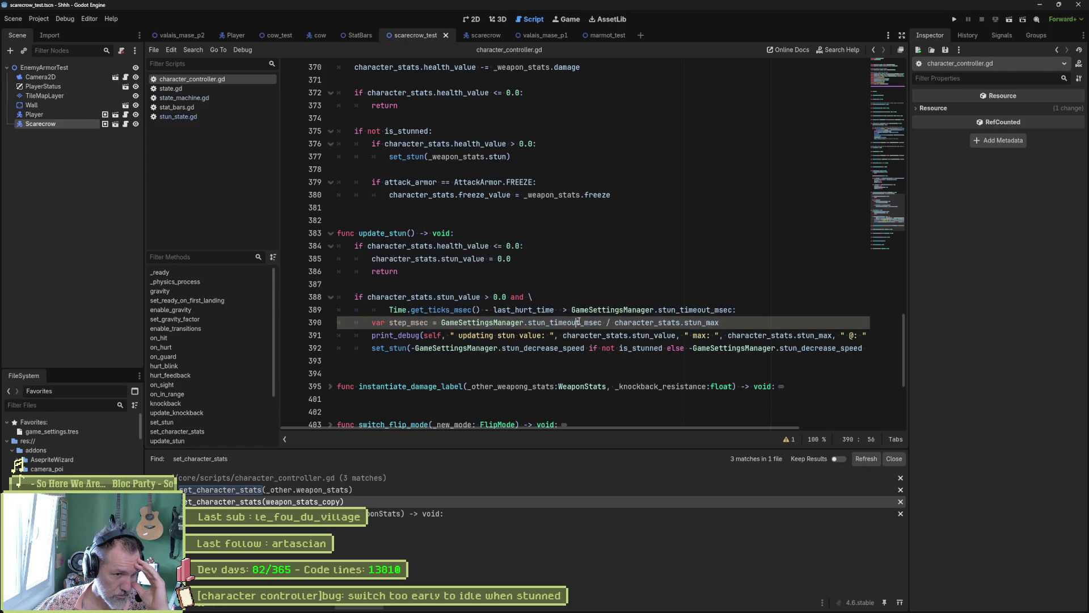
Show the Output log and highlight -GameSettingsManager.stun_decrease_speed on line 392.
key(alt+o)
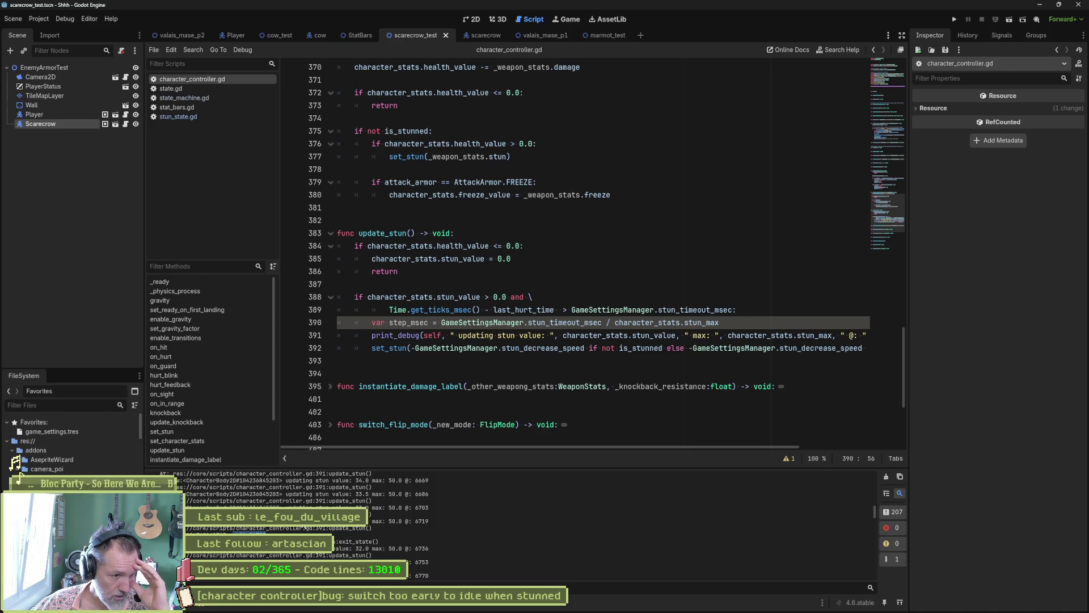
double_click(376, 521)
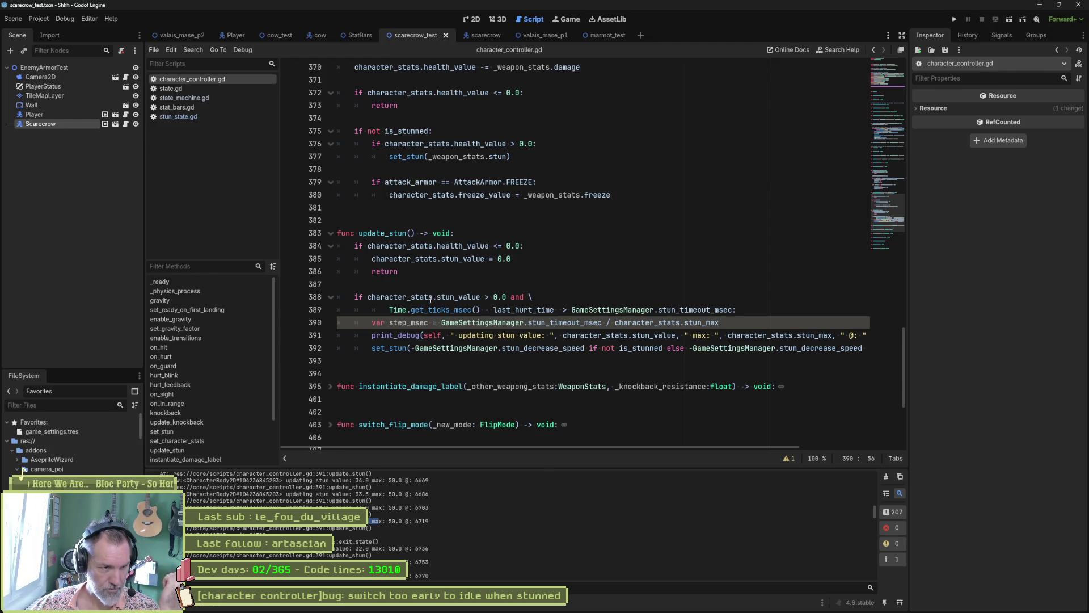
drag(411, 348, 585, 347)
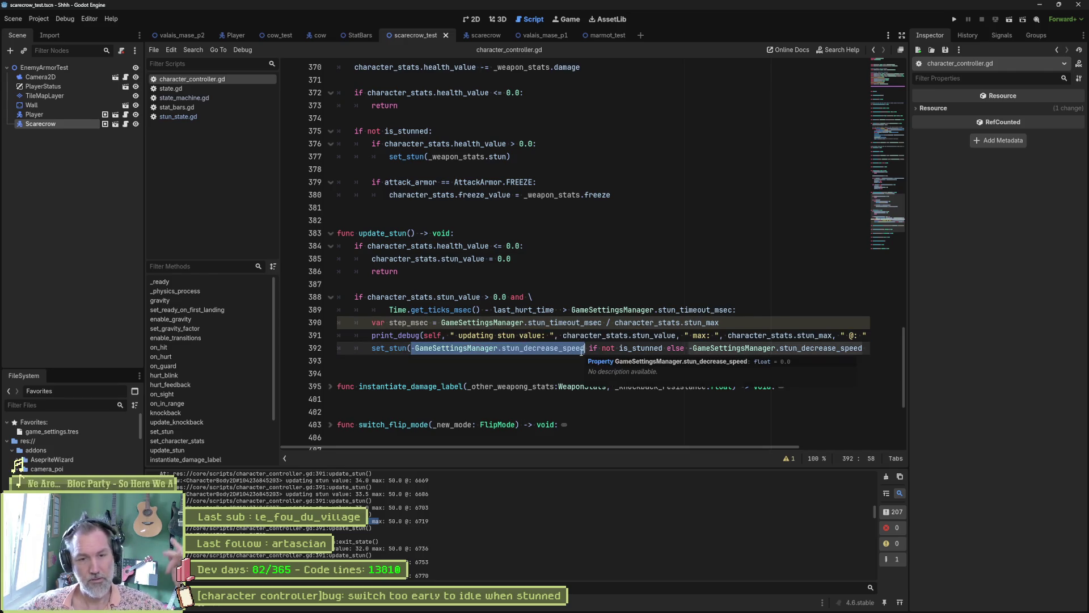
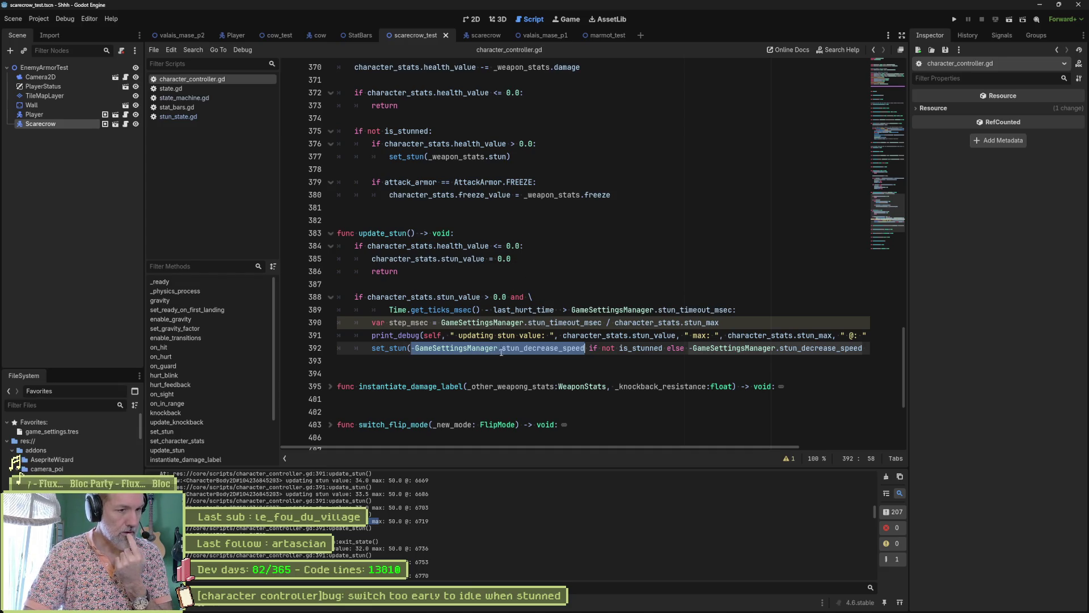
Check the Stun_SD sequence diagram, then inspect the stun timeout condition in stun_state.gd's update_state.
mouse_move(546, 351)
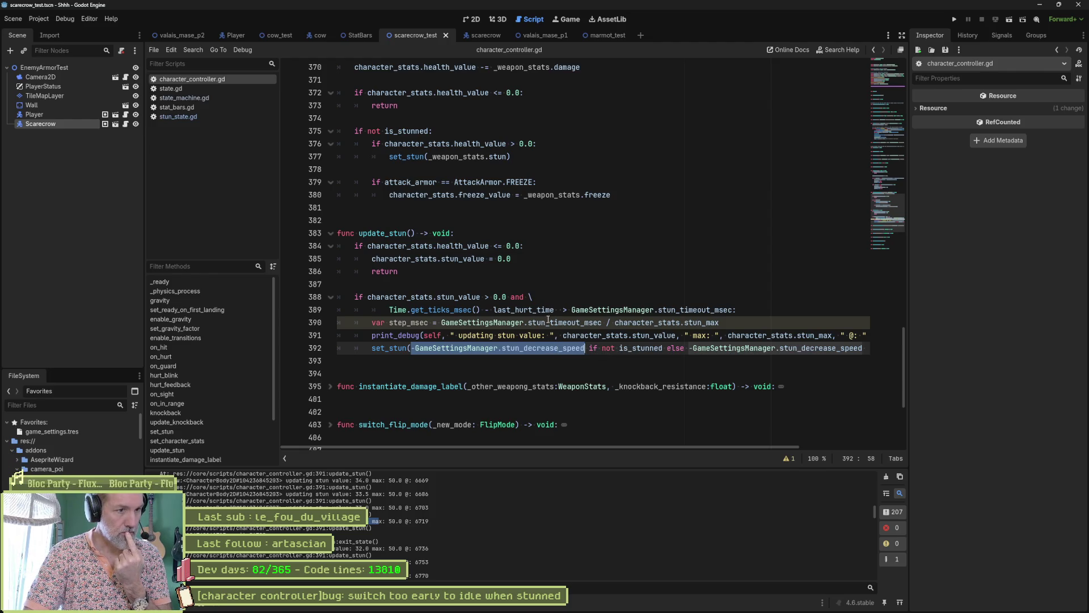
click(724, 603)
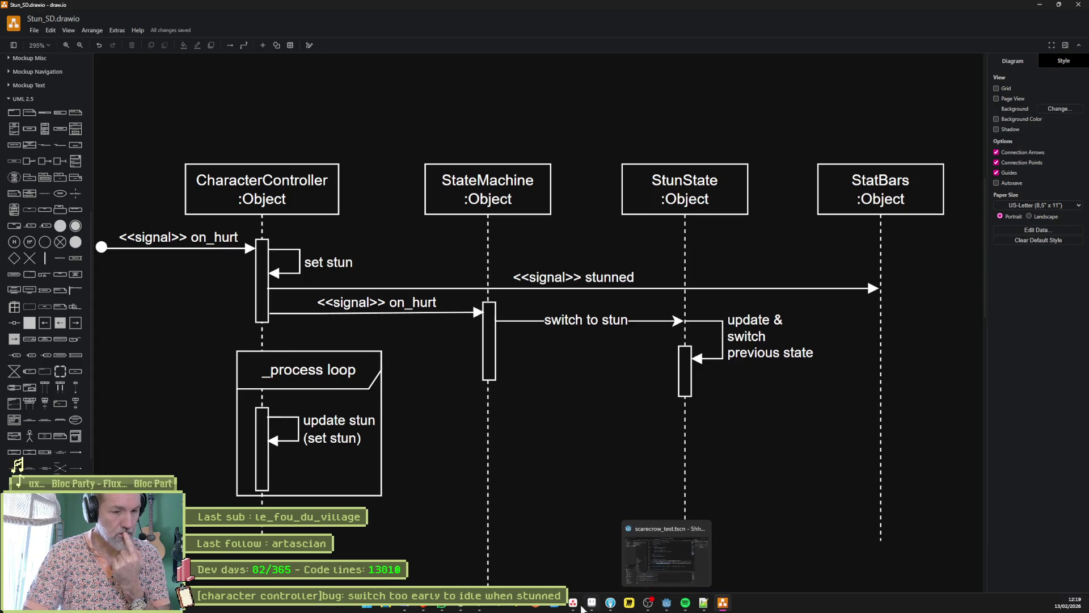
click(666, 603)
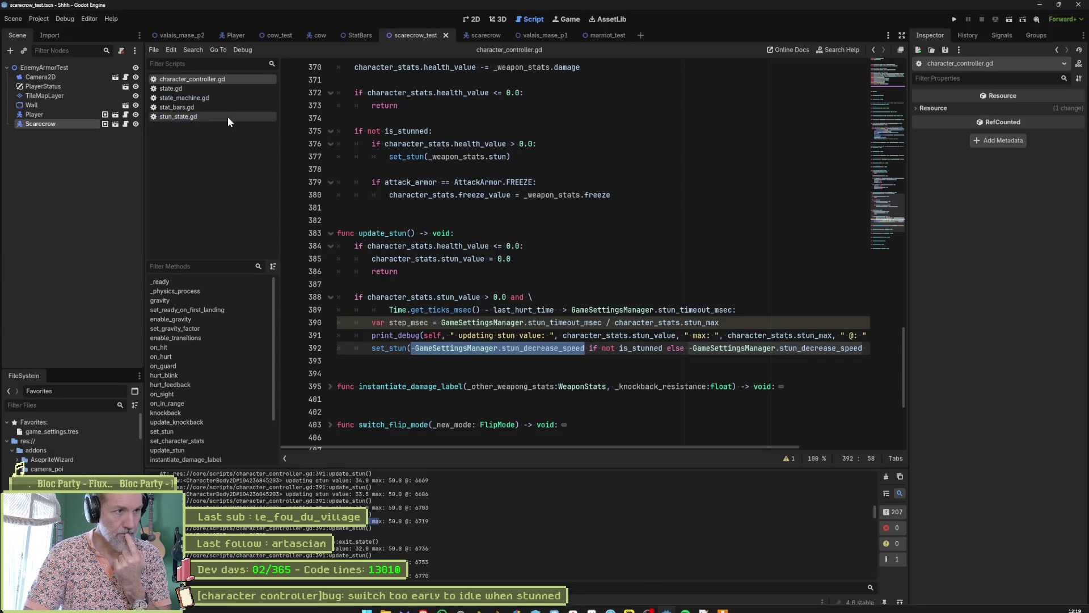
click(203, 116)
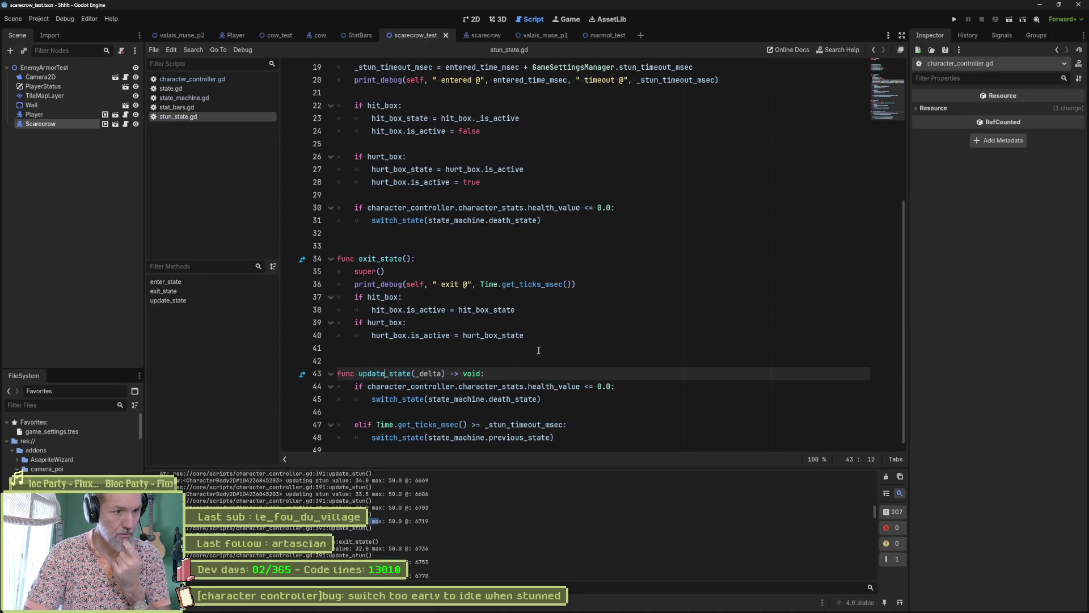
key(ctrl+alt+f)
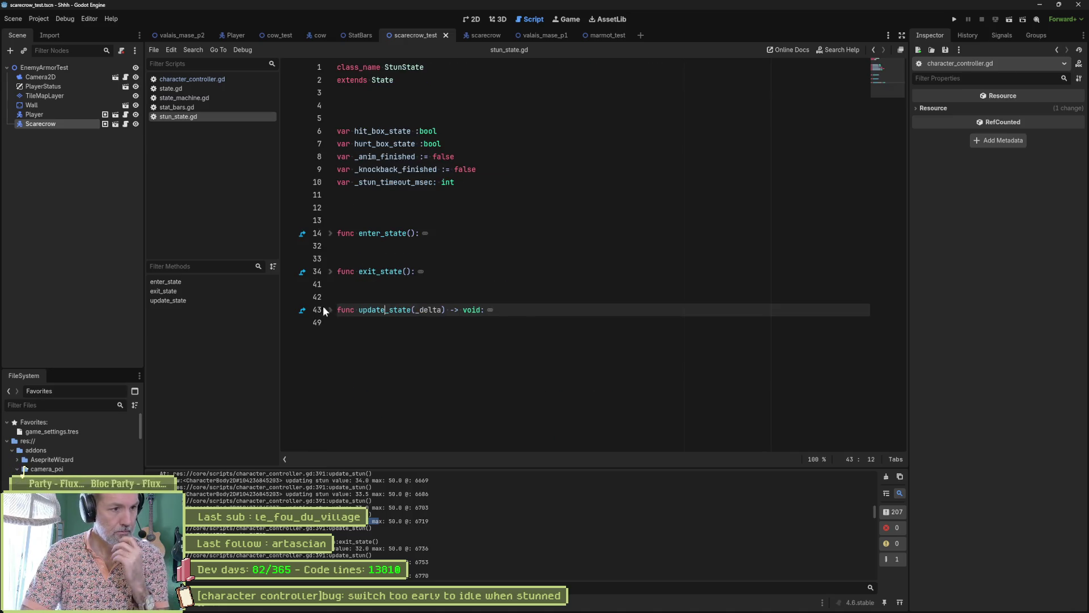
click(330, 310)
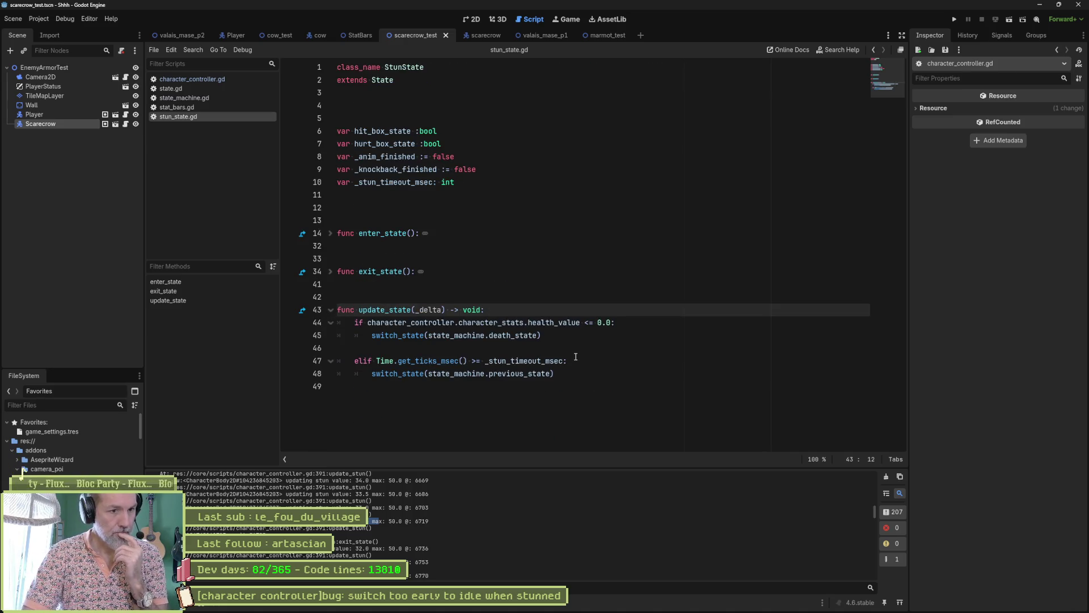
drag(564, 361, 373, 361)
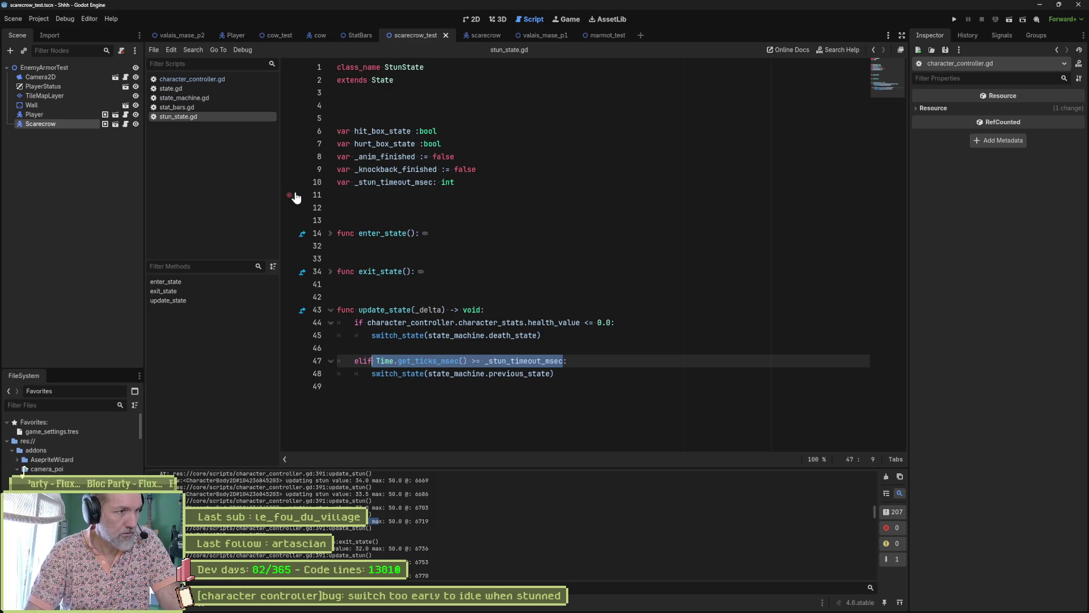
Return to character_controller.gd and close the state.gd, state_machine.gd and stat_bars.gd scripts.
click(215, 78)
middle_click(210, 88)
middle_click(210, 89)
middle_click(210, 88)
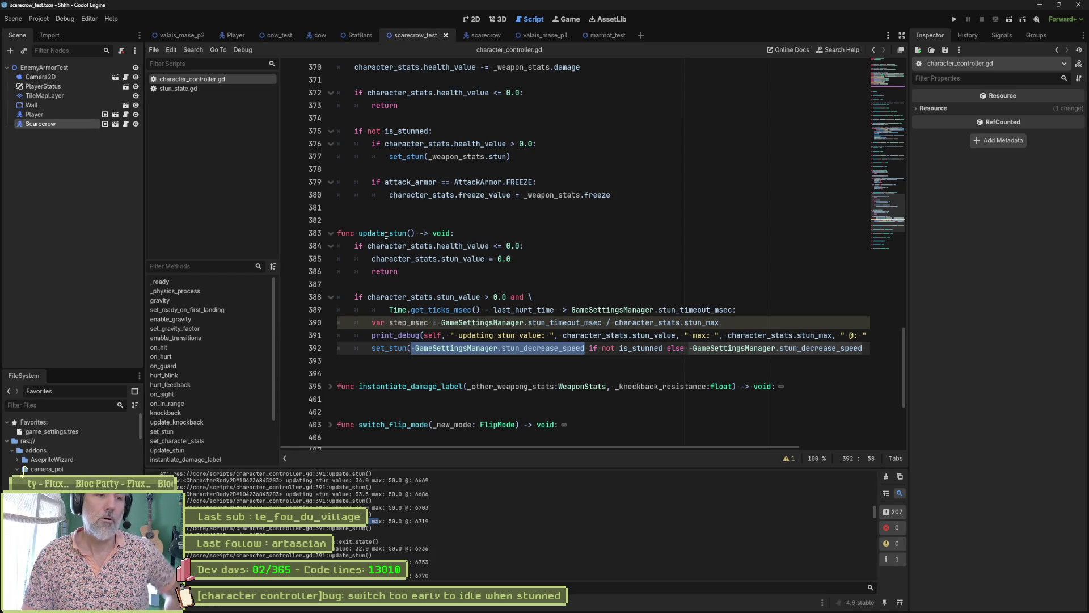
Comment out the update_stun() call on line 171 in _physics_process.
drag(886, 117, 887, 132)
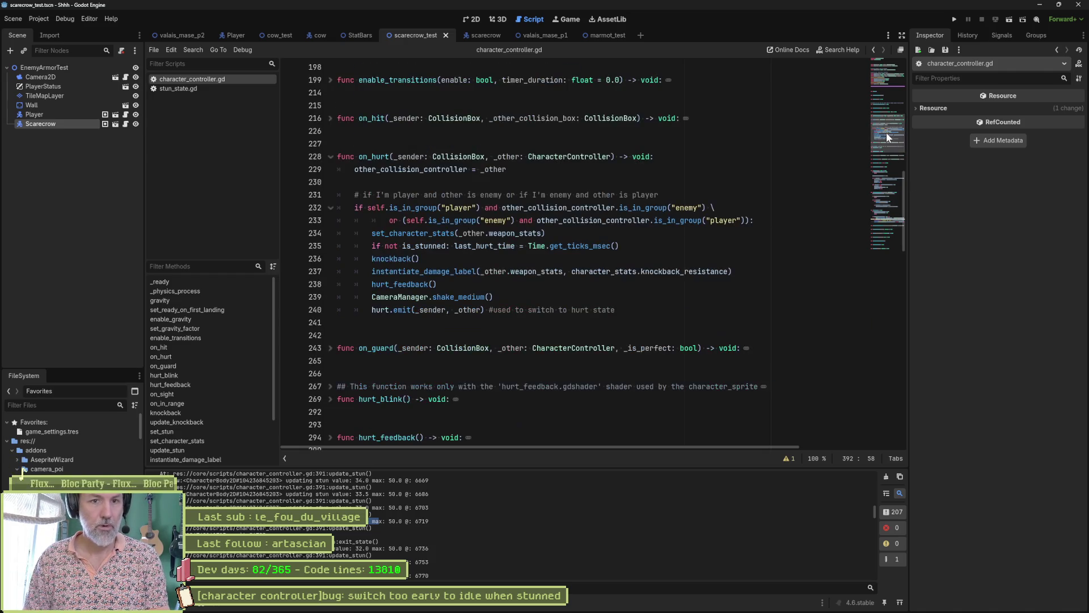
scroll(470, 208, up, 20)
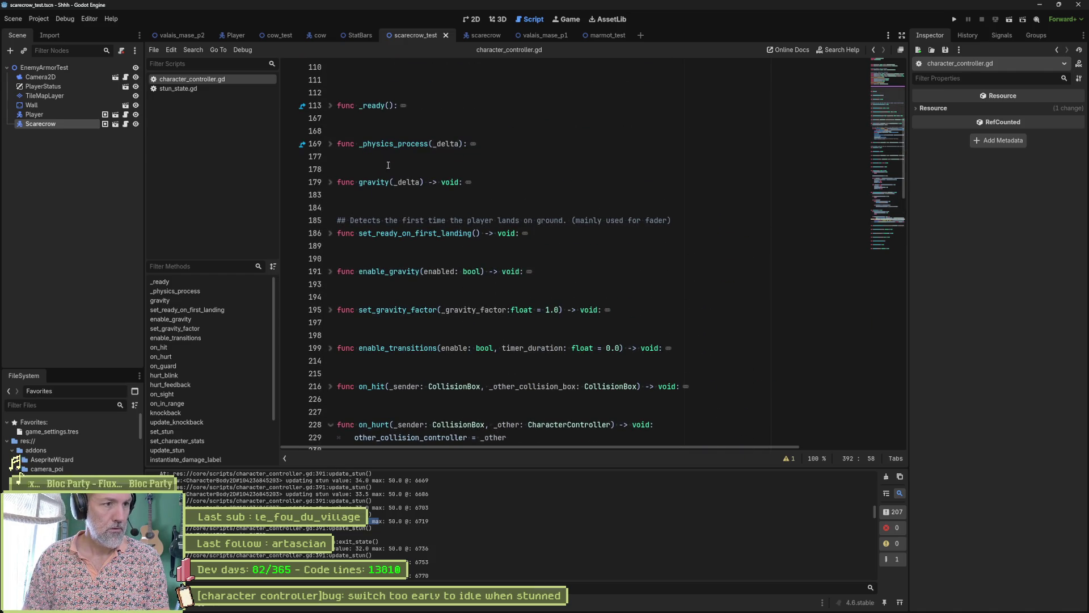
click(331, 144)
click(356, 169)
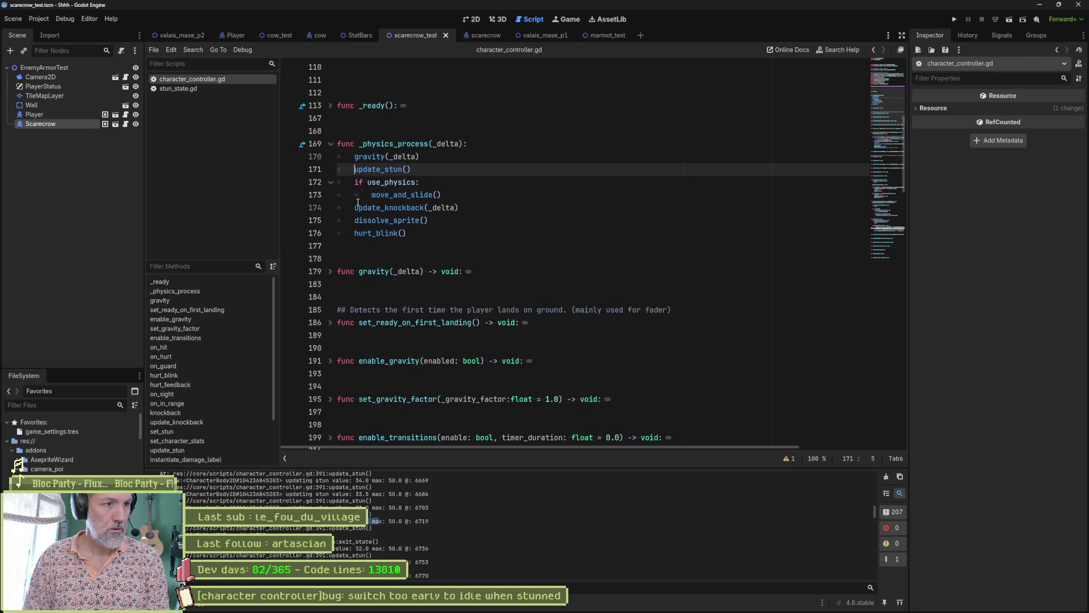
text(#)
Run the game, have the cat attack the scarecrow, then stop it.
key(F6)
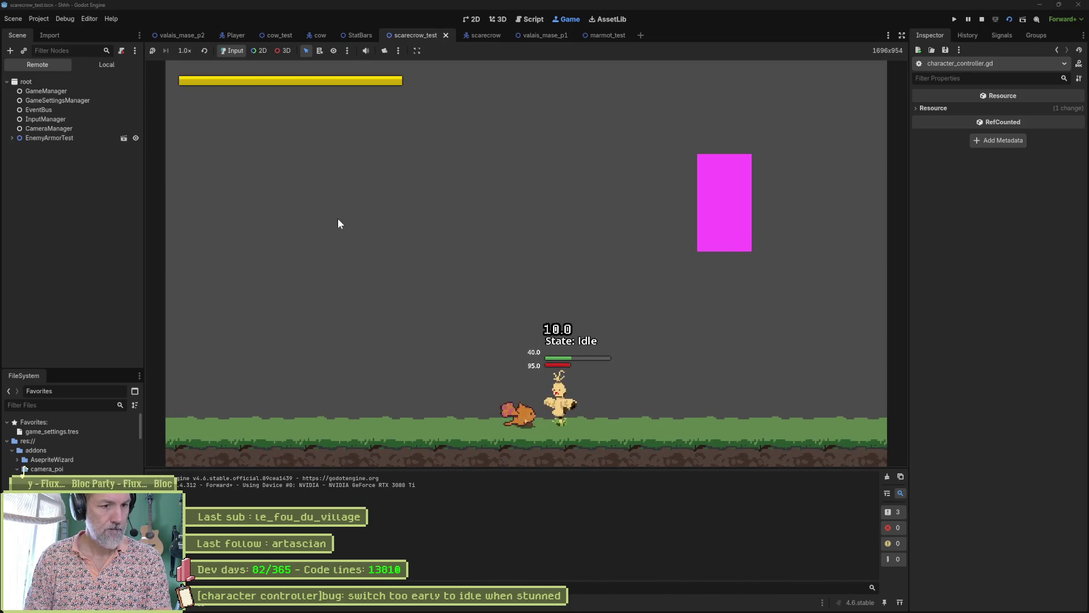
key(j)
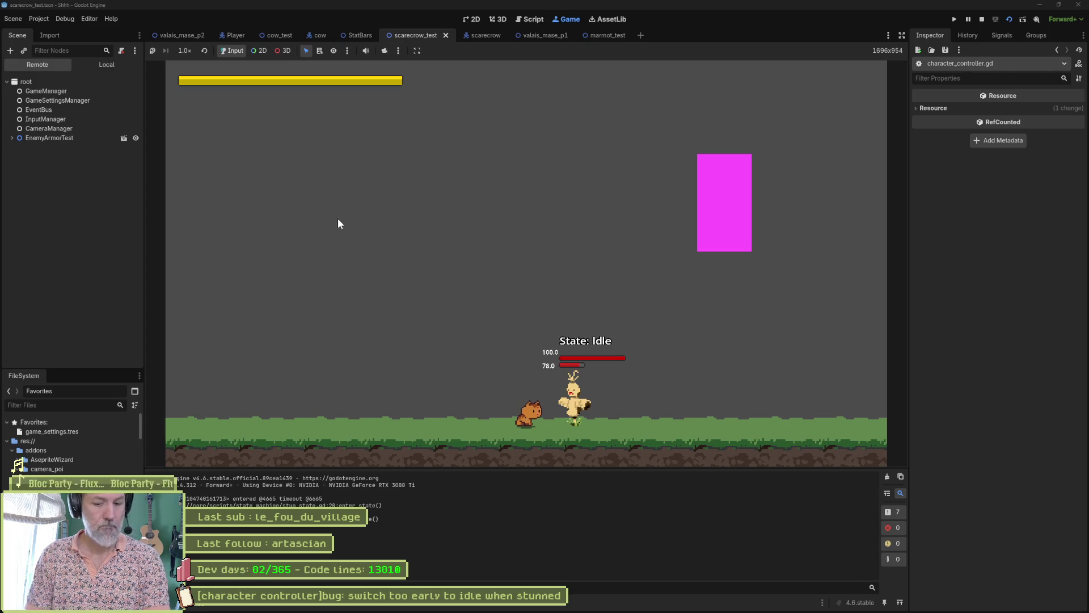
key(F8)
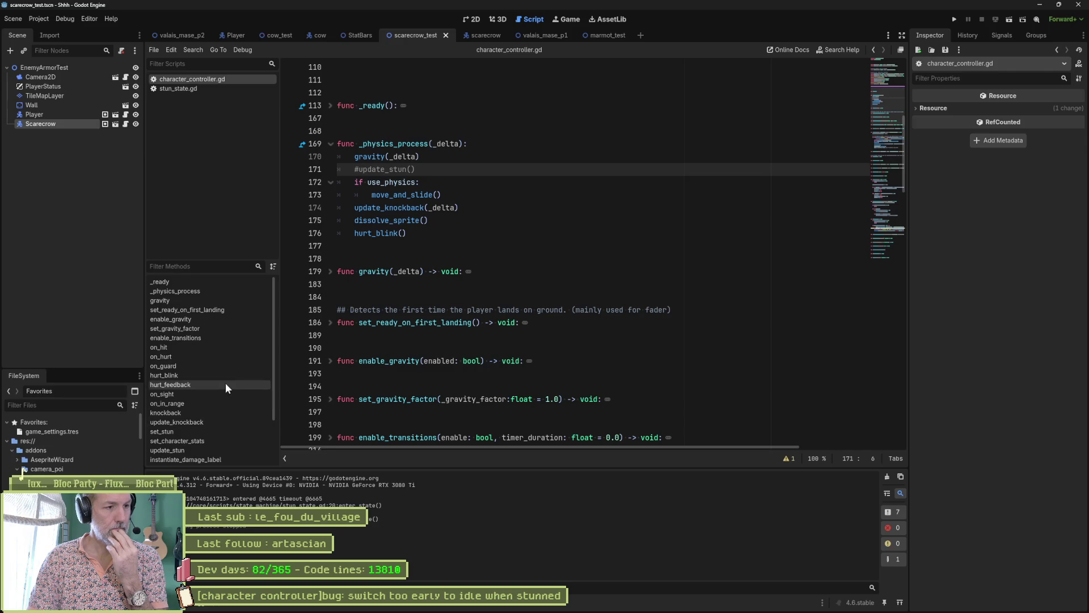
click(387, 169)
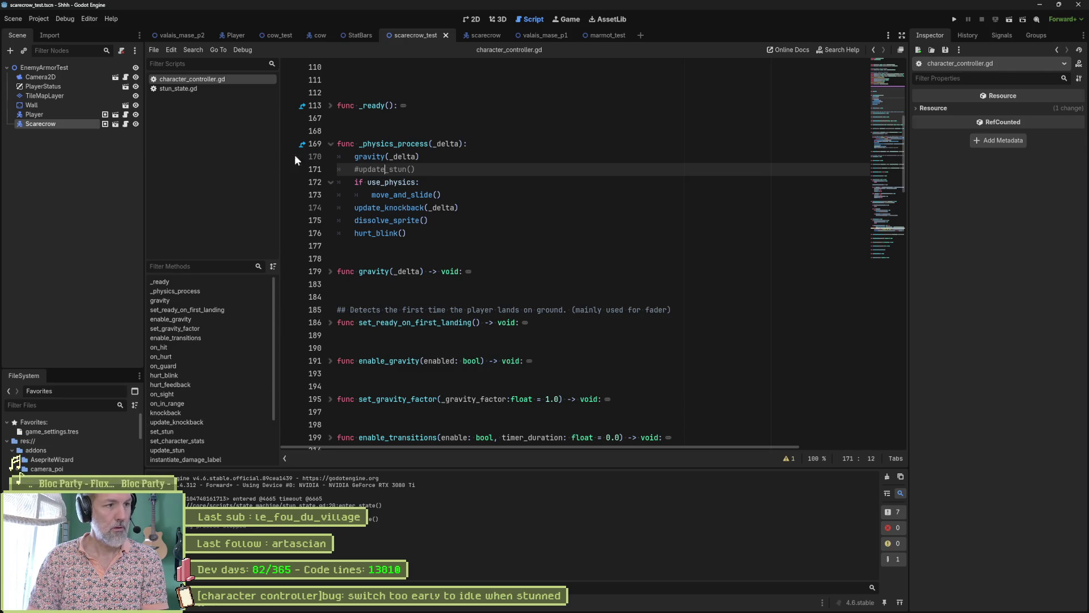
Add an else: branch after the stun timeout check on line 48 of stun_state.gd.
click(178, 448)
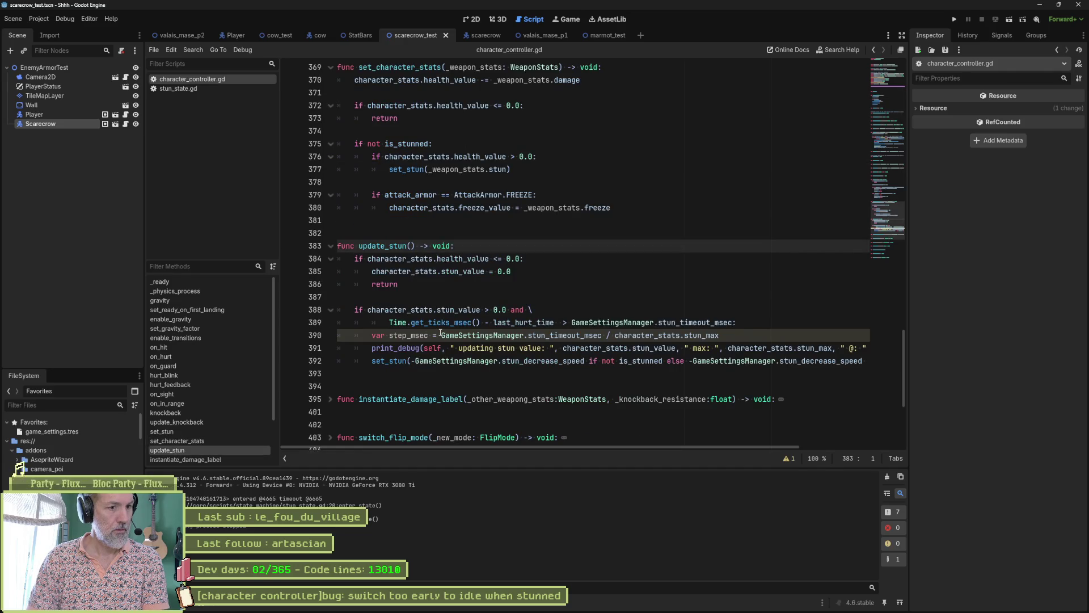
click(222, 91)
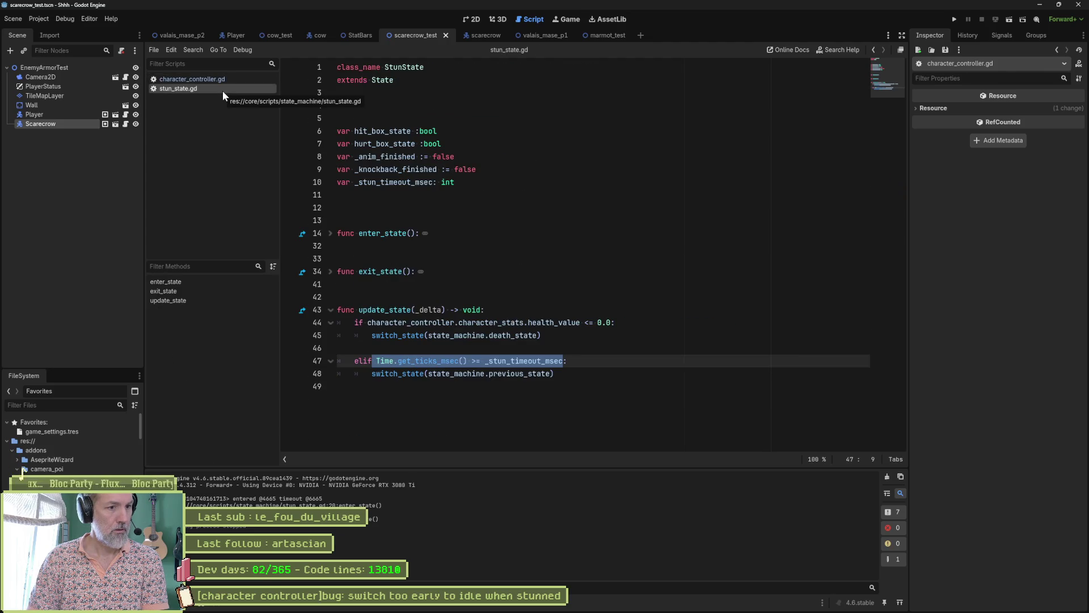
click(560, 378)
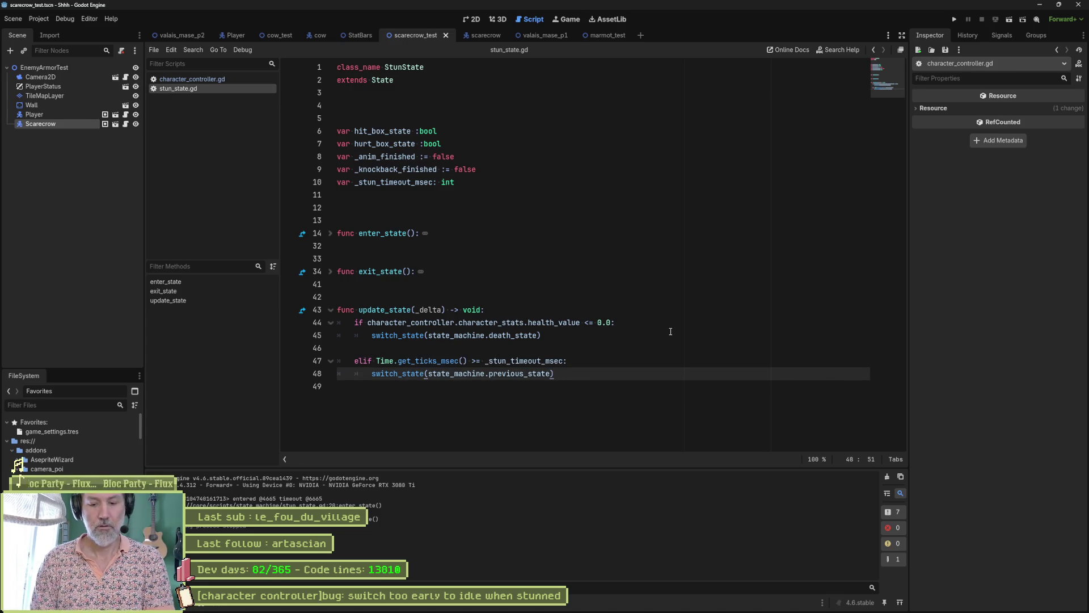
text(:)
key(BackSpace)
key(Return)
text(Q)
key(BackSpace)
key(BackSpace)
text(else:)
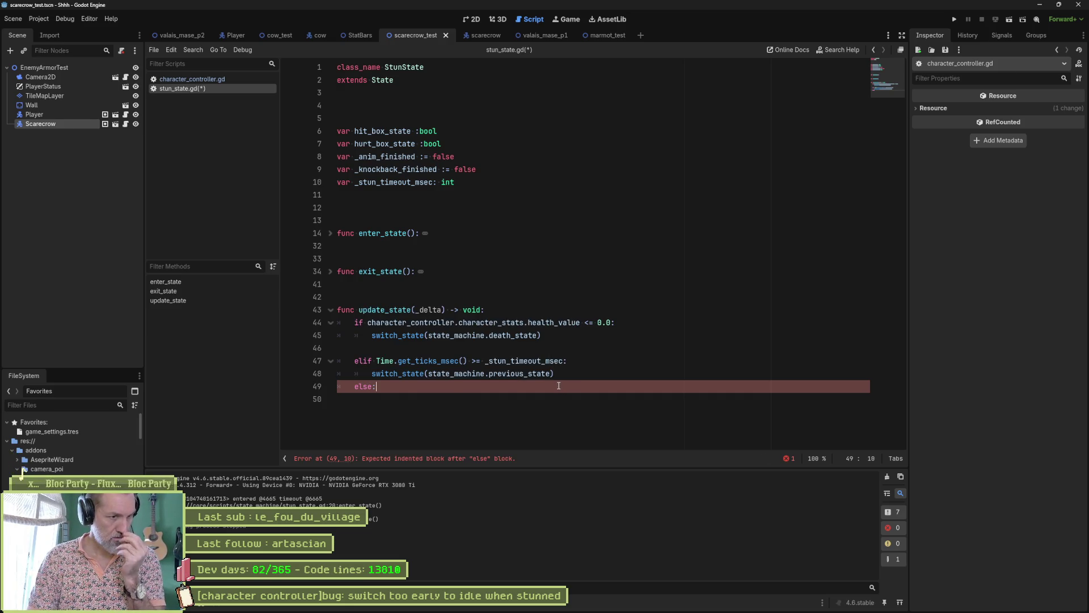
Copy the set_stun call from character_controller.gd's update_stun and paste it under else.
click(214, 80)
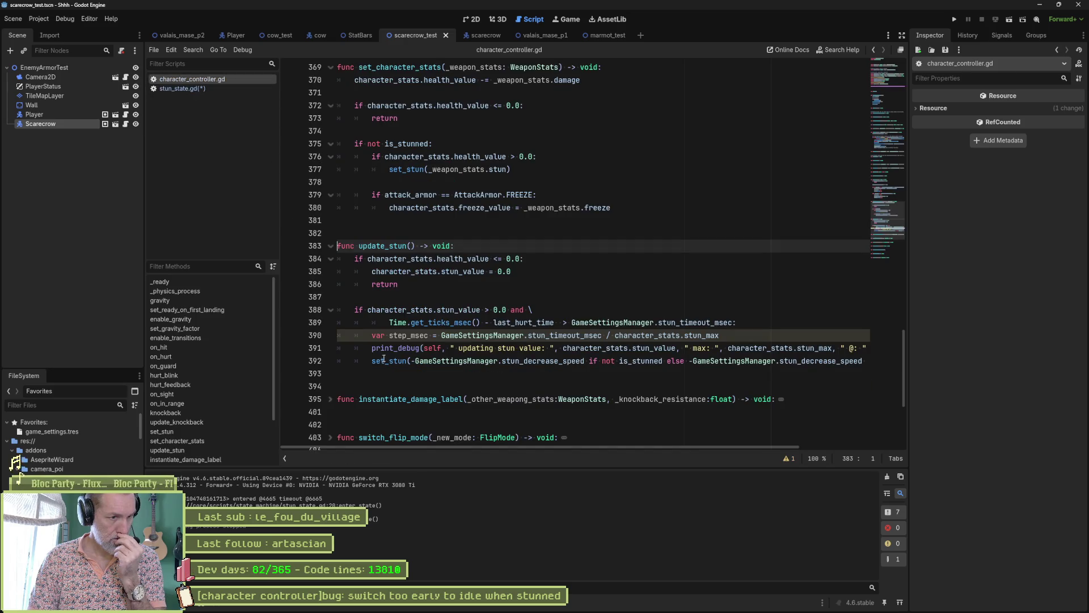
drag(373, 365, 913, 364)
key(ctrl+c)
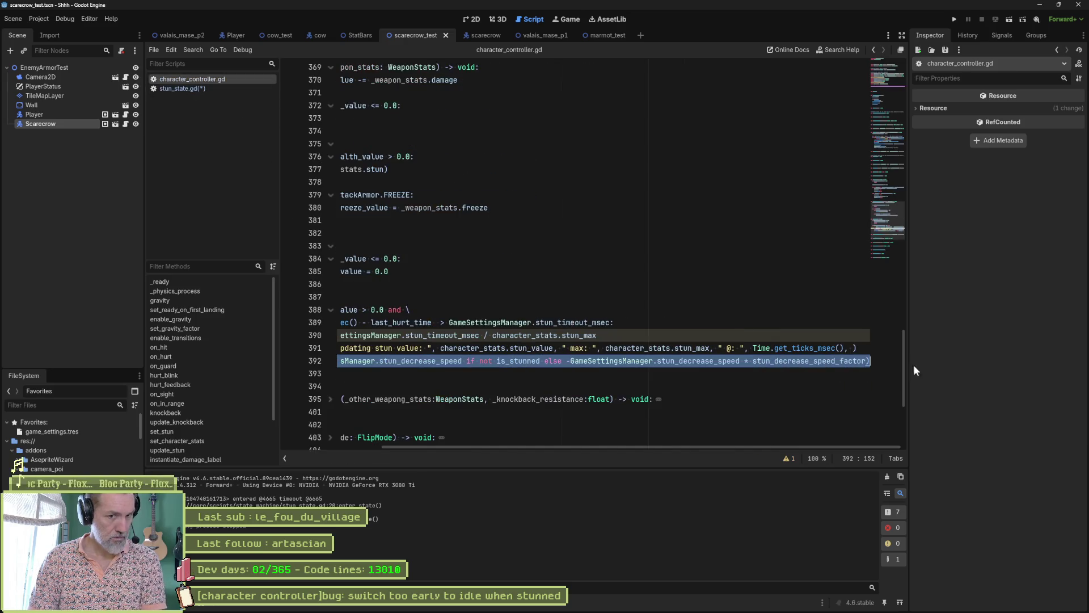
click(242, 89)
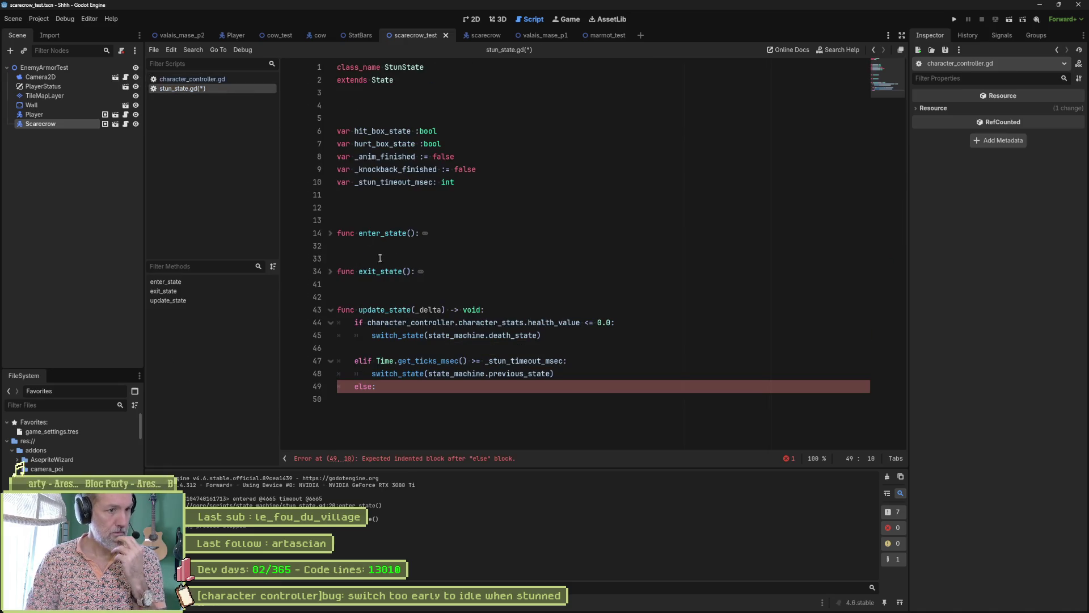
key(Return)
key(ctrl+v)
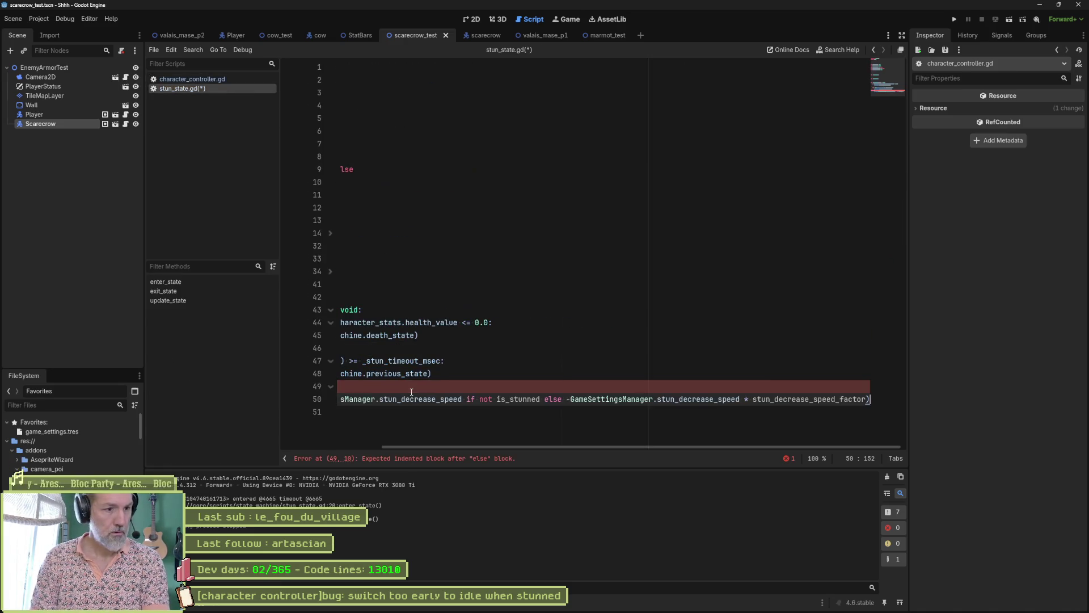
Prefix the pasted set_stun call with character_controller.
drag(495, 448, 358, 445)
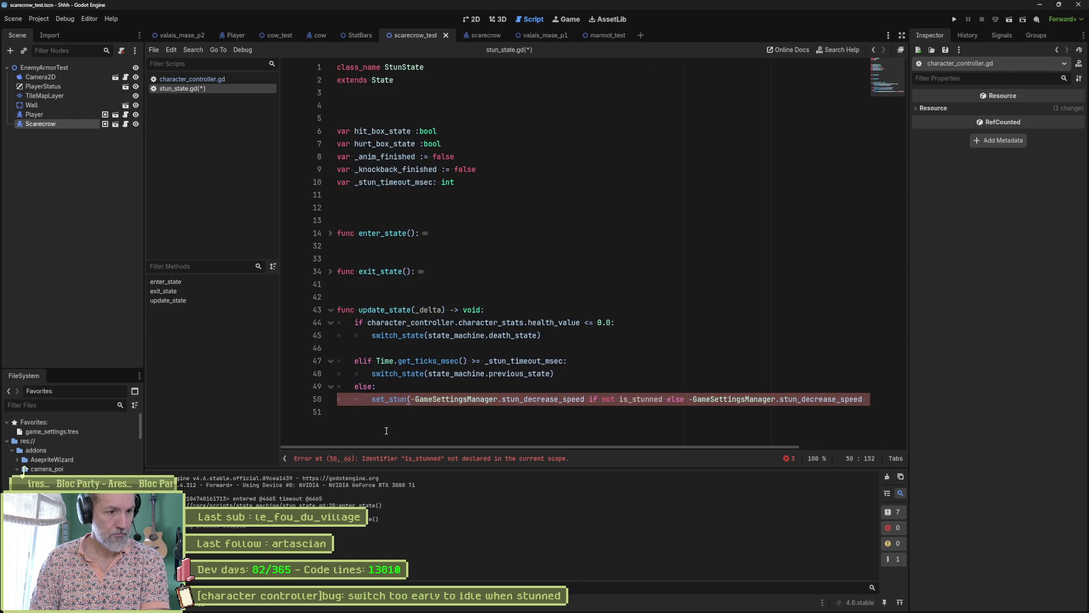
click(372, 399)
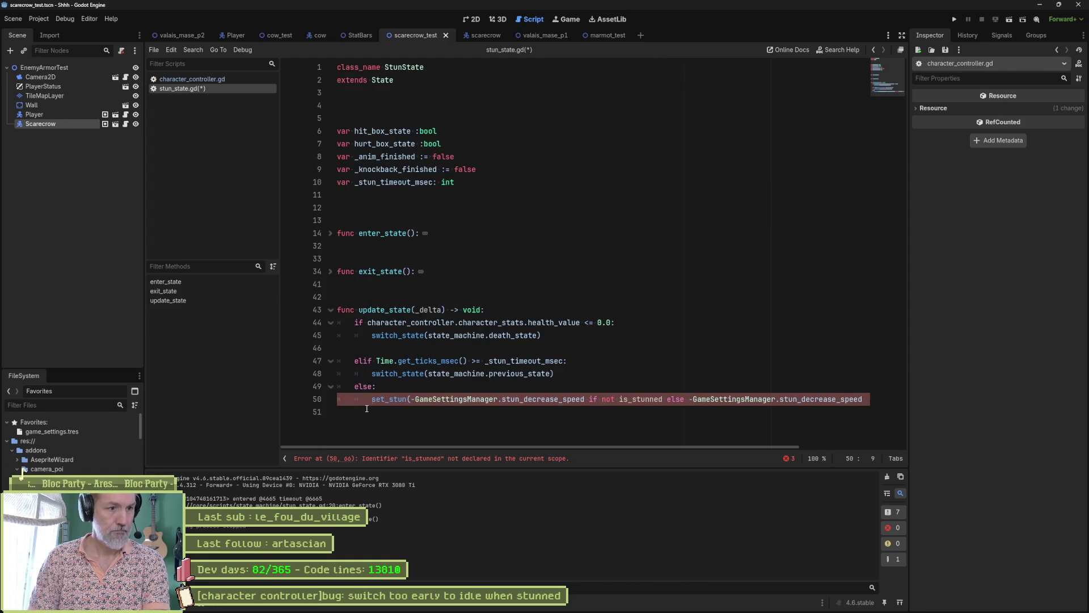
text(char)
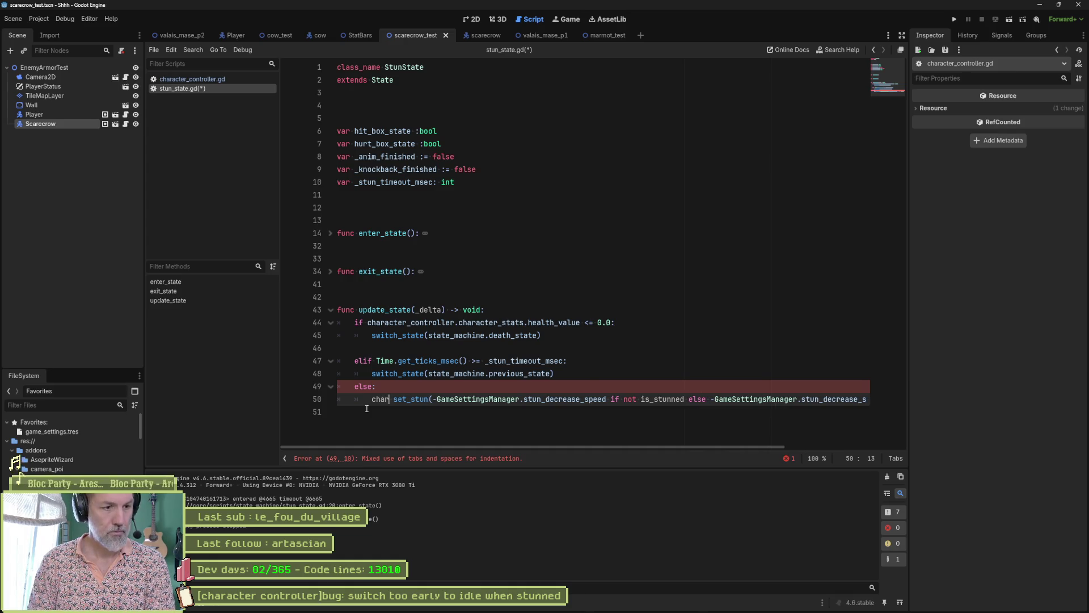
key(Return)
text(.)
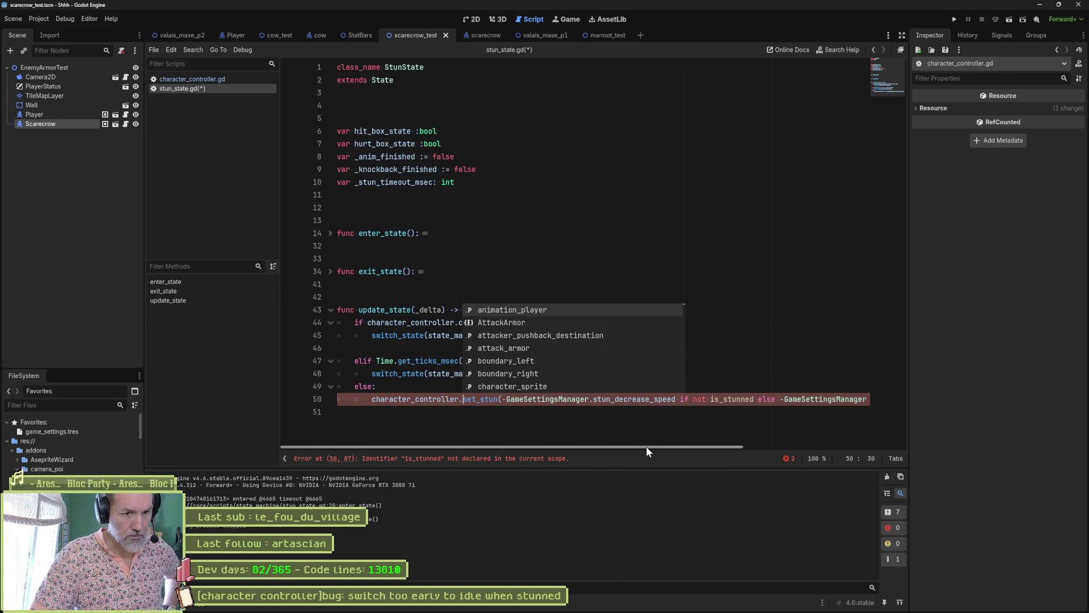
mouse_move(649, 451)
mouse_down()
mouse_move(691, 460)
mouse_move(624, 454)
mouse_move(738, 457)
mouse_up()
click(424, 412)
Strip the is_stunned conditional and stun_decrease_speed_factor multiplier from set_stun, save, and run the scene.
drag(502, 401, 779, 399)
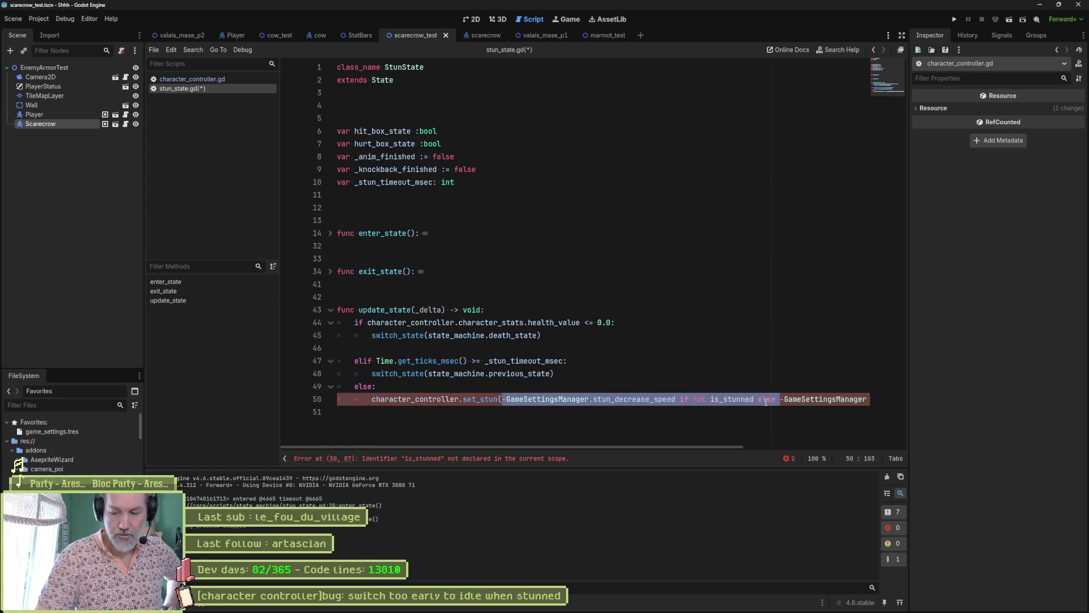
key(BackSpace)
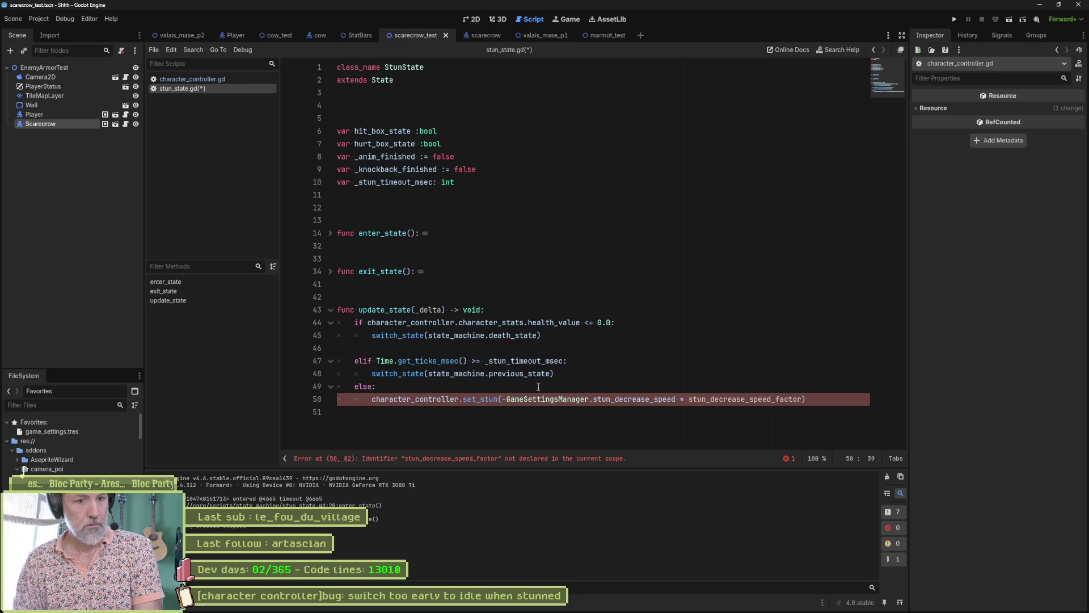
drag(676, 398, 802, 399)
key(BackSpace)
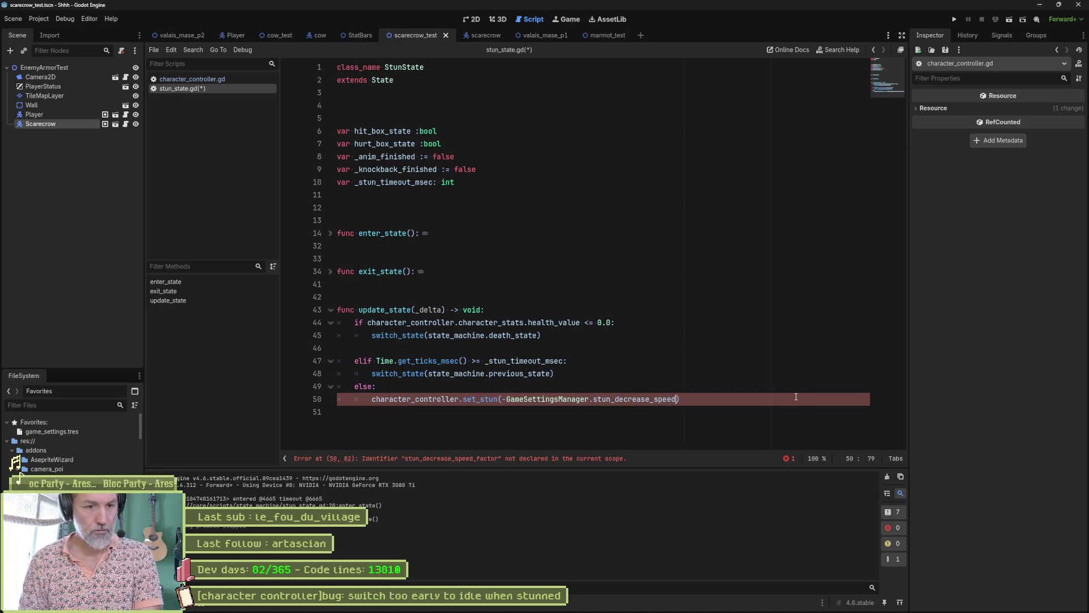
key(ctrl+s)
key(F6)
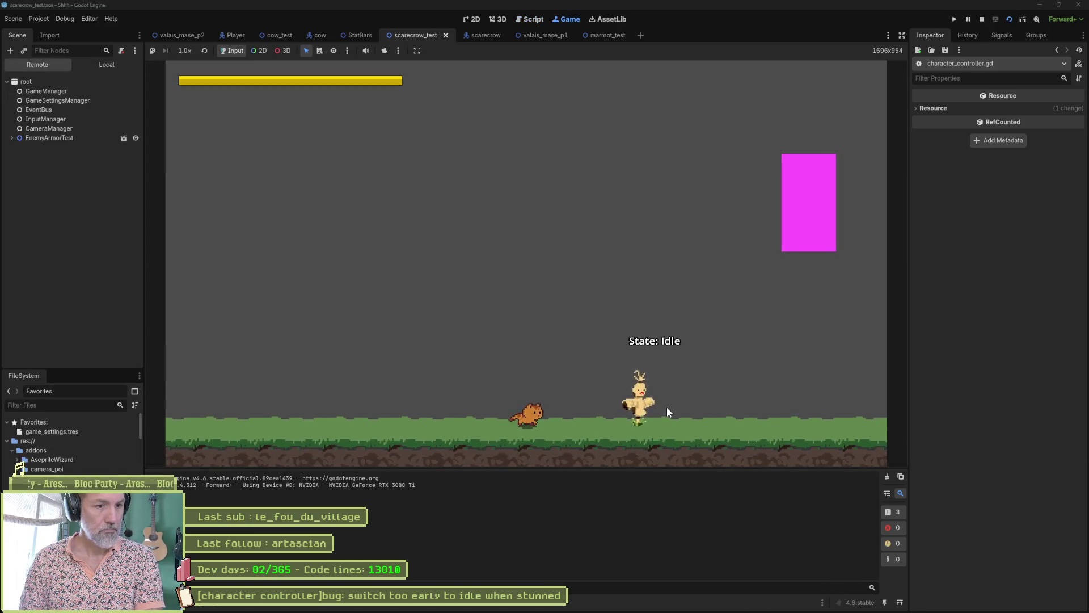
Move the cat to the scarecrow and attack until stunned, then stop and reopen character_controller.gd.
key(d)
key(j)
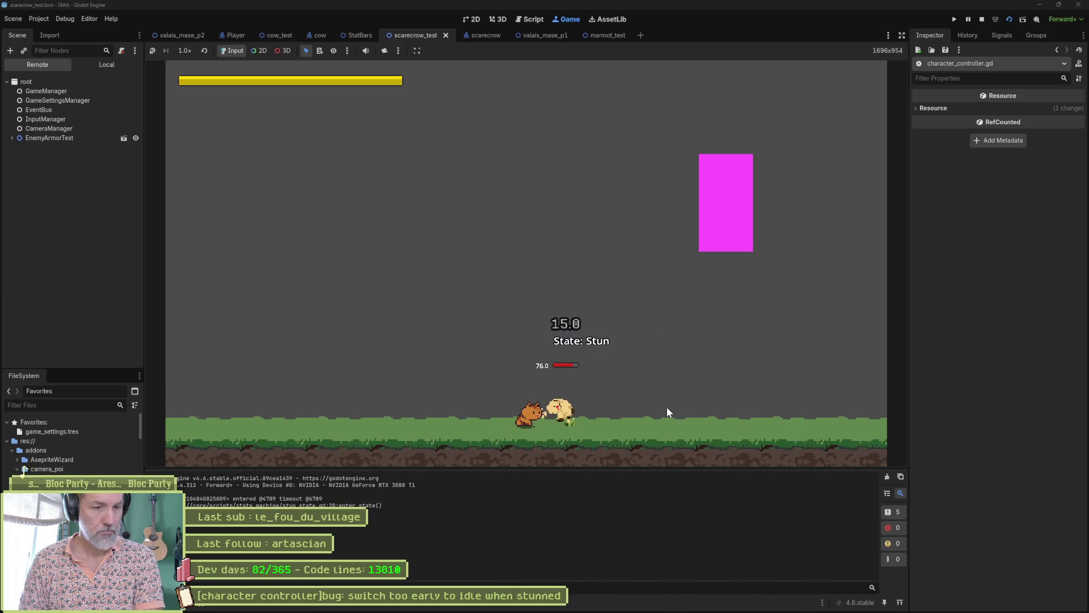
key(F8)
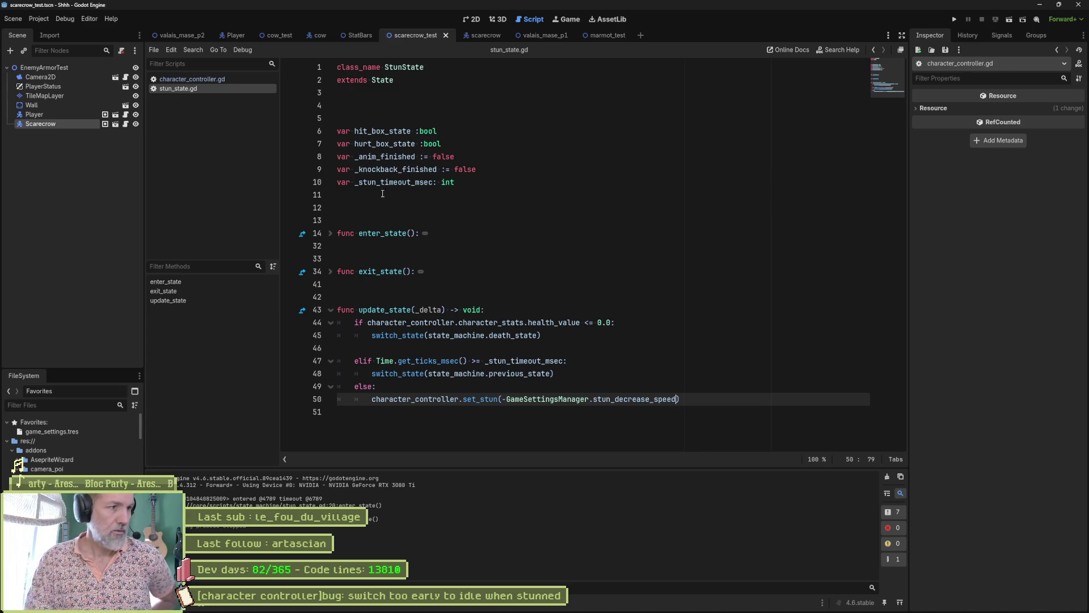
click(226, 81)
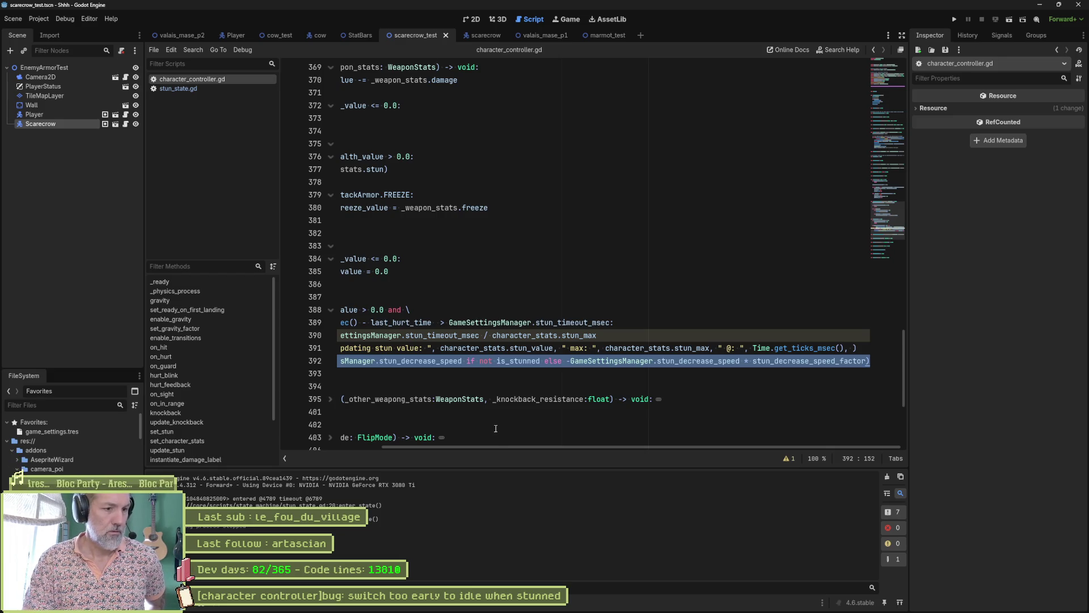
Inspect update_stun's stun_value check and time-since-hurt condition in character_controller.gd.
drag(495, 445, 376, 426)
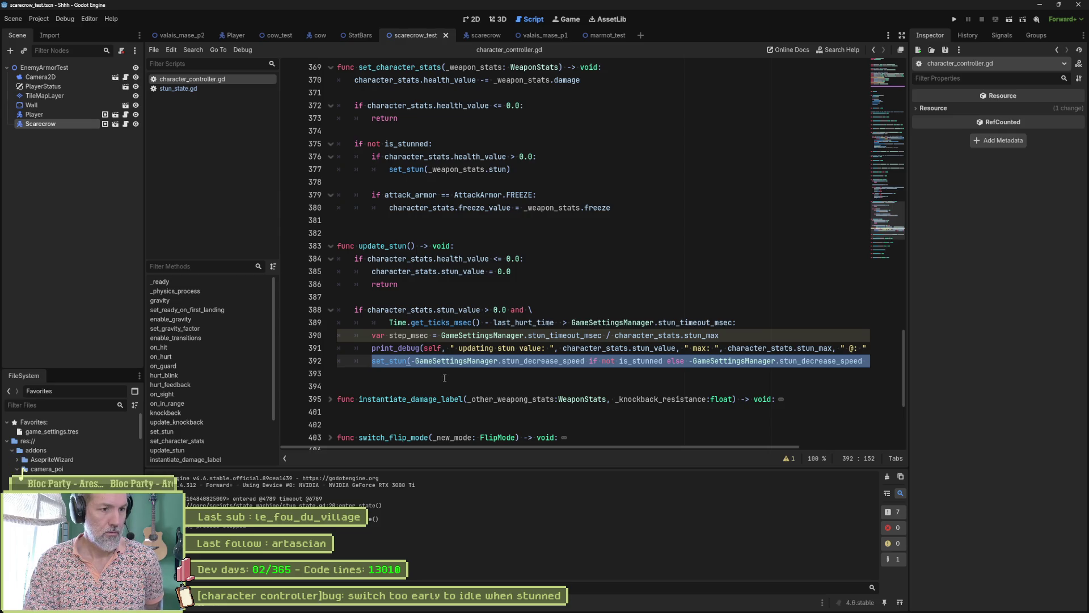
drag(416, 310, 533, 309)
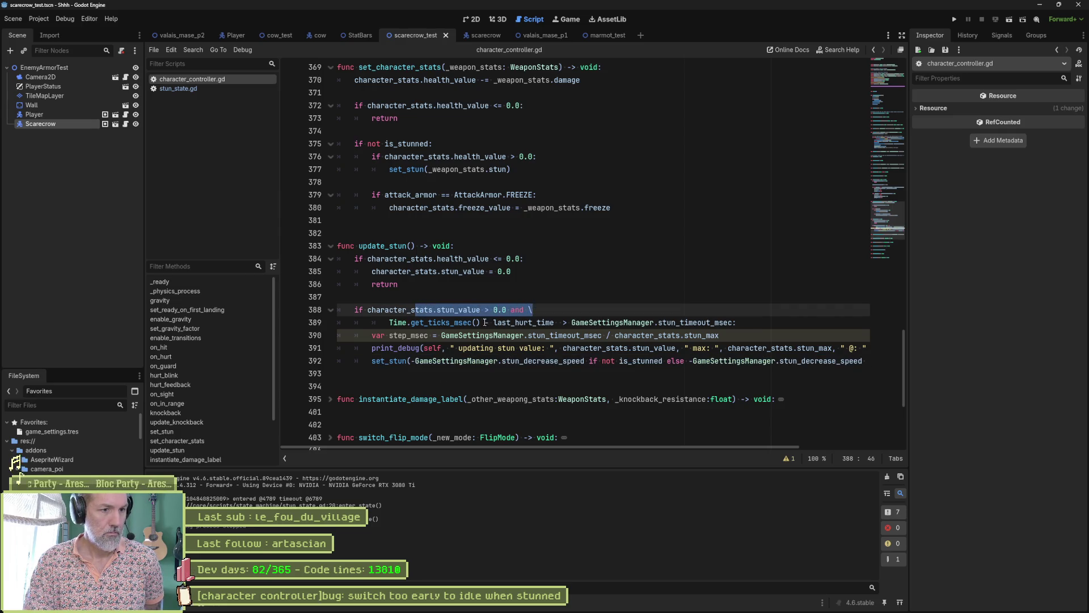
drag(402, 322, 745, 327)
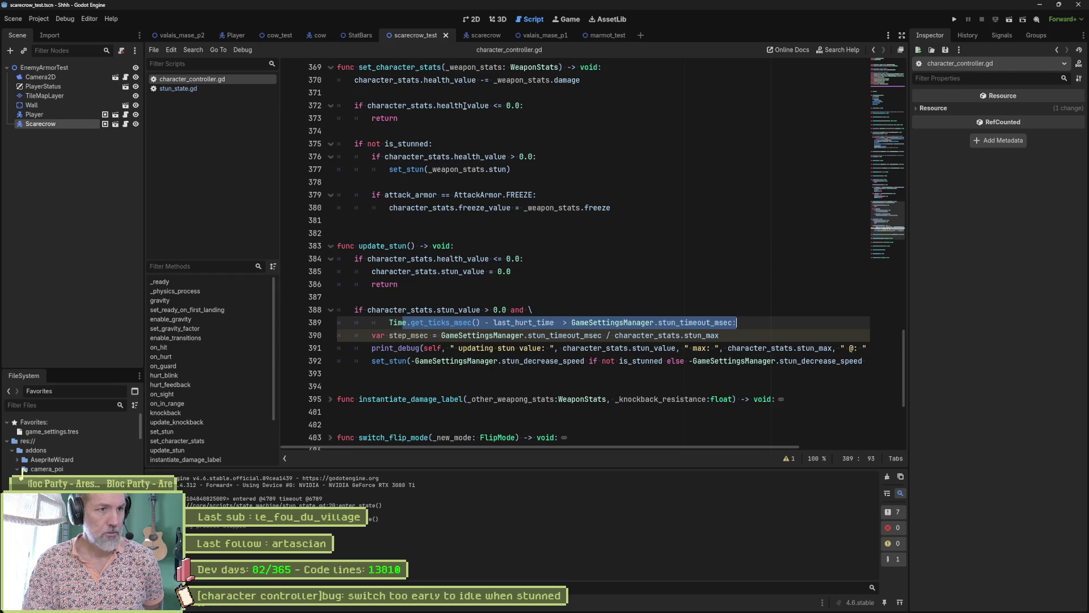
Review stun_state.gd's update_state branches and _stun_timeout_msec, then return to _physics_process in character_controller.gd.
click(223, 89)
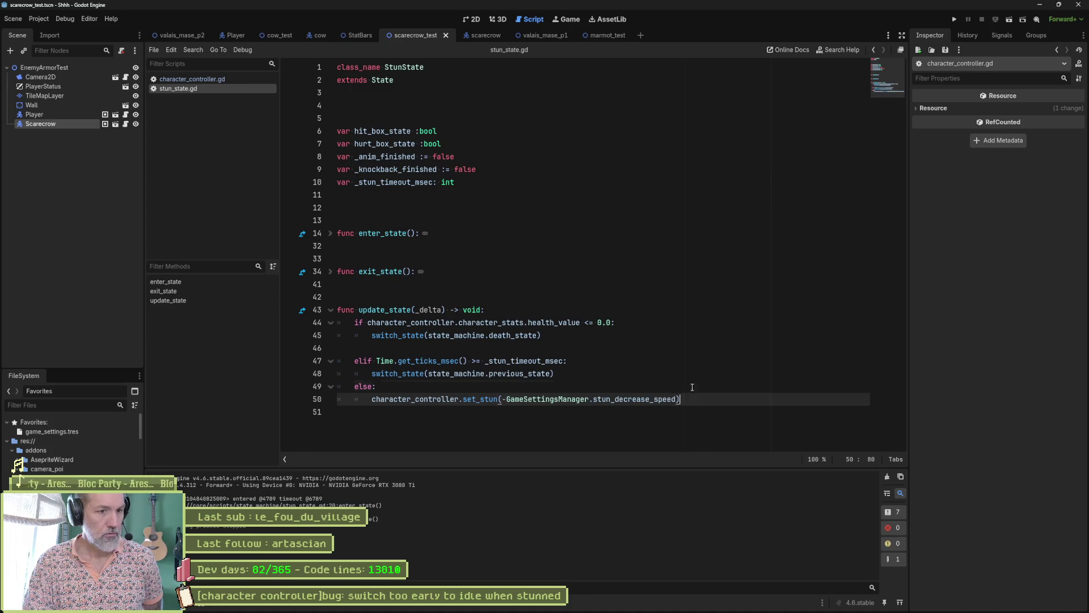
key(shift+Up)
key(shift+Up)
key(shift+Up)
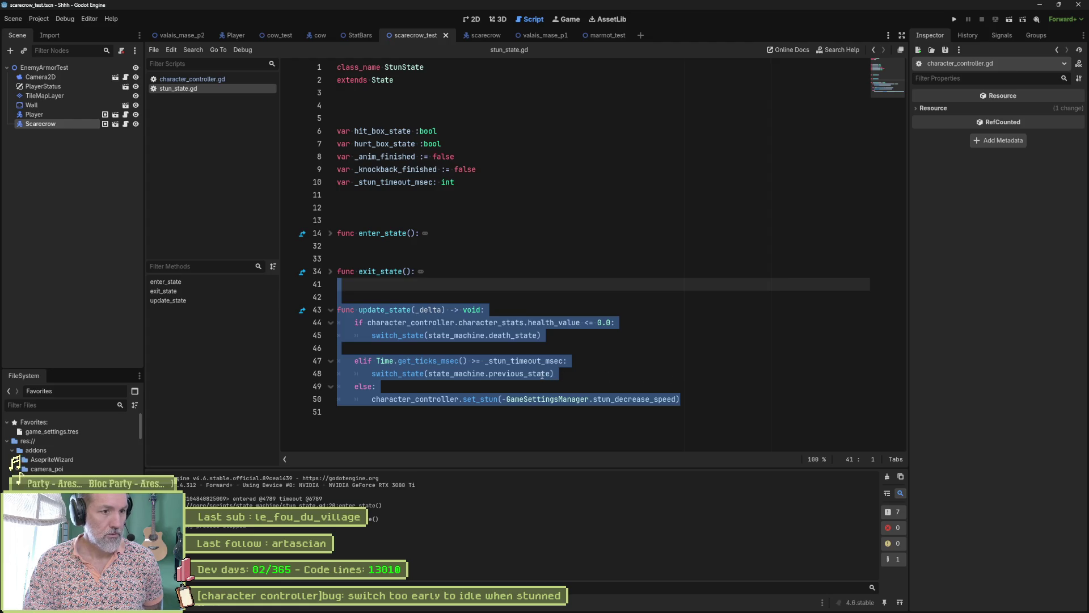
double_click(564, 360)
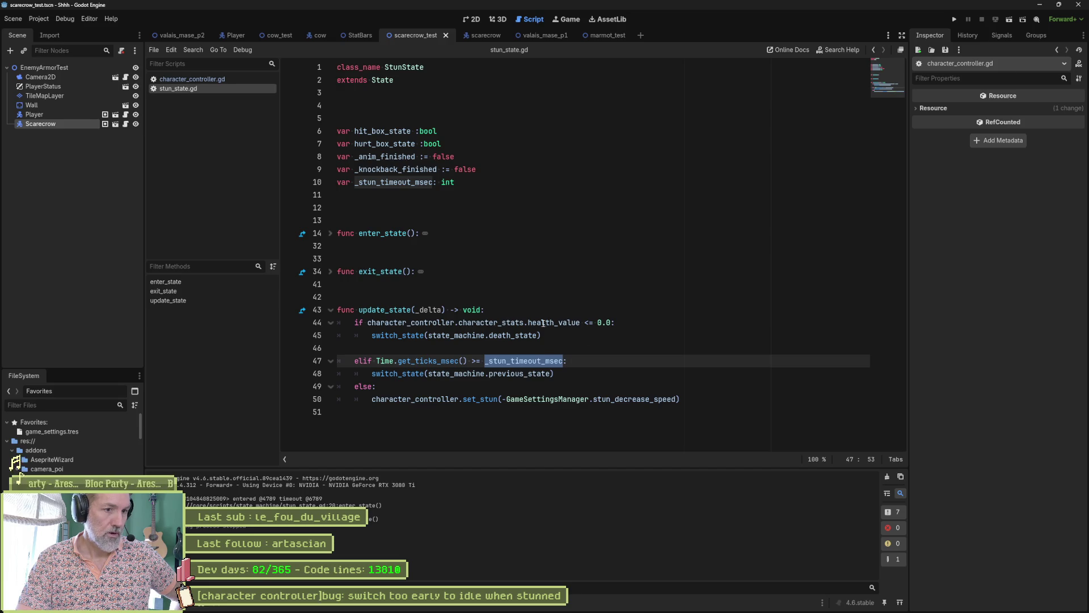
drag(543, 323, 568, 336)
click(579, 347)
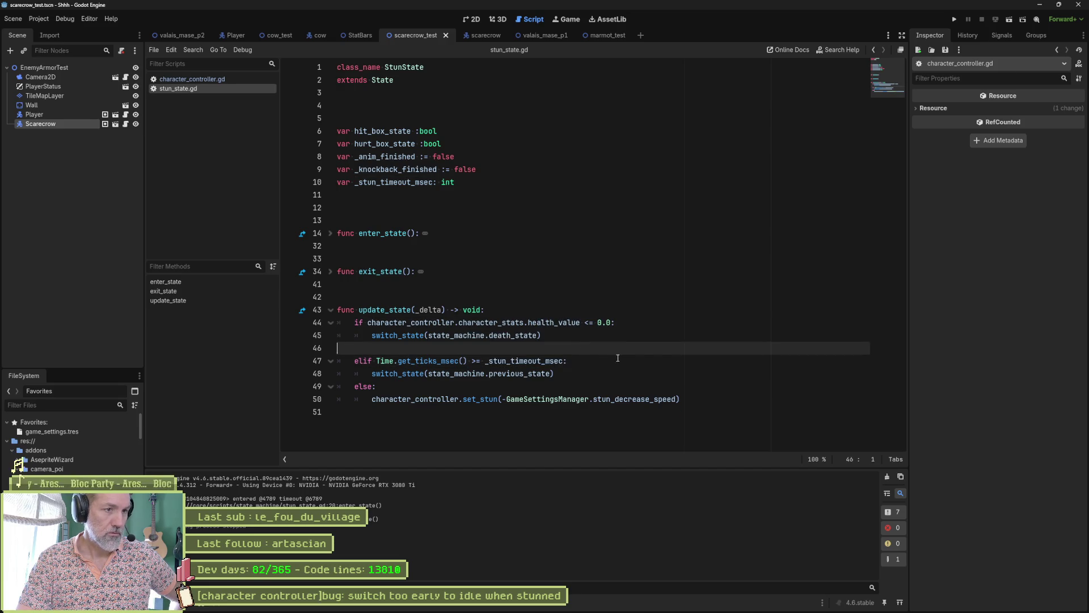
drag(684, 399, 350, 322)
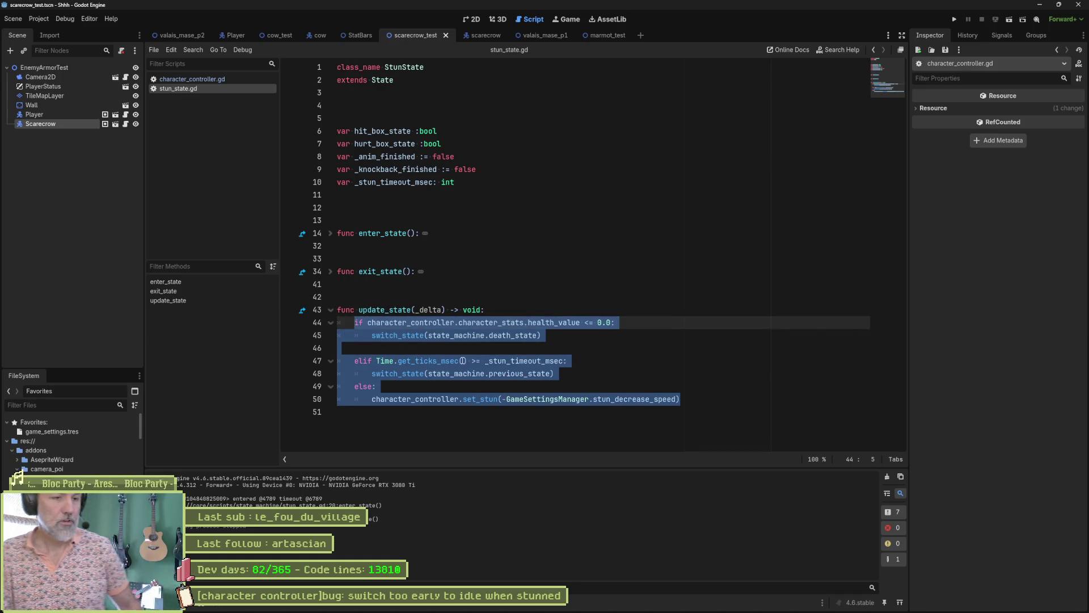
click(242, 79)
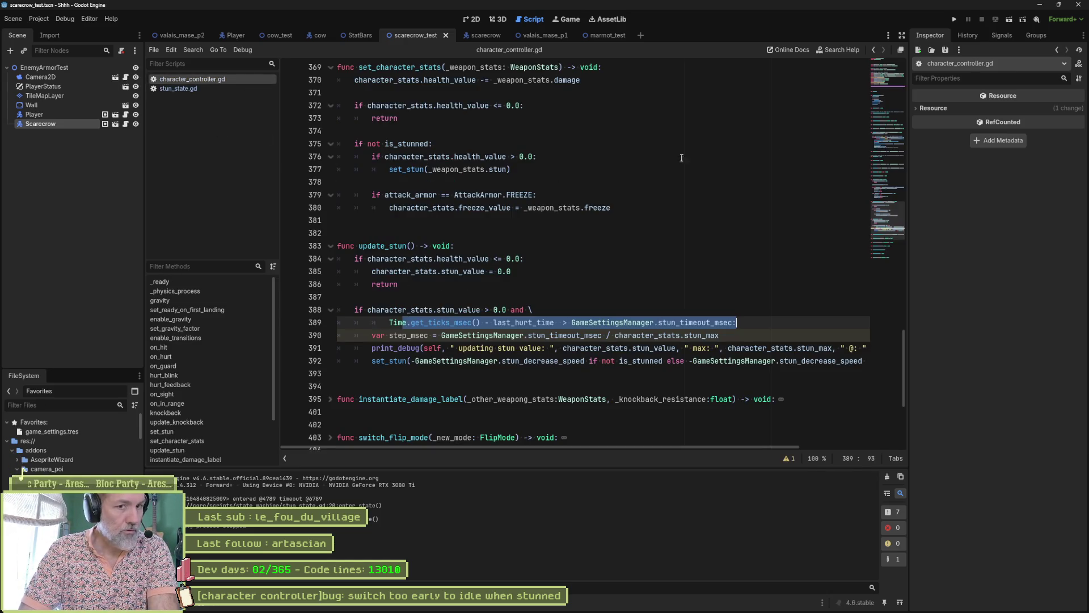
click(892, 94)
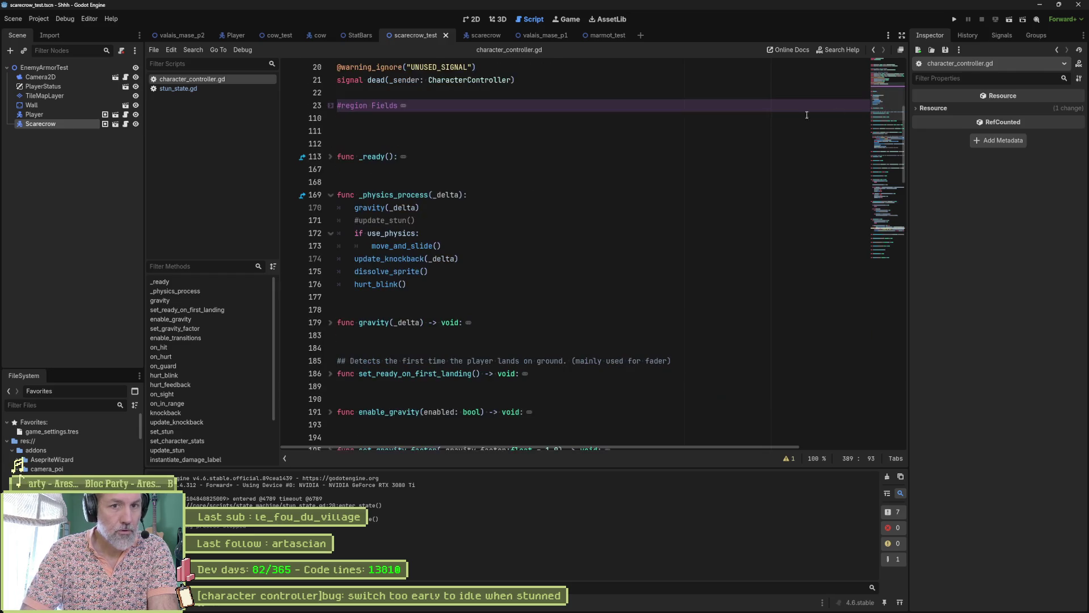
Uncomment the update_stun() call on line 171 and jump to its definition.
click(355, 220)
key(ctrl+k)
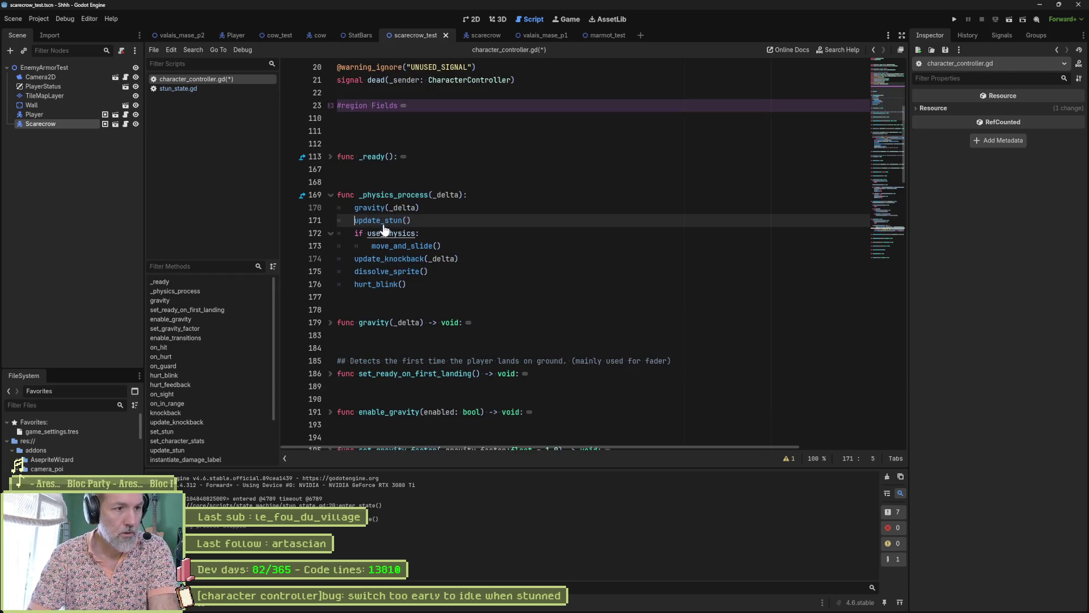
ctrl+click(381, 221)
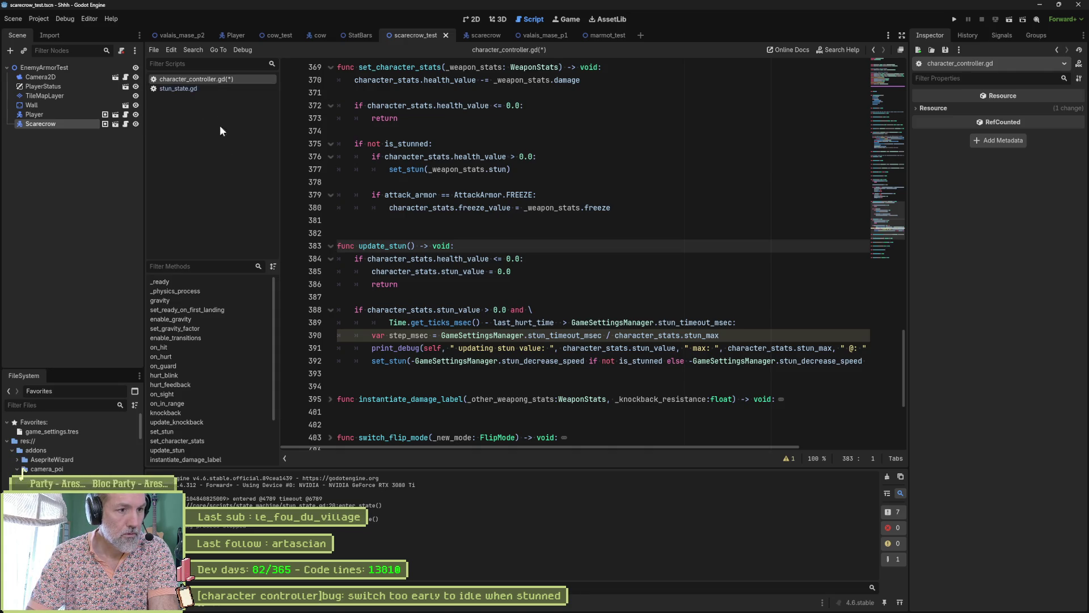
Examine update_stun's stun_value check, set_stun call and time-since-hurt condition, then open the settings manager.
mouse_move(367, 309)
mouse_down()
mouse_move(747, 323)
mouse_move(550, 323)
mouse_move(506, 310)
mouse_up()
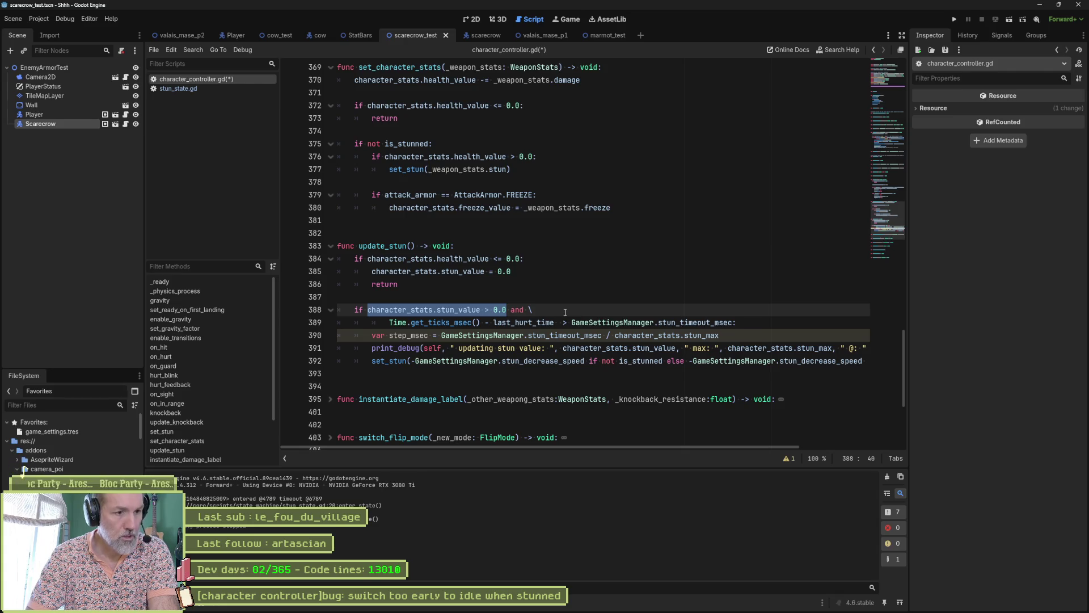
click(380, 362)
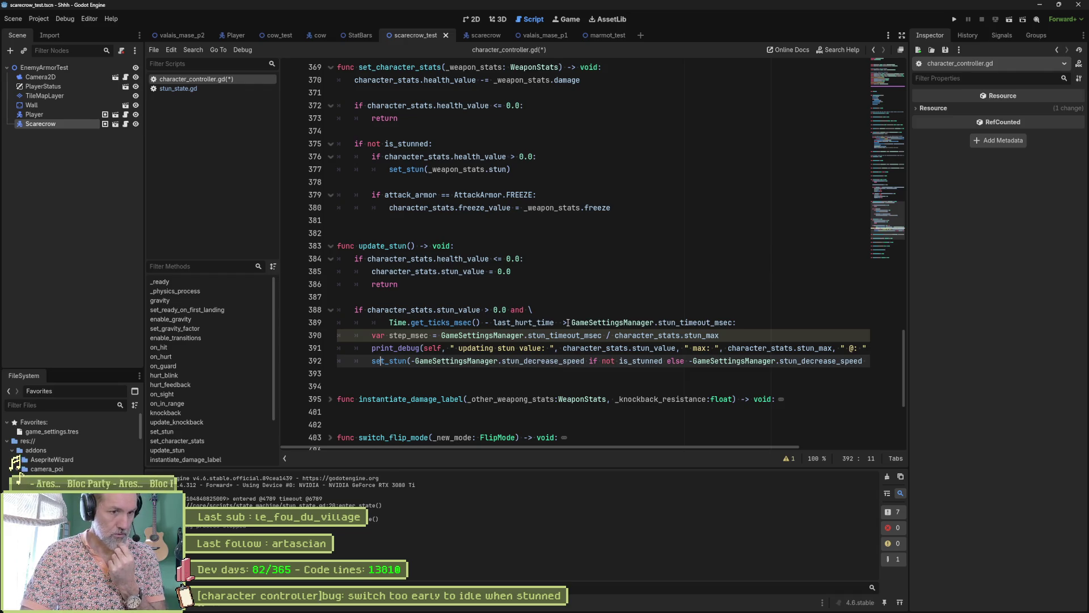
drag(388, 328, 736, 325)
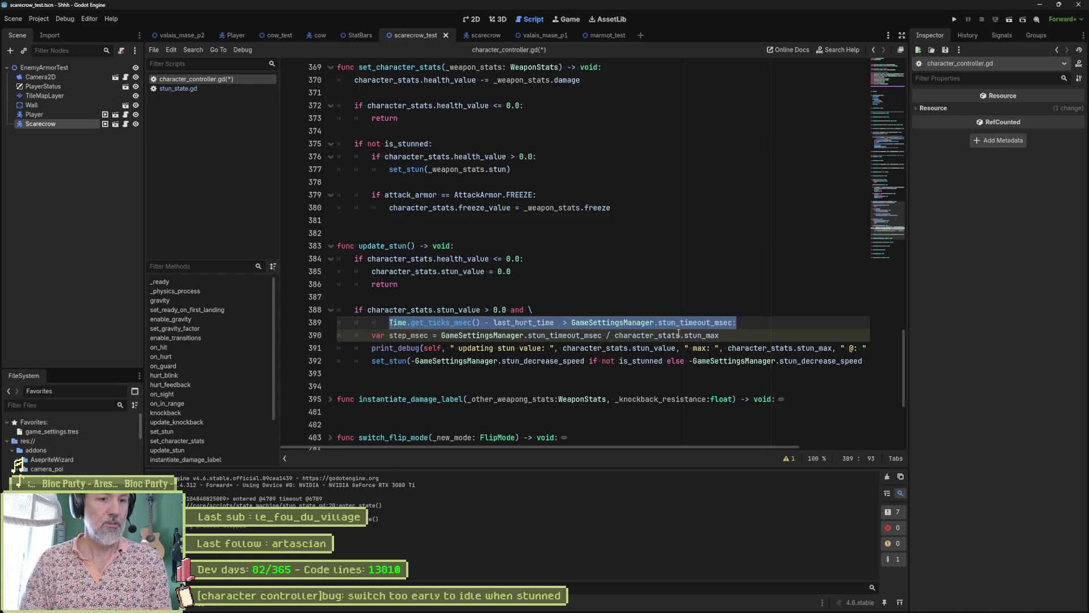
ctrl+click(703, 327)
Declare stun_delay_msec := 2000 in game_settings_manager.gd by duplicating the stun_timeout_msec line.
scroll(509, 235, up, 3)
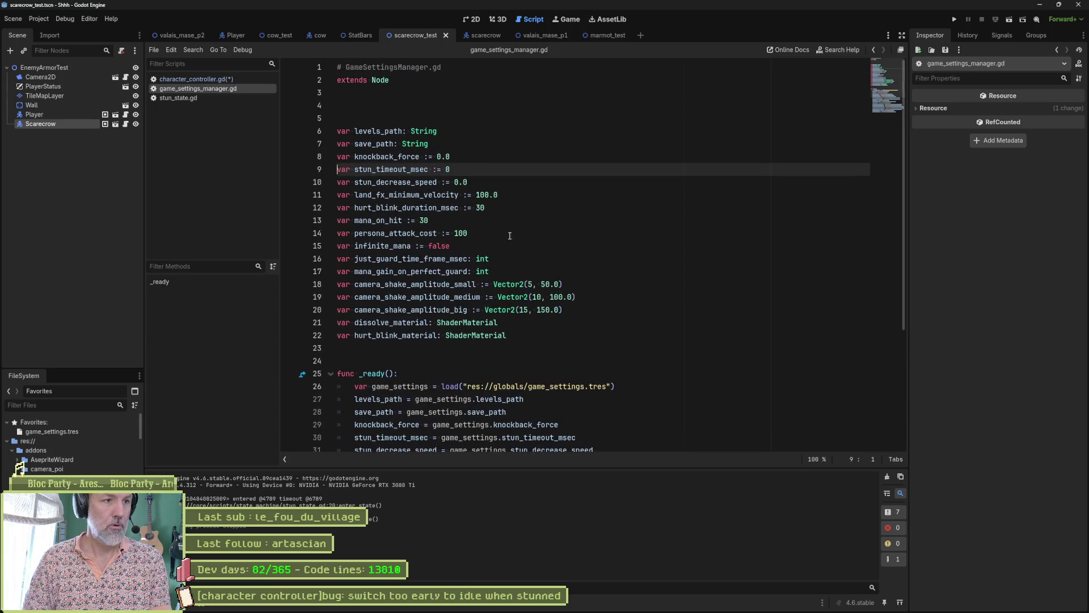
drag(489, 173, 490, 162)
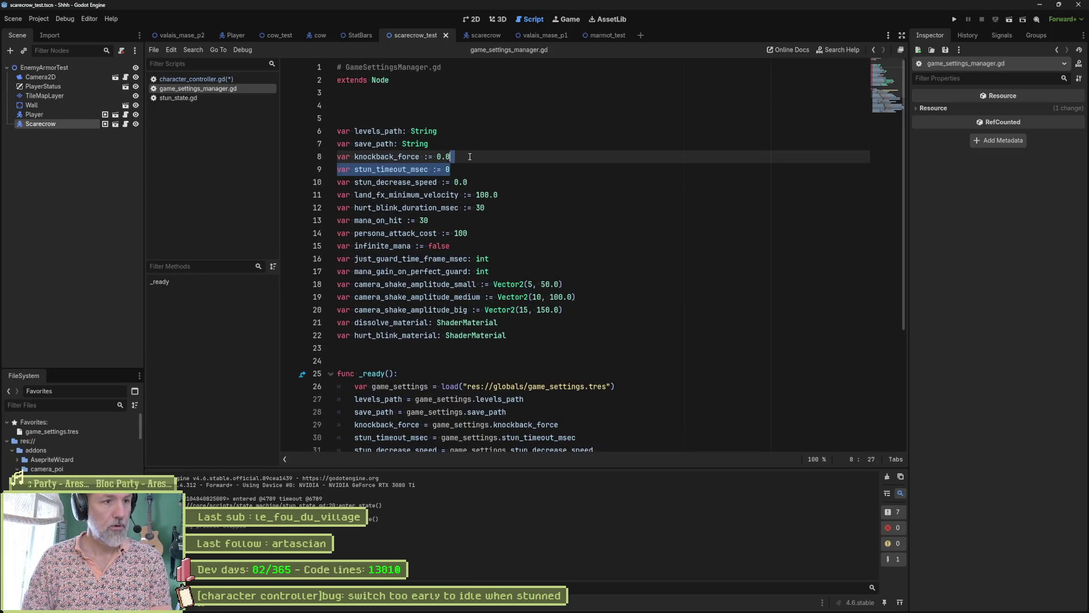
key(ctrl+shift+d)
mouse_move(411, 169)
mouse_down()
mouse_move(422, 169)
mouse_move(410, 170)
mouse_up()
key(BackSpace)
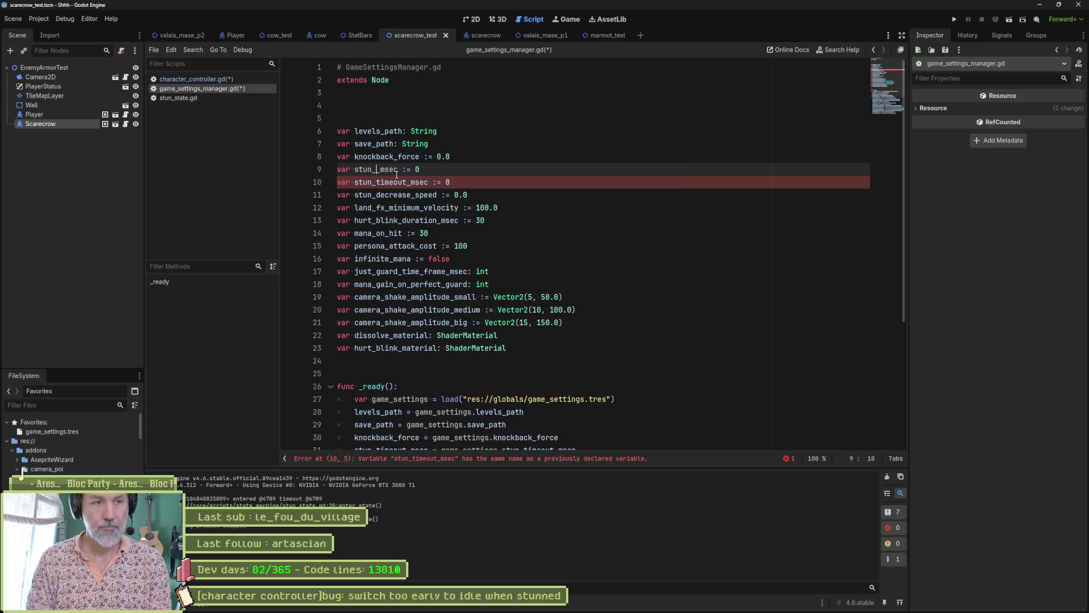
text(delay_)
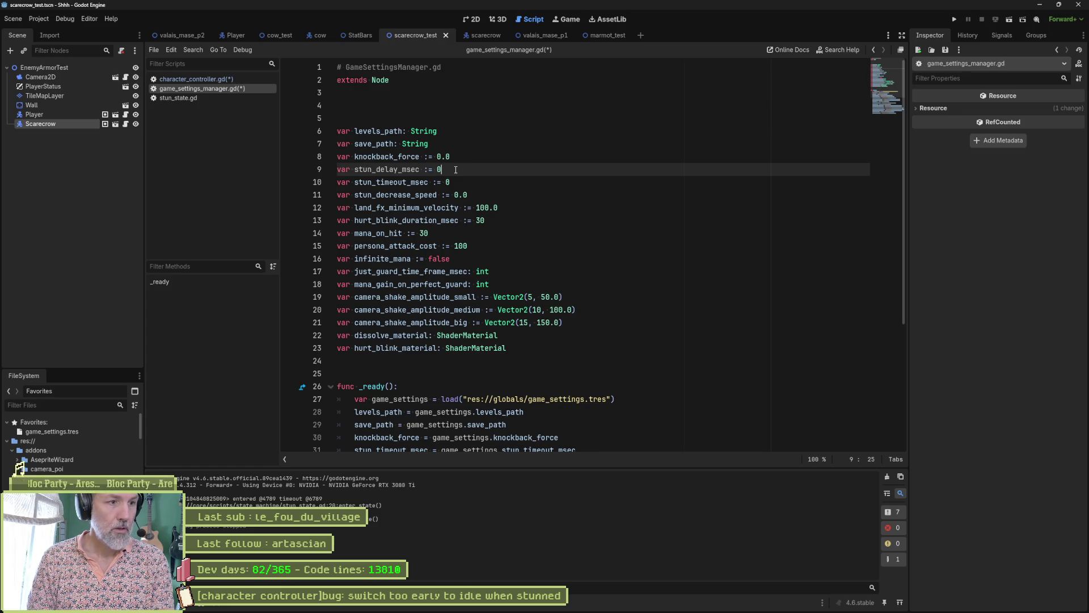
key(BackSpace)
text(2000)
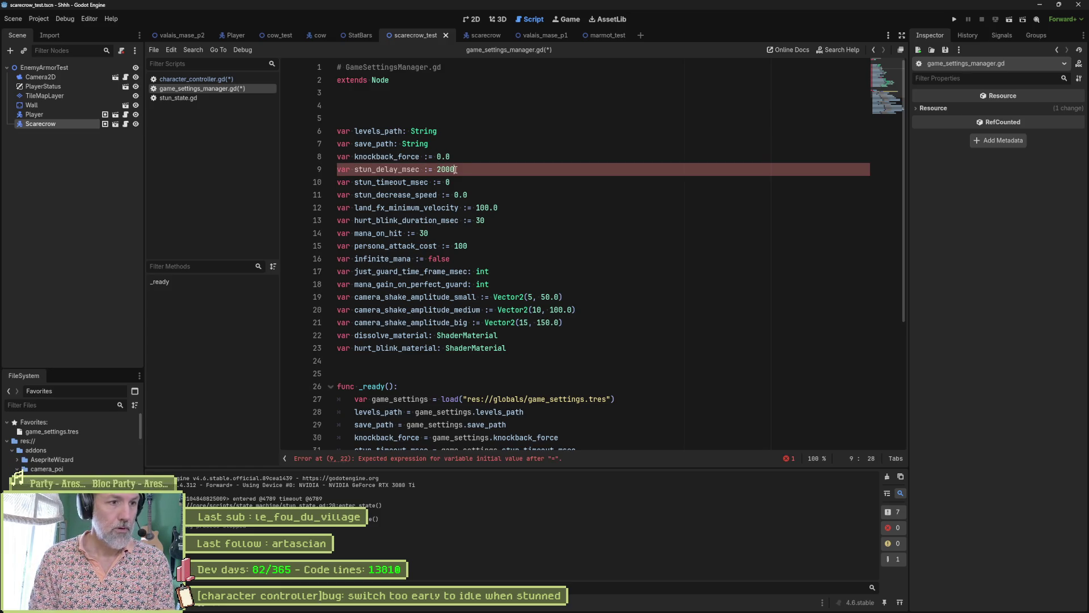
key(ctrl+s)
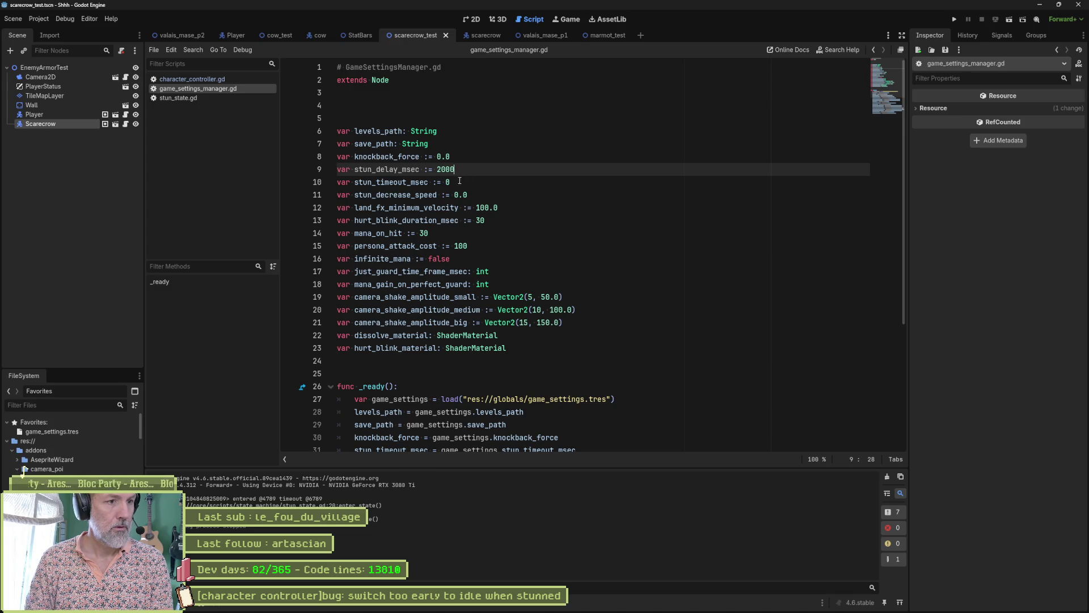
Change stun_timeout_msec's default value to 2000 and save.
click(453, 181)
key(BackSpace)
text(2000)
key(ctrl+s)
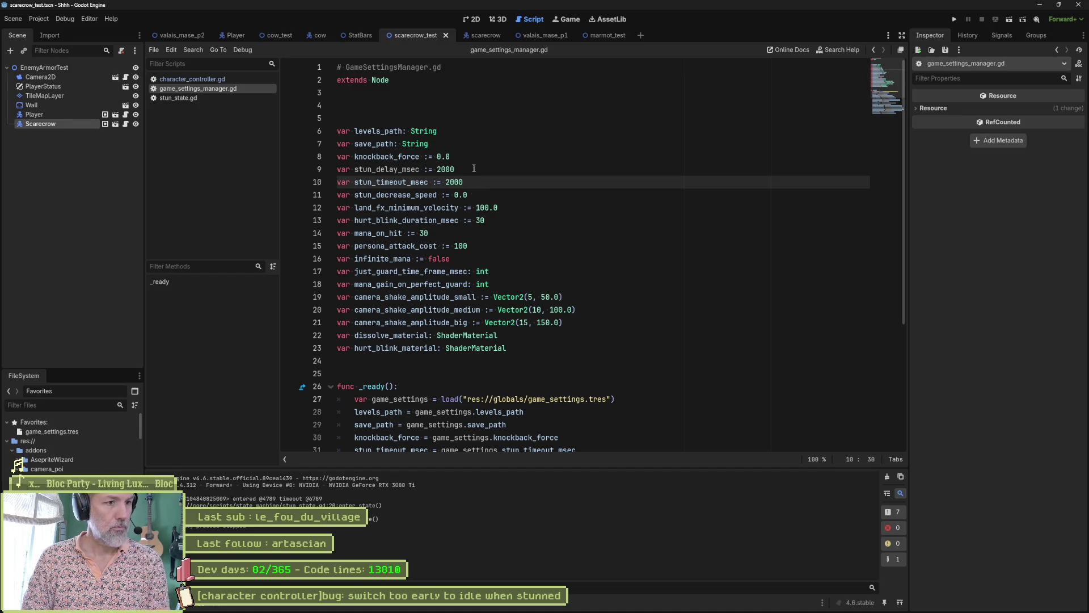
Make _ready also assign stun_delay_msec from game_settings.stun_delay_msec, then save.
drag(474, 169, 475, 162)
double_click(398, 182)
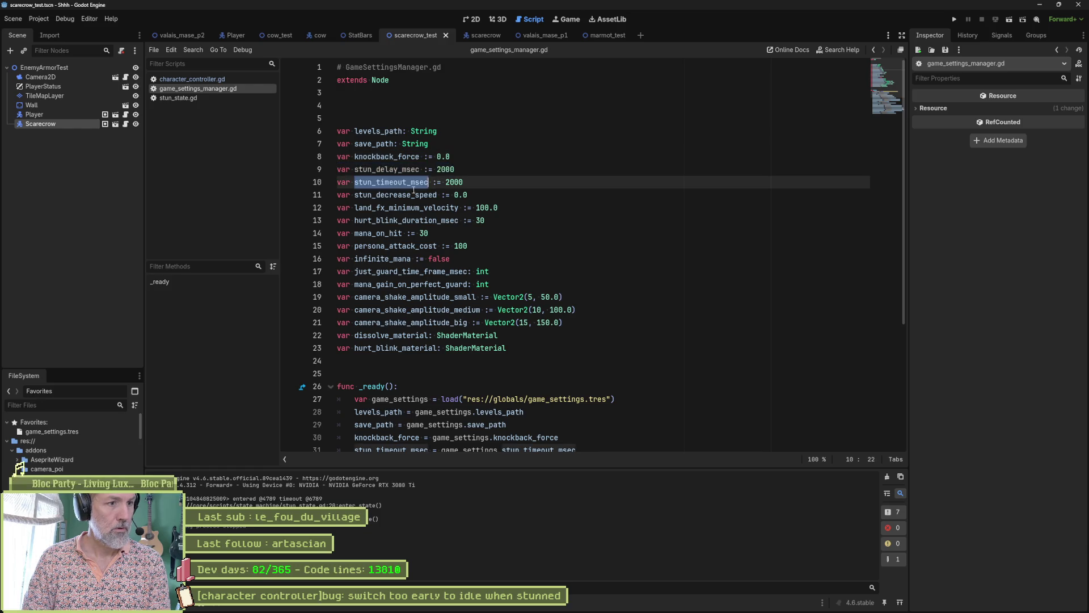
scroll(548, 247, down, 5)
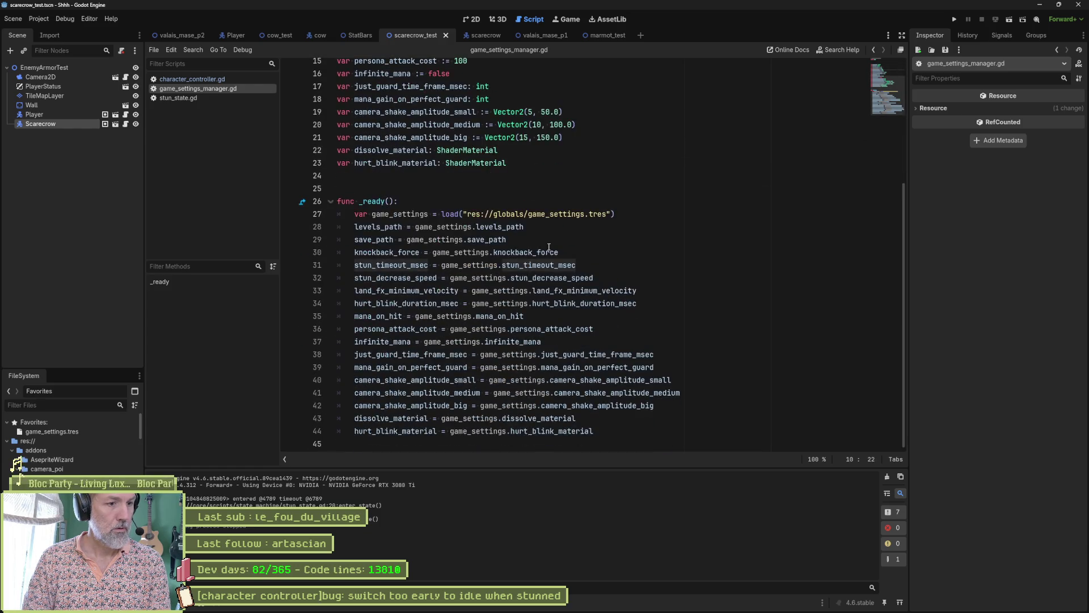
triple_click(584, 264)
key(ctrl+shift+d)
scroll(402, 143, up, 2)
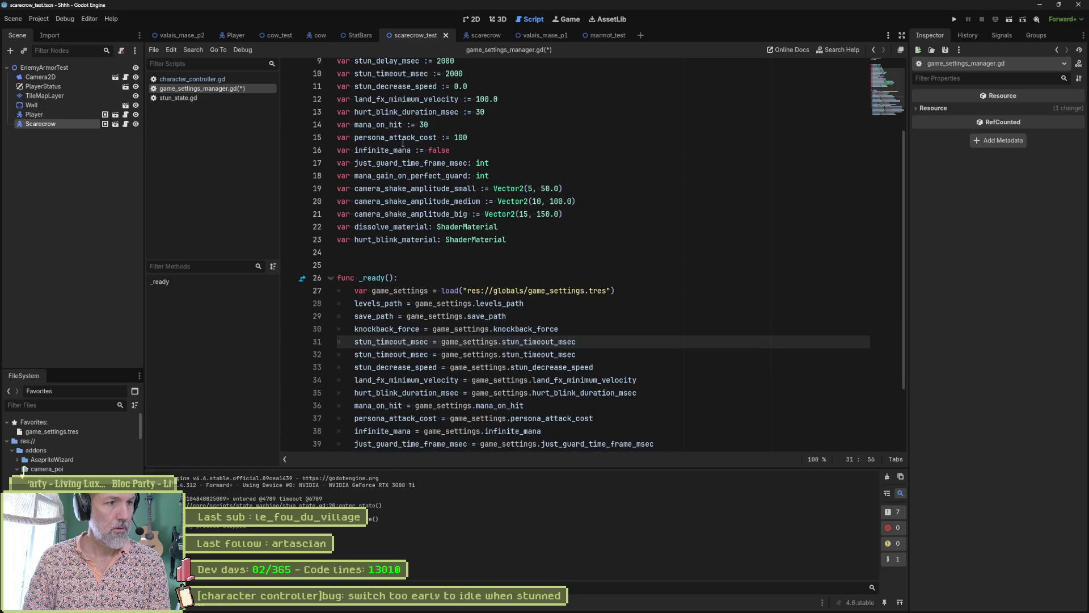
scroll(403, 143, up, 3)
double_click(390, 170)
key(ctrl+c)
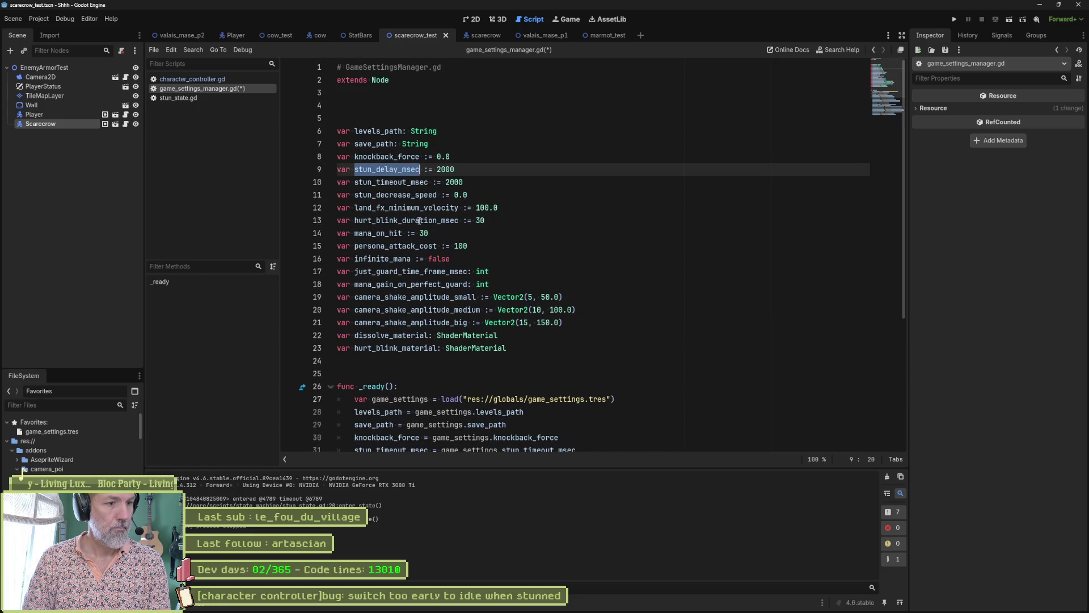
scroll(454, 266, down, 5)
double_click(421, 259)
key(ctrl+v)
double_click(535, 258)
key(ctrl+v)
key(ctrl+s)
Search the project files for game_set.
scroll(536, 250, up, 2)
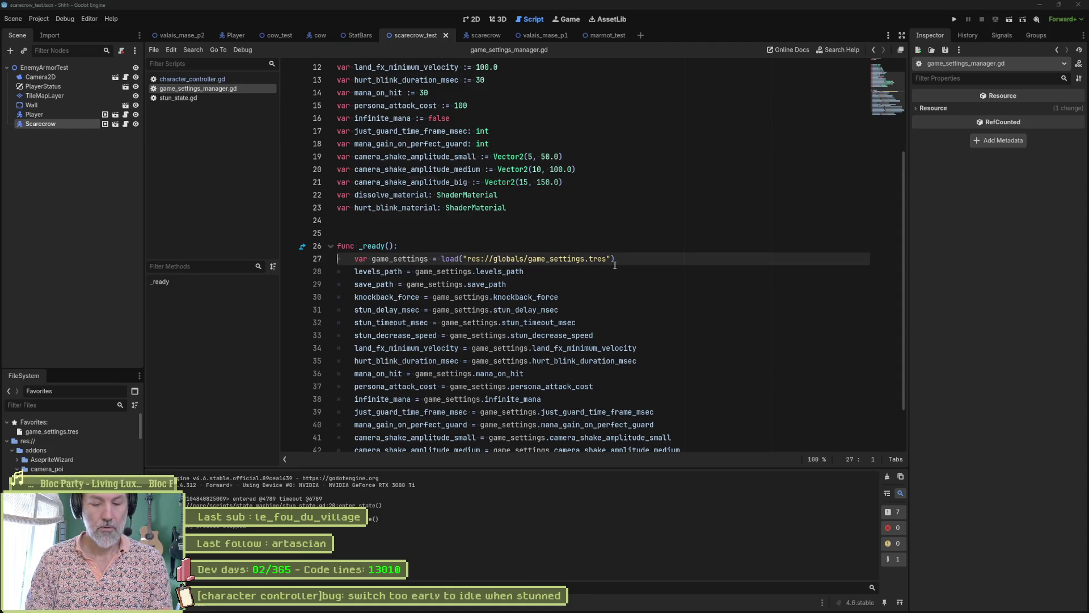
key(alt+shift+o)
text(game_set)
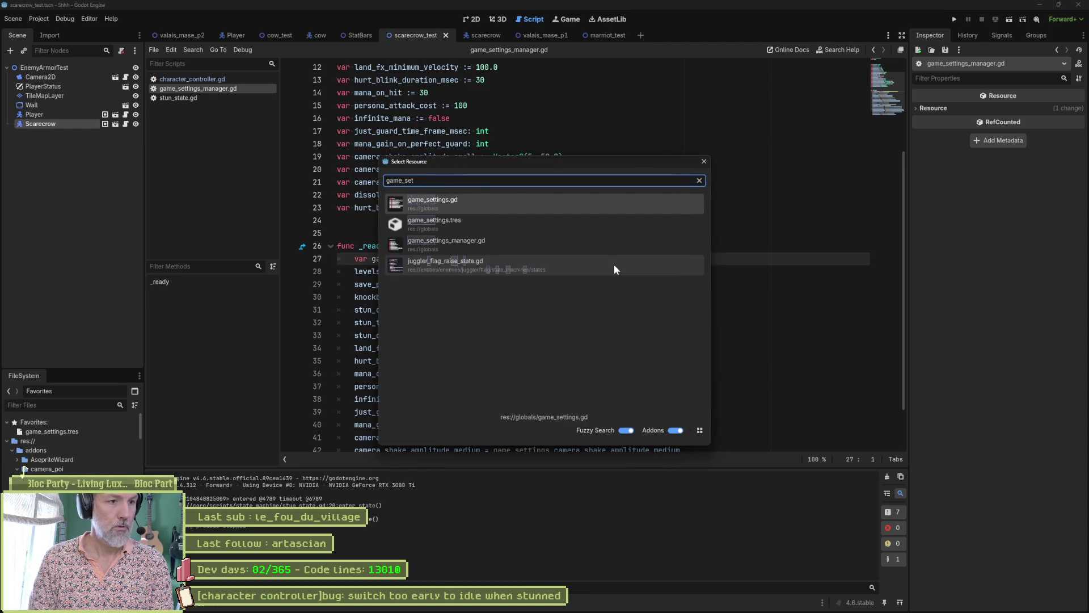
Open game_settings.gd and duplicate the stun_timeout_msec export as stun_delay_msec.
key(Return)
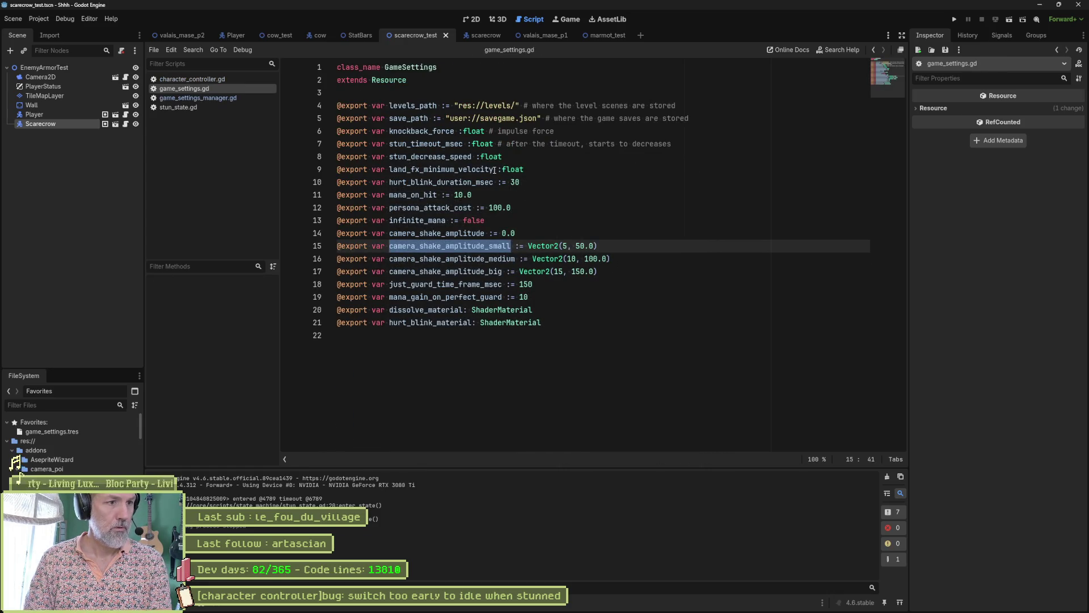
click(485, 143)
triple_click(689, 142)
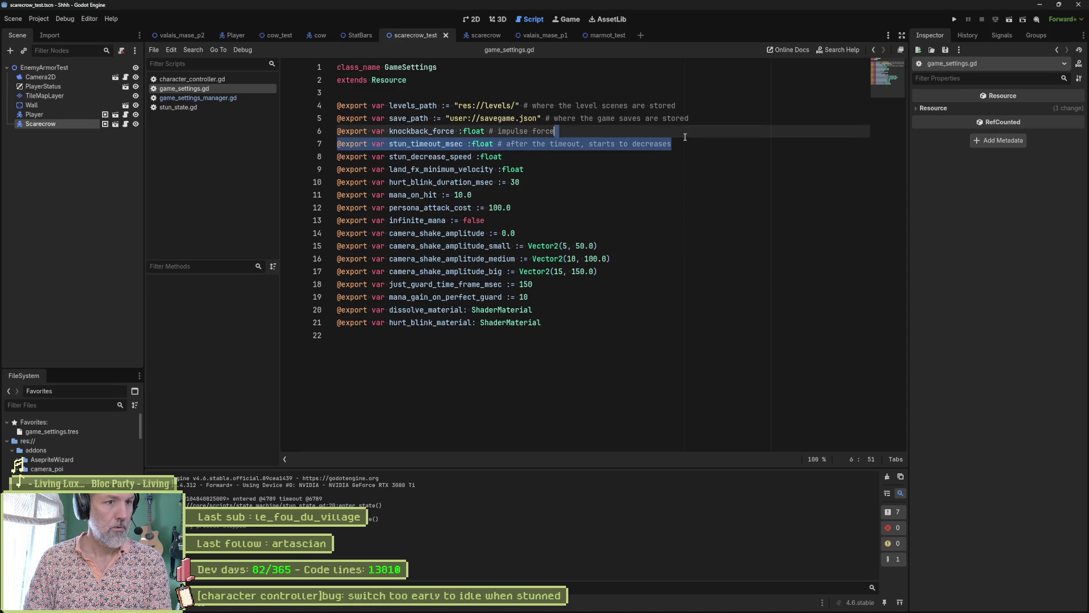
key(ctrl+shift+d)
double_click(426, 144)
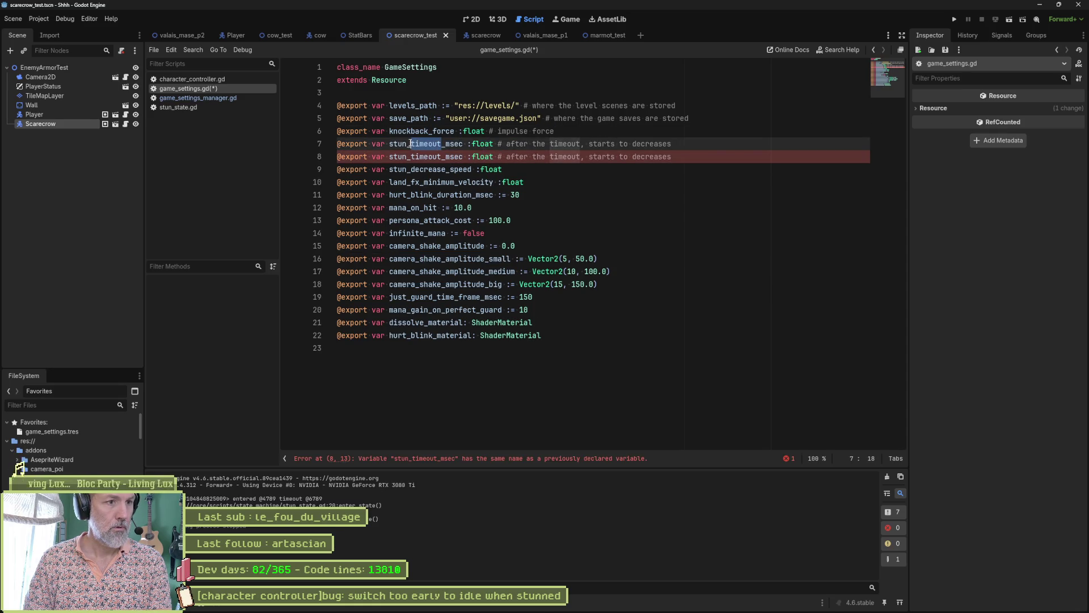
text(delay)
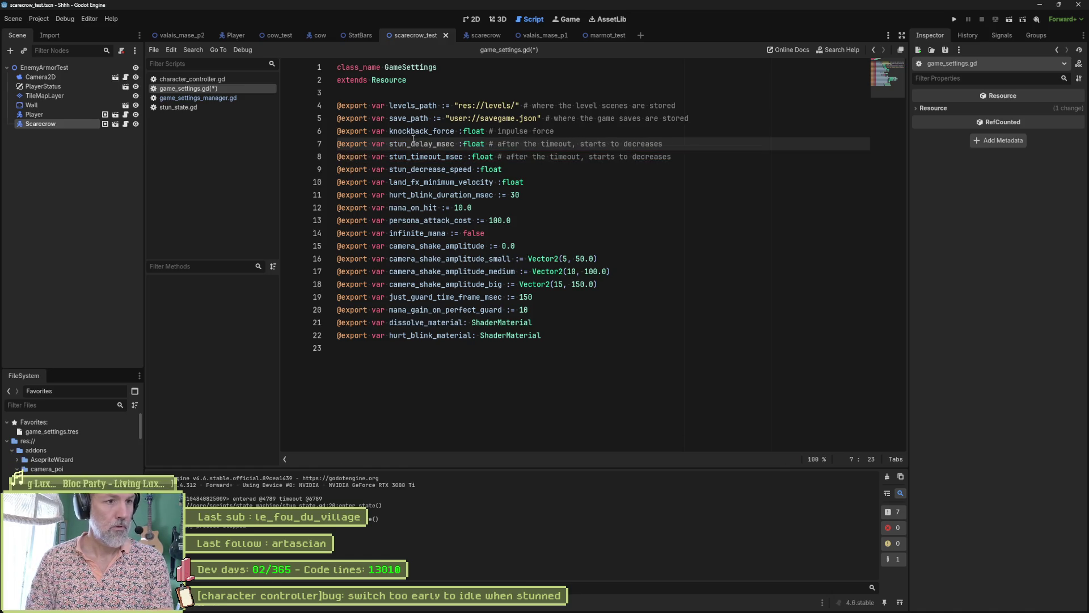
Comment it 'wait before starting to decrease stun value', then save and close the file.
drag(499, 144, 663, 144)
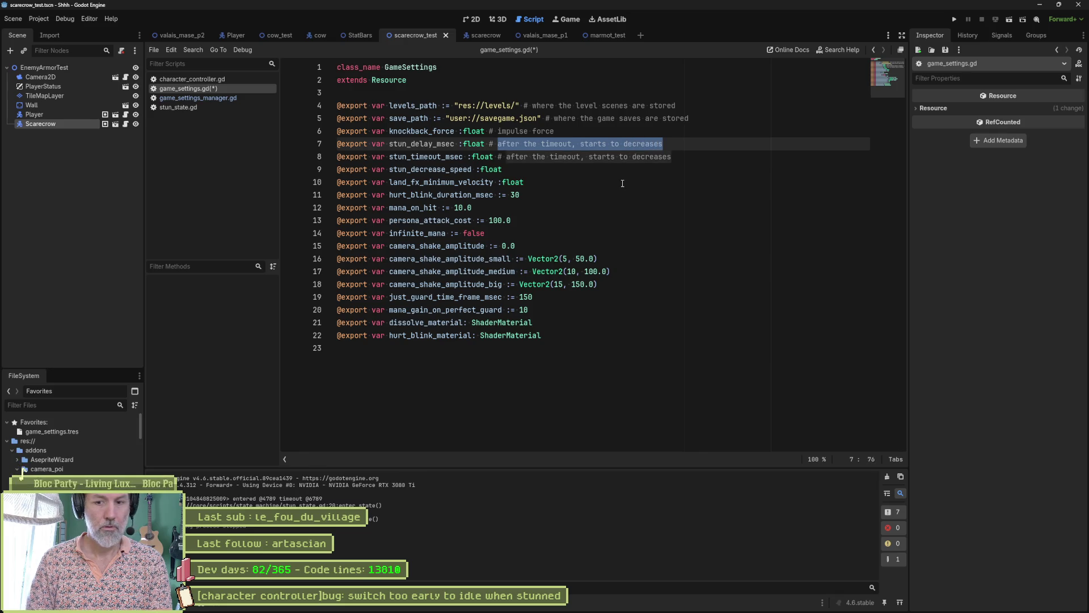
text(wait before )
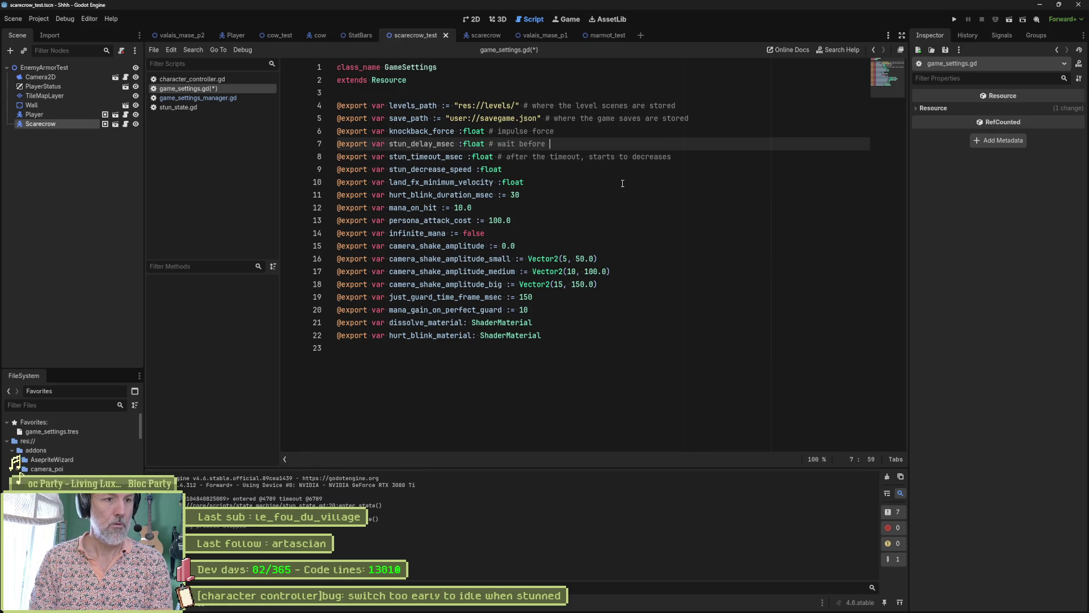
text(starting to )
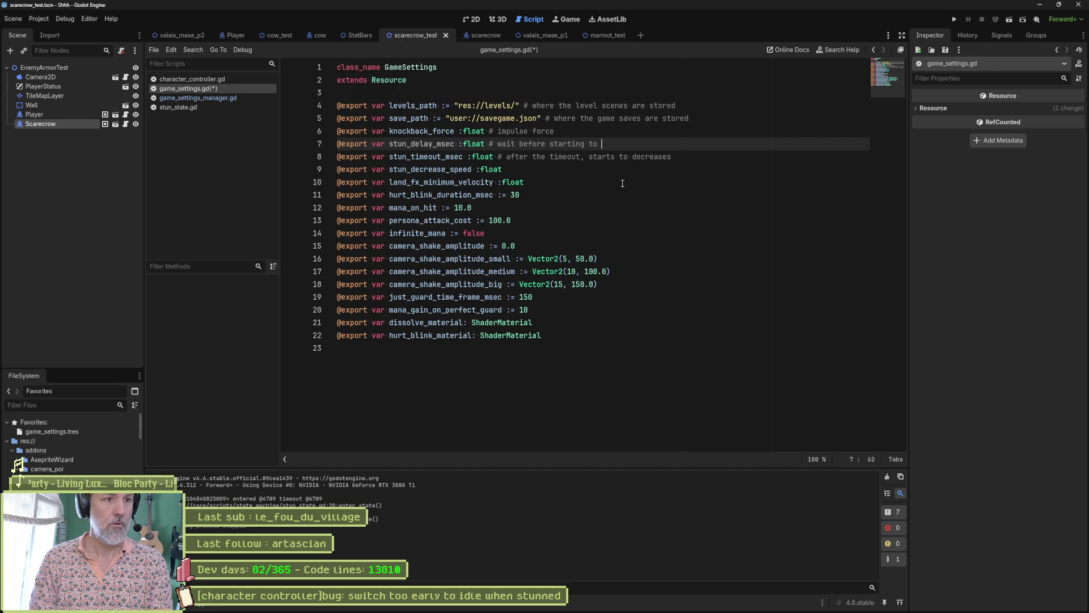
text(e)
key(BackSpace)
text(decrease stun value)
key(ctrl+s)
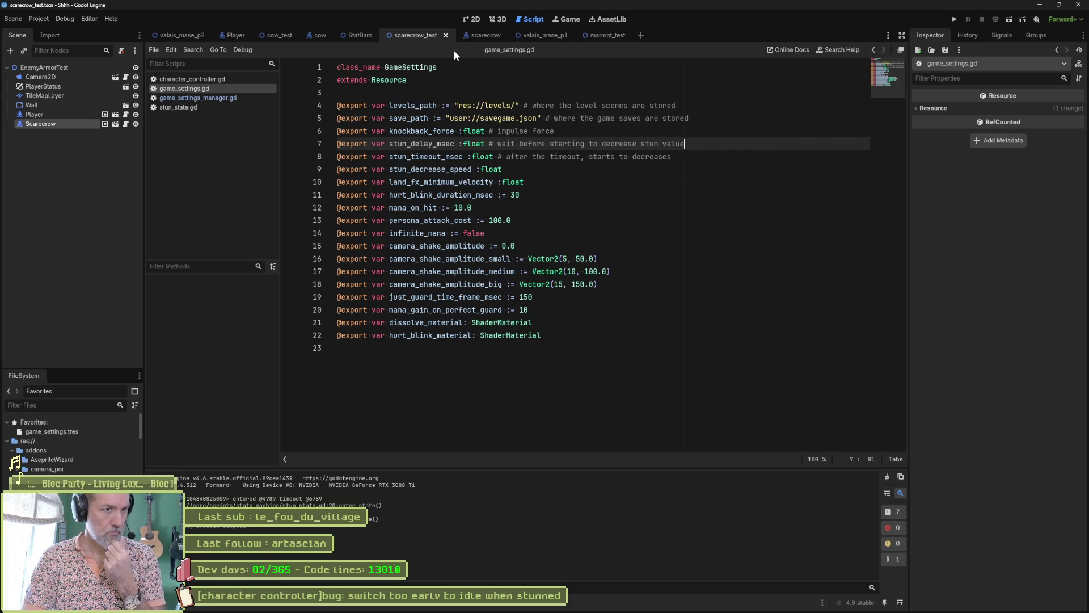
click(734, 220)
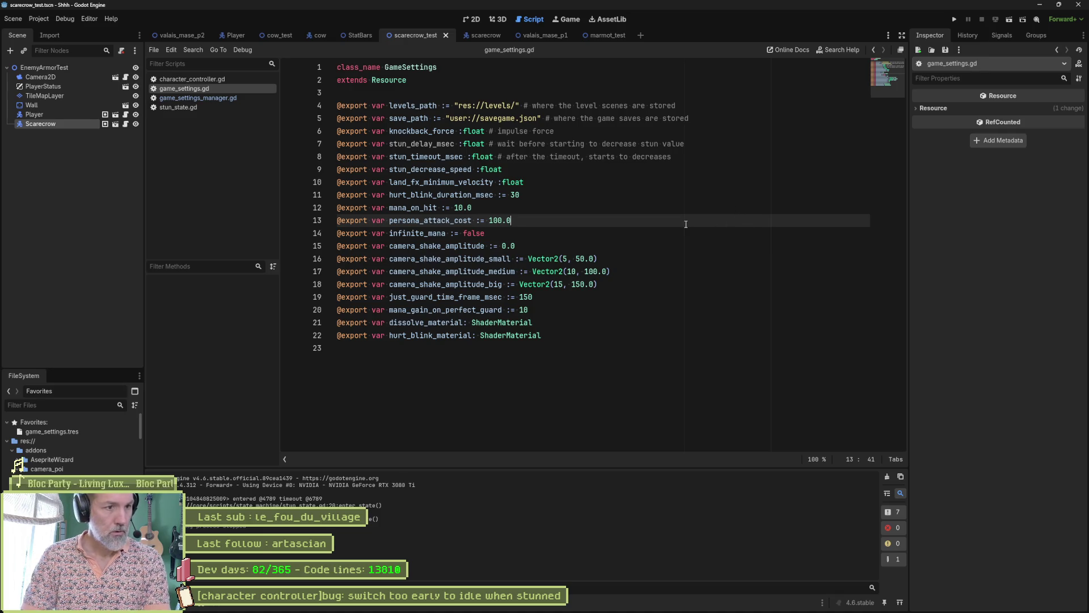
key(ctrl+w)
key(ctrl+w)
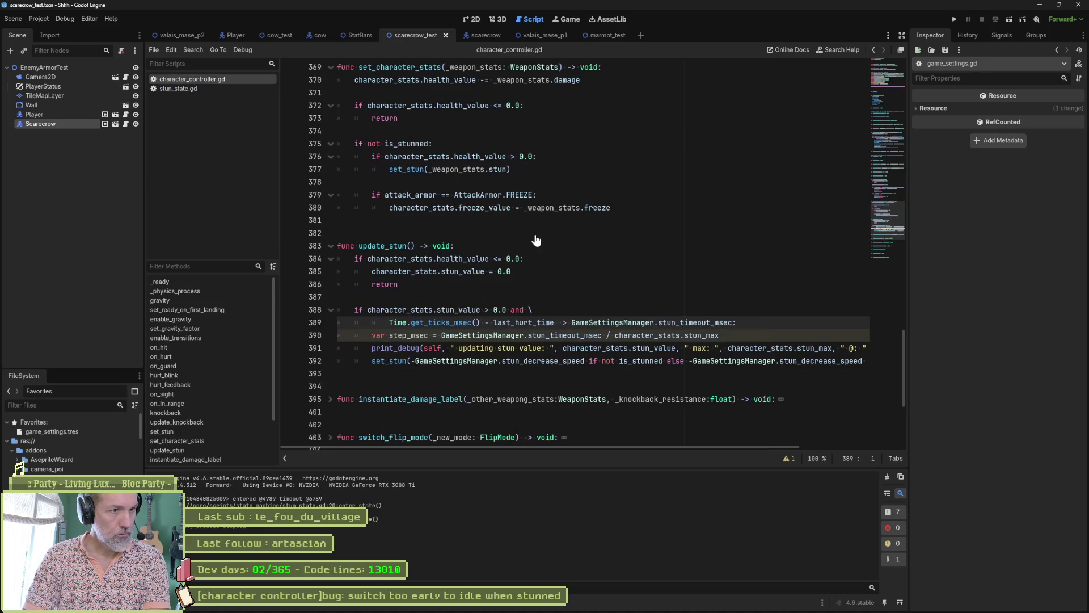
Replace stun_timeout_msec with stun_delay_msec in update_stun's time-since-hurt condition and save.
double_click(700, 323)
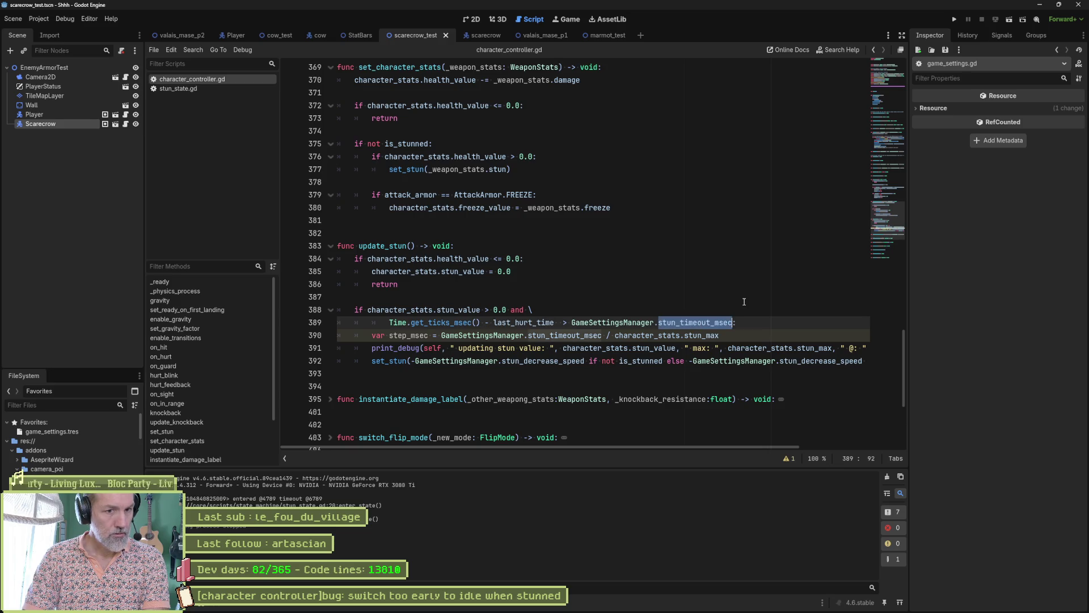
text(stun_d)
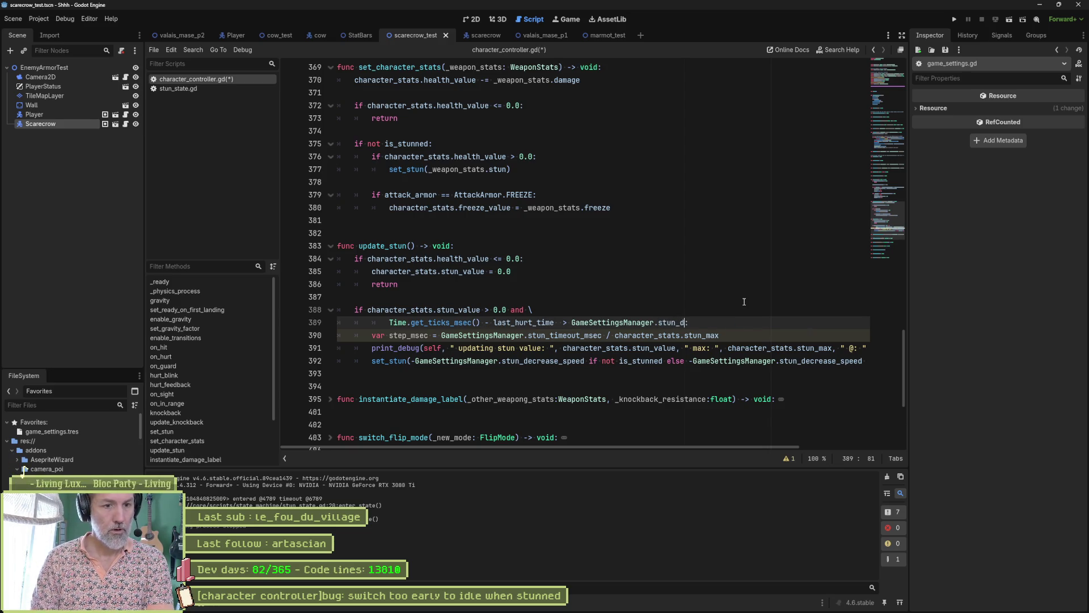
key(Down)
key(Return)
key(ctrl+s)
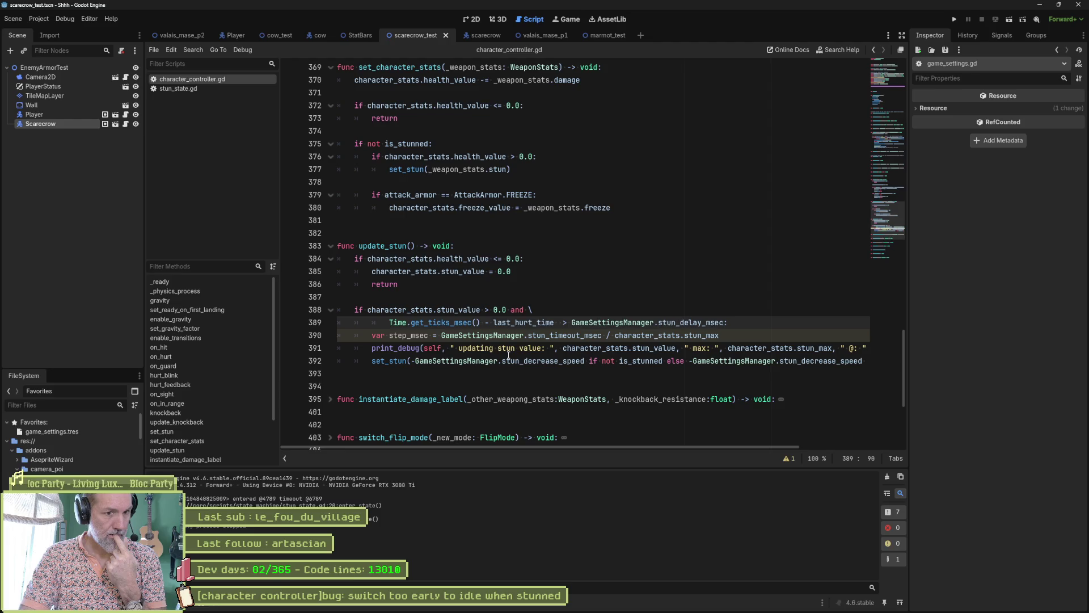
Compare against stun_state.gd's update_state, then return to character_controller.gd.
click(205, 89)
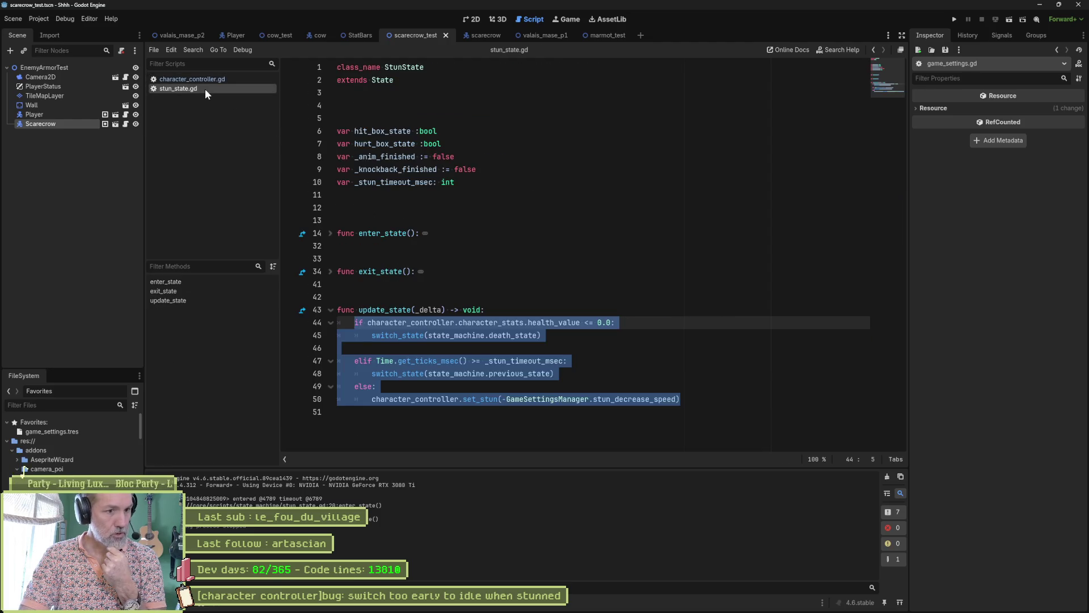
click(423, 323)
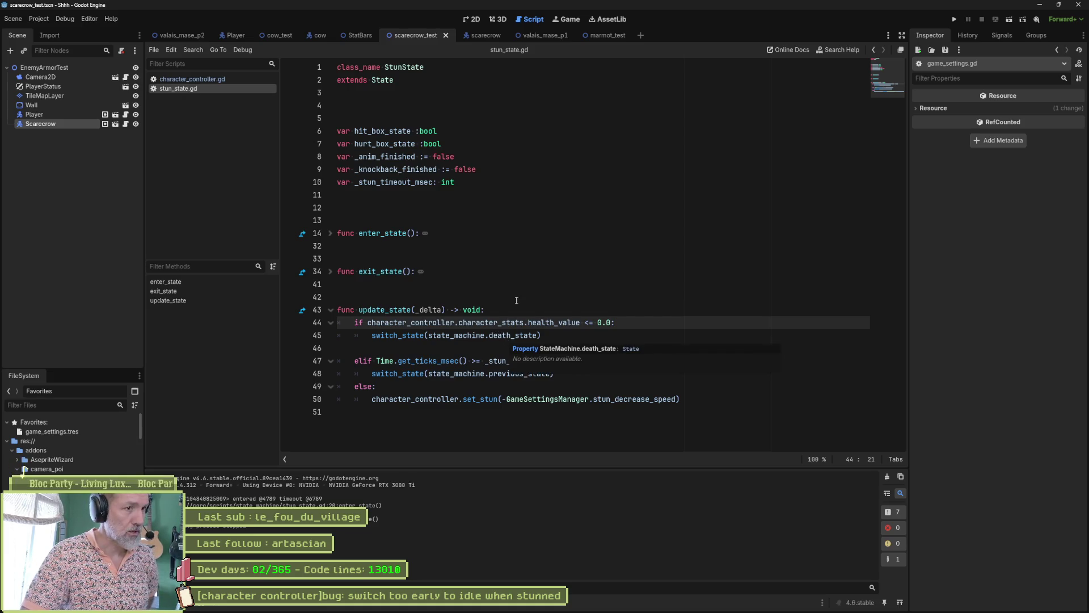
click(215, 83)
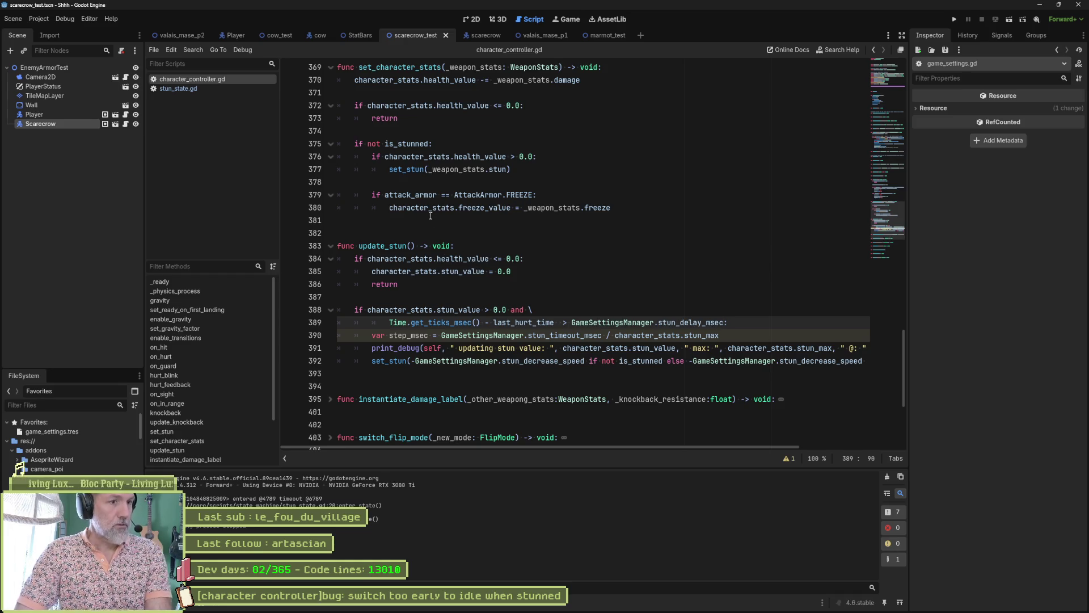
Look at set_stun, then open state_machine.gd and inspect on_hurt's death_state and stun_state branches.
ctrl+click(403, 169)
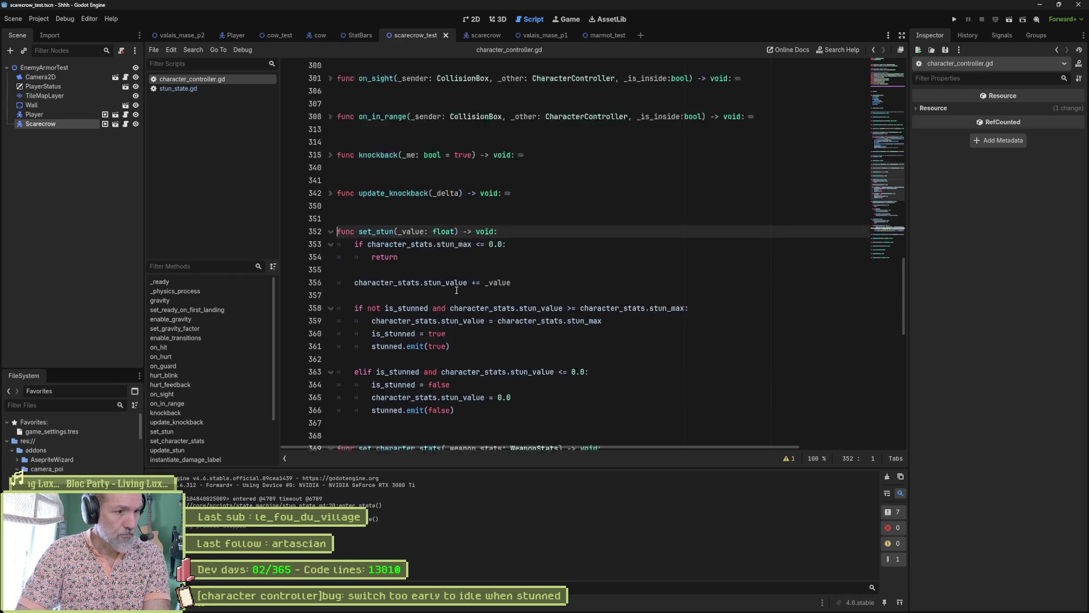
scroll(457, 290, down, 1)
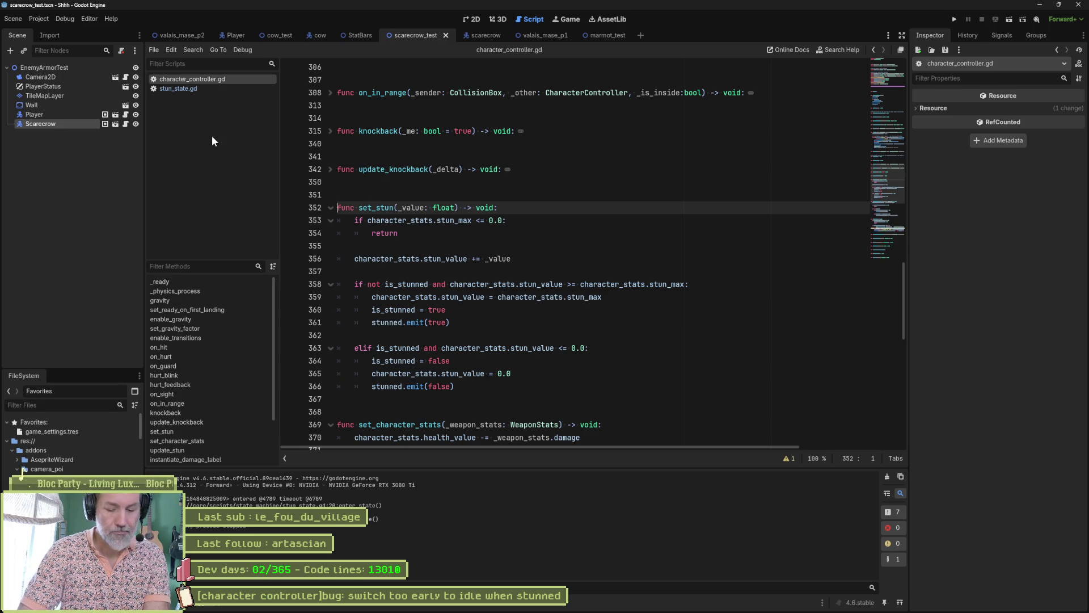
key(shift+alt+o)
text(state_machine.gd)
key(Return)
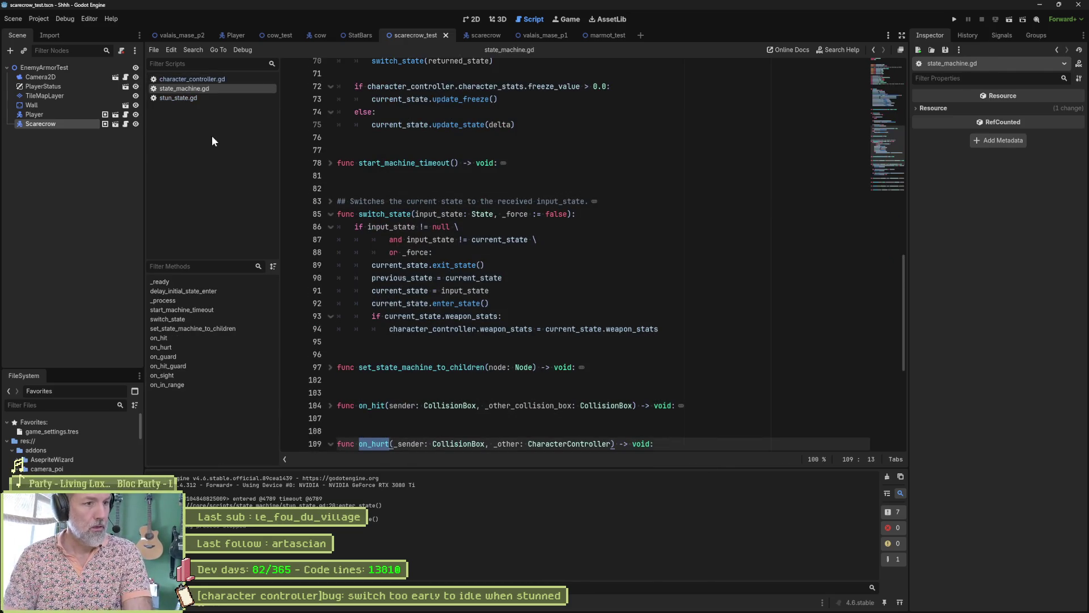
scroll(409, 278, down, 5)
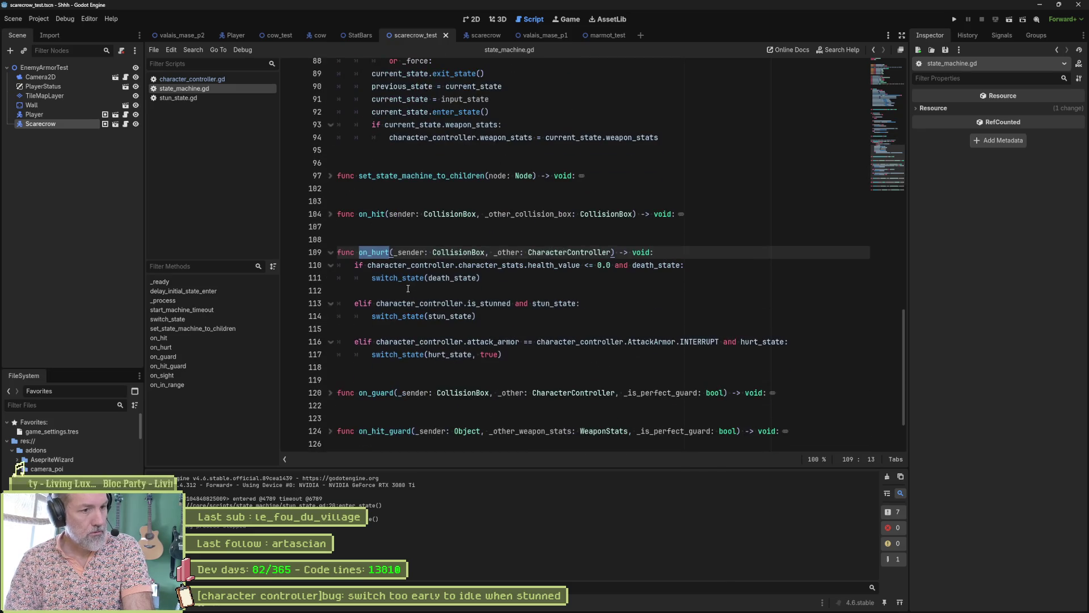
mouse_move(631, 265)
mouse_down()
mouse_move(480, 278)
mouse_move(476, 316)
mouse_up()
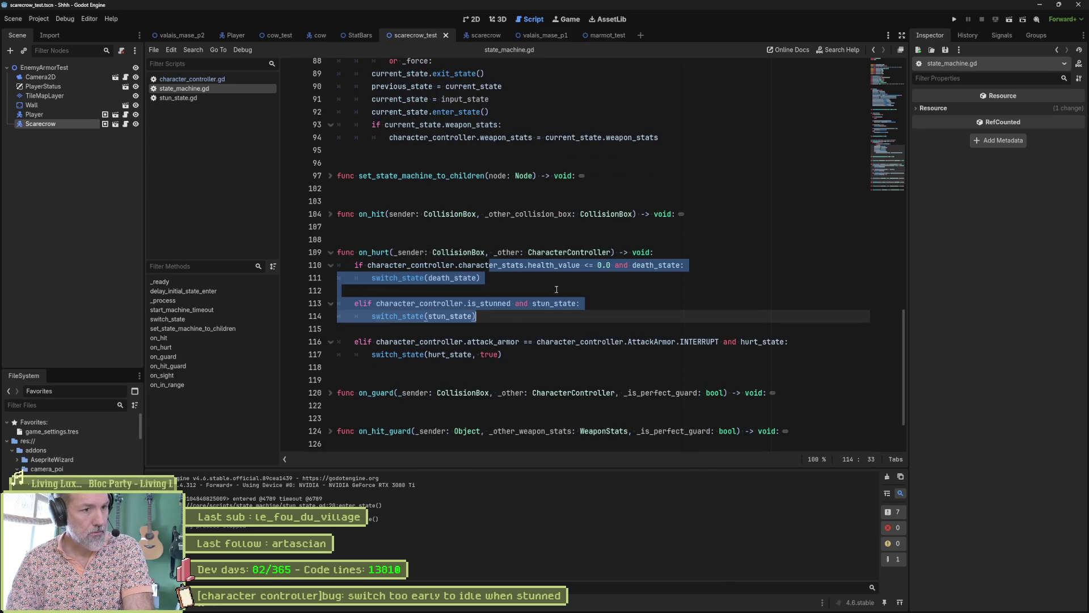
click(454, 277)
double_click(454, 278)
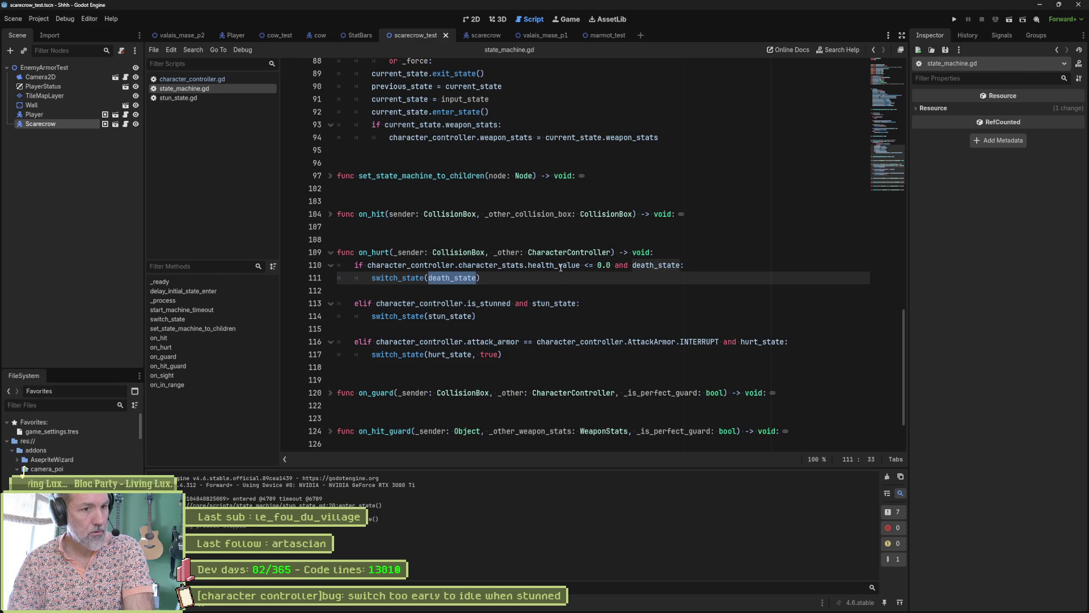
Delete the else branch calling set_stun(-GameSettingsManager.stun_decrease_speed) from update_state in stun_state.gd.
click(206, 96)
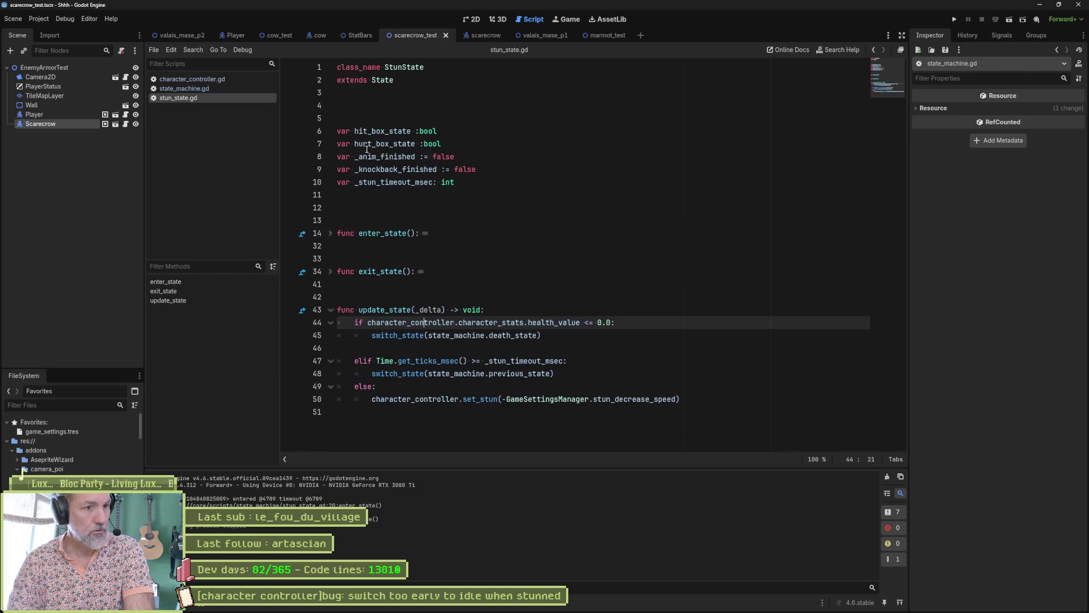
click(410, 335)
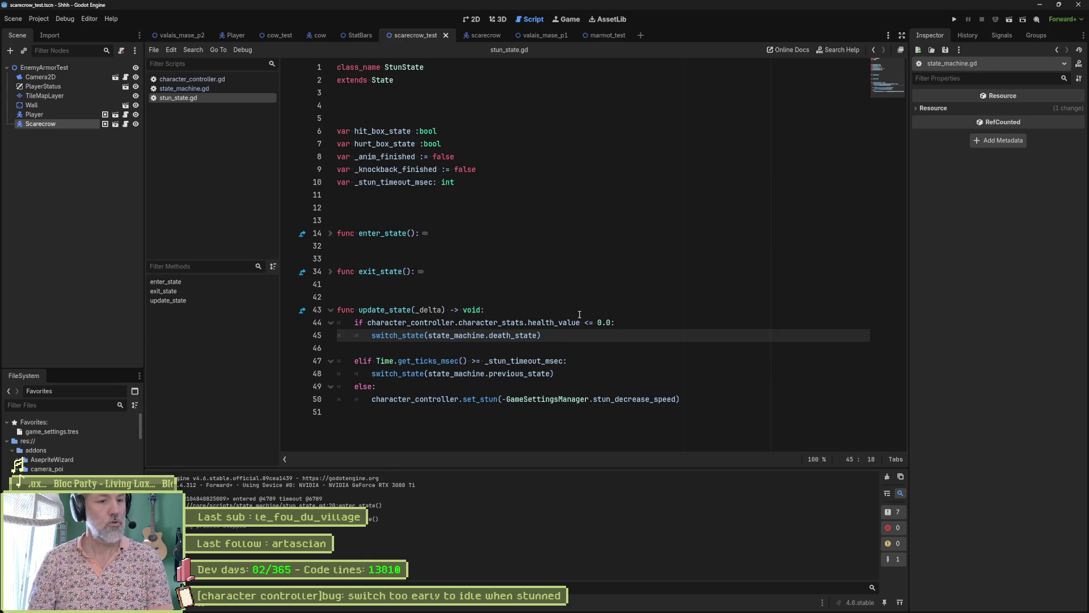
click(696, 399)
key(shift+Up)
key(shift+Up)
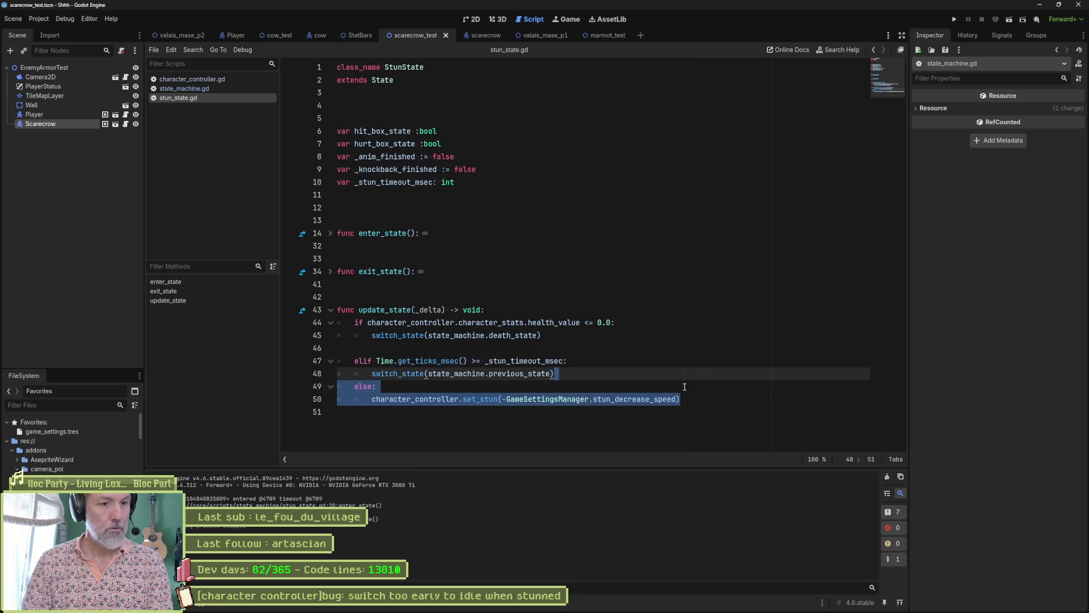
key(BackSpace)
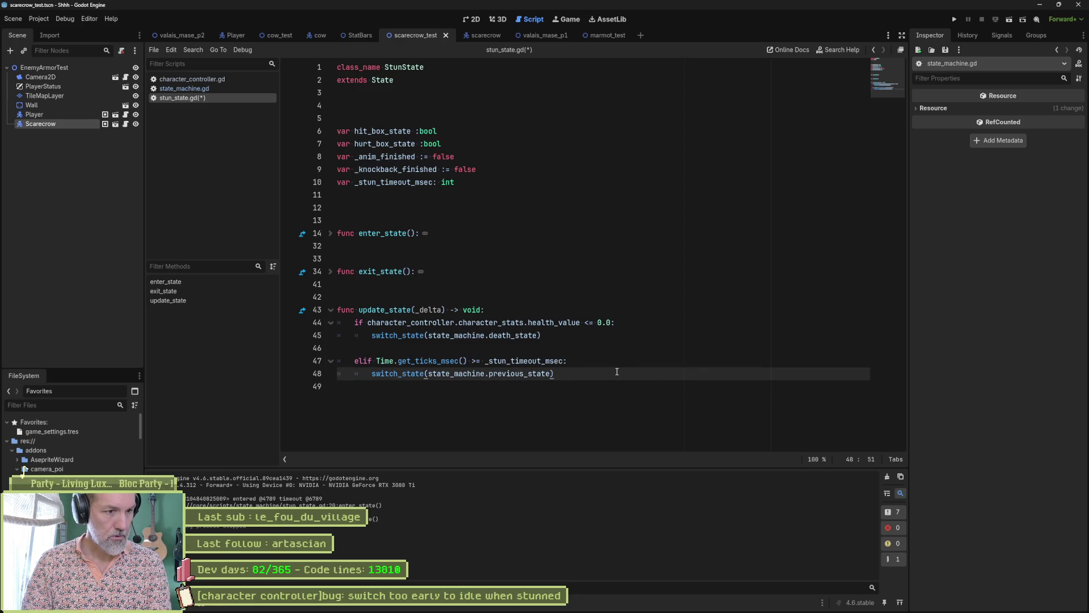
shift+click(603, 347)
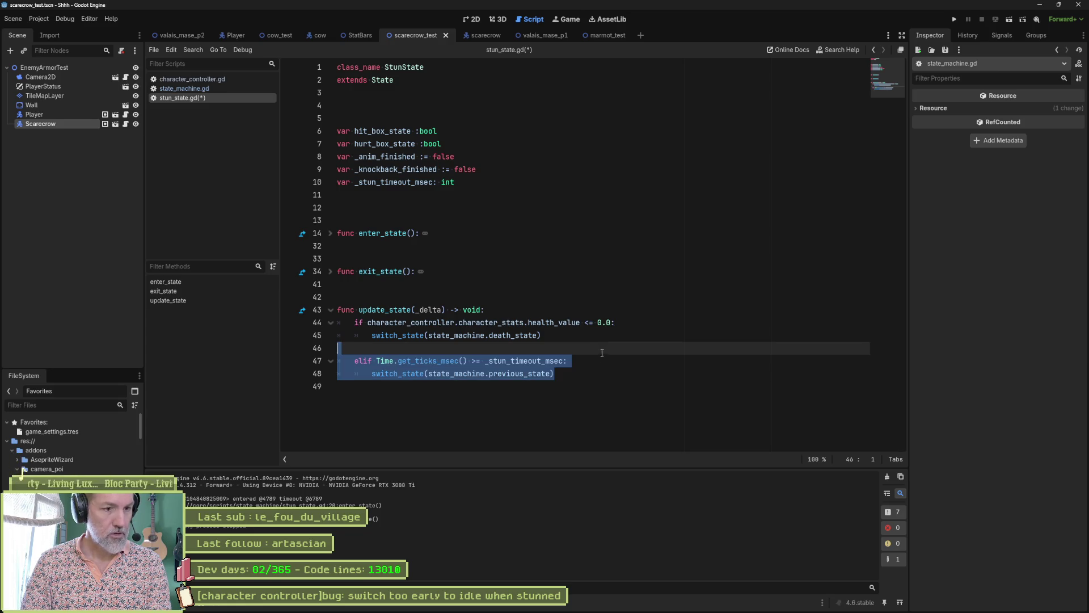
drag(525, 361, 525, 373)
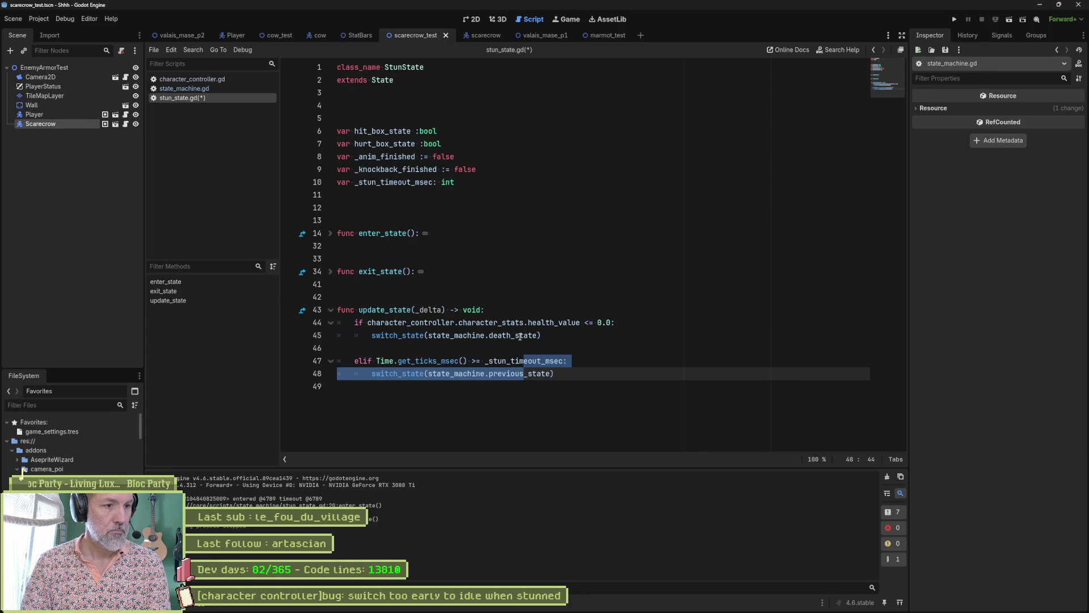
click(509, 303)
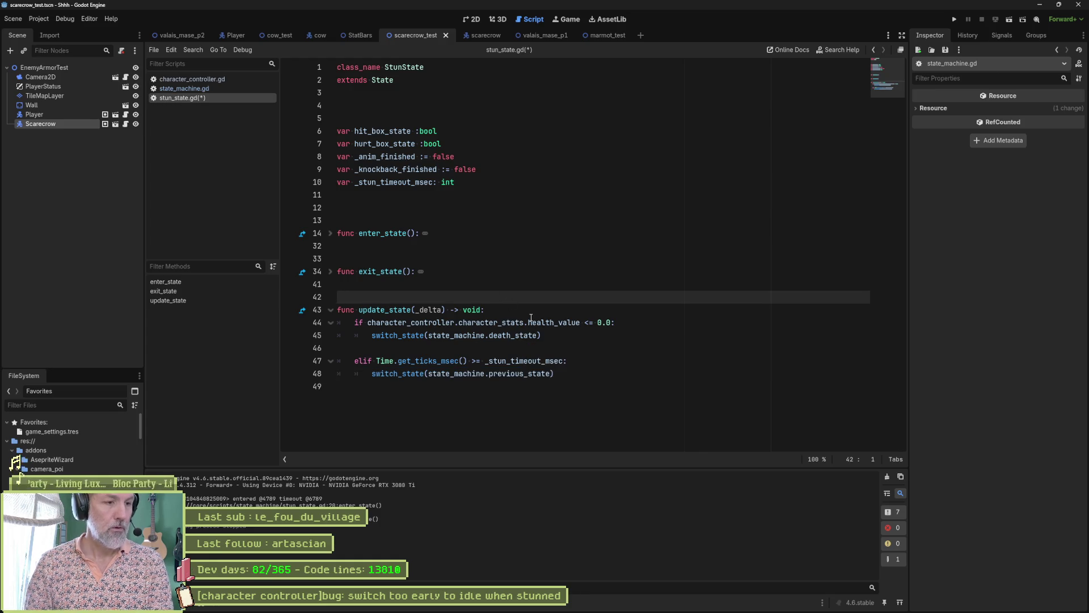
Add a new check_transitions() function above update_state whose body calls super().
key(Return)
key(Return)
key(Up)
text(func check)
key(Return)
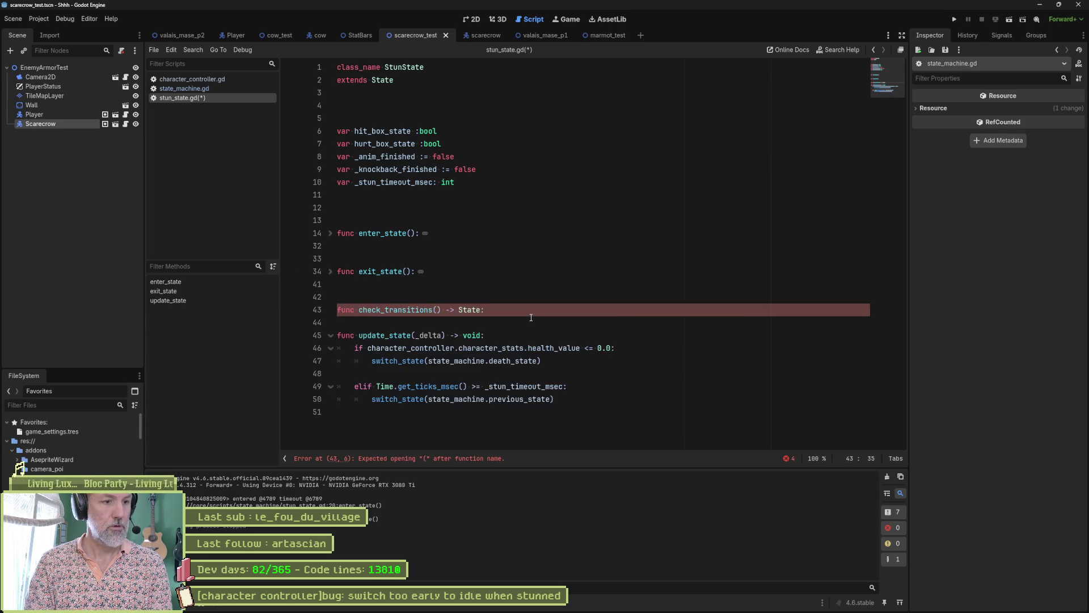
key(Return)
text(super())
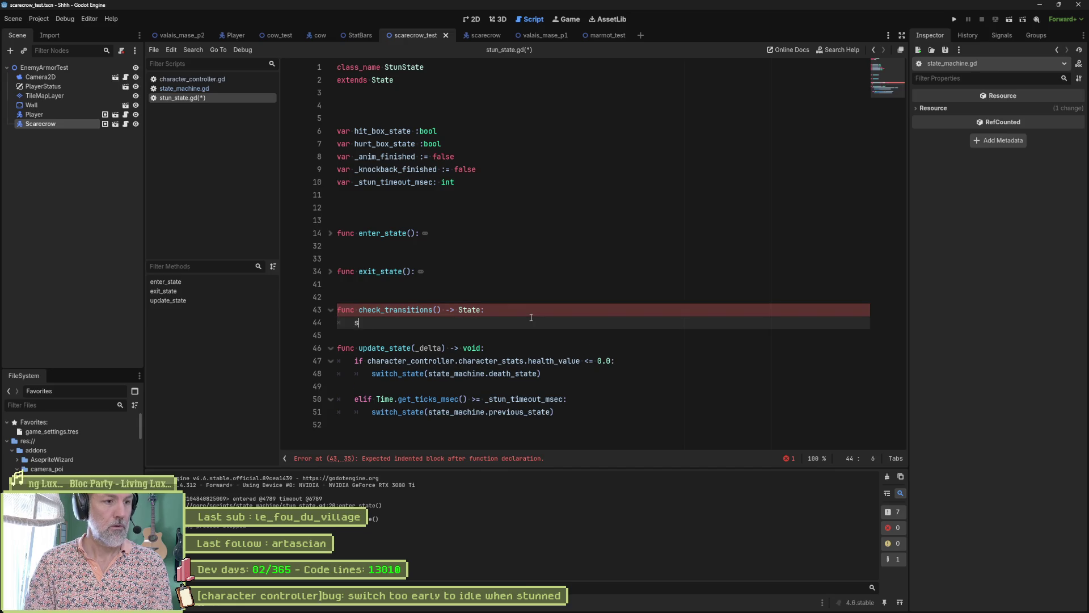
Copy the health check into check_transitions so it returns state_machine.death_state at zero health.
drag(555, 352, 541, 374)
key(ctrl+c)
click(413, 322)
key(ctrl+v)
click(413, 328)
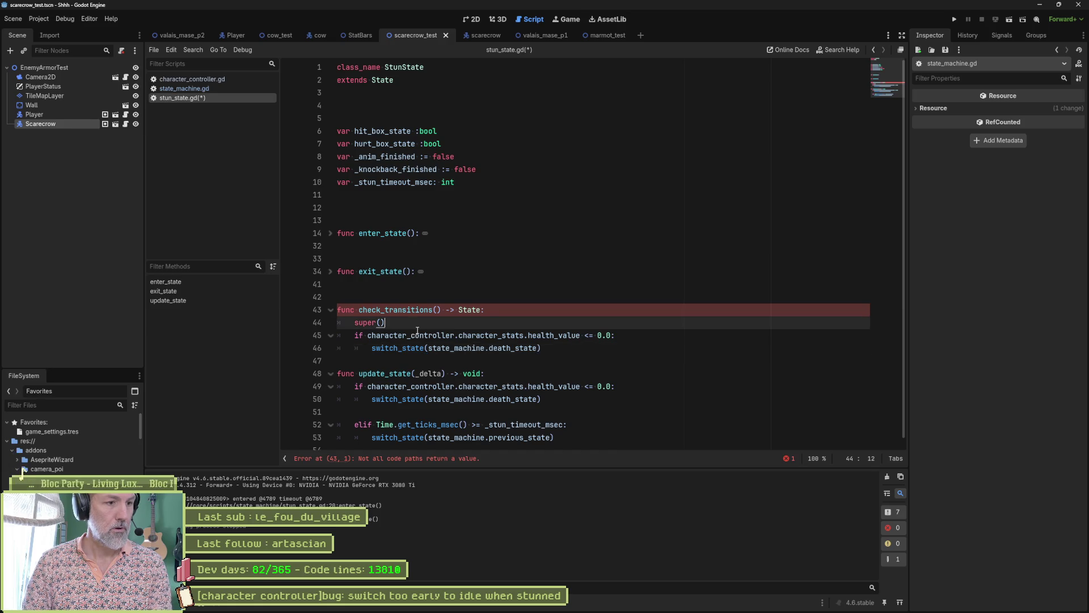
key(Return)
double_click(397, 360)
text(return)
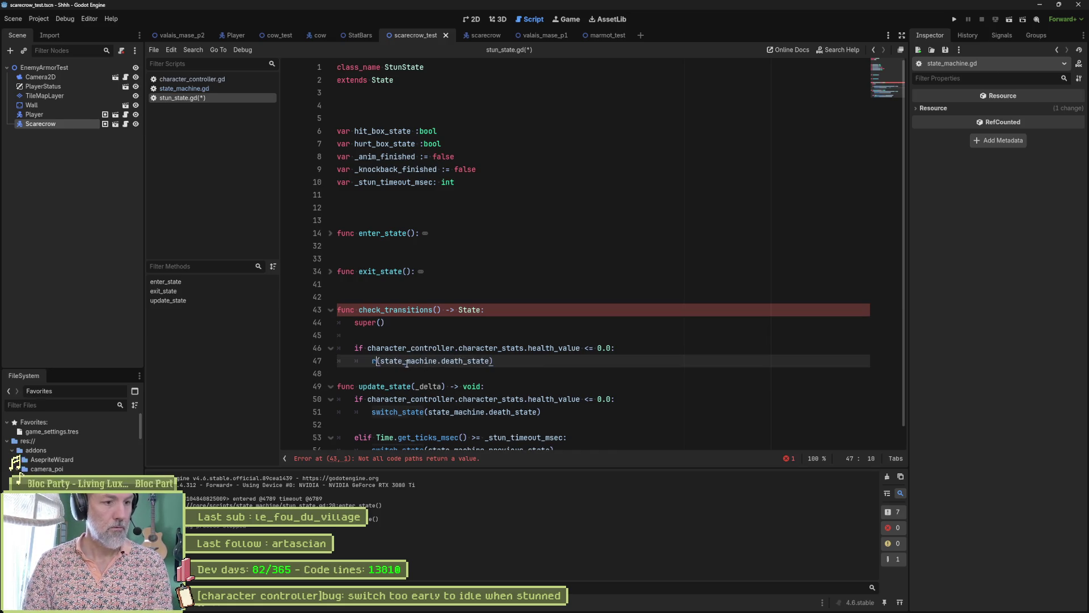
key(Delete)
key(End)
key(Left)
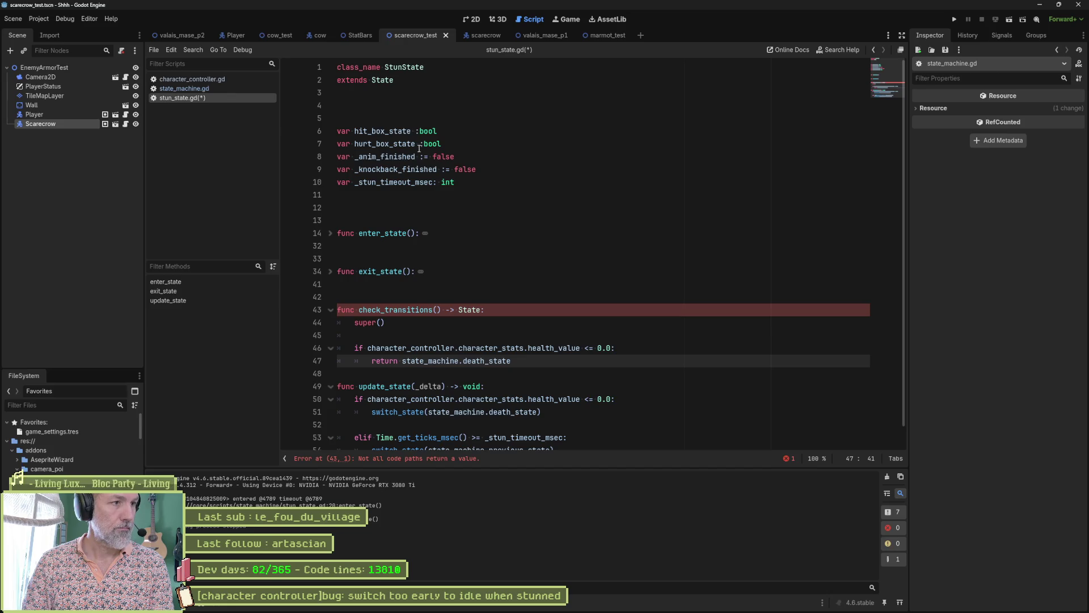
key(shift+alt+o)
Reopen stun_state.gd with Quick Open, then briefly open and close cow_state.gd.
text(stun)
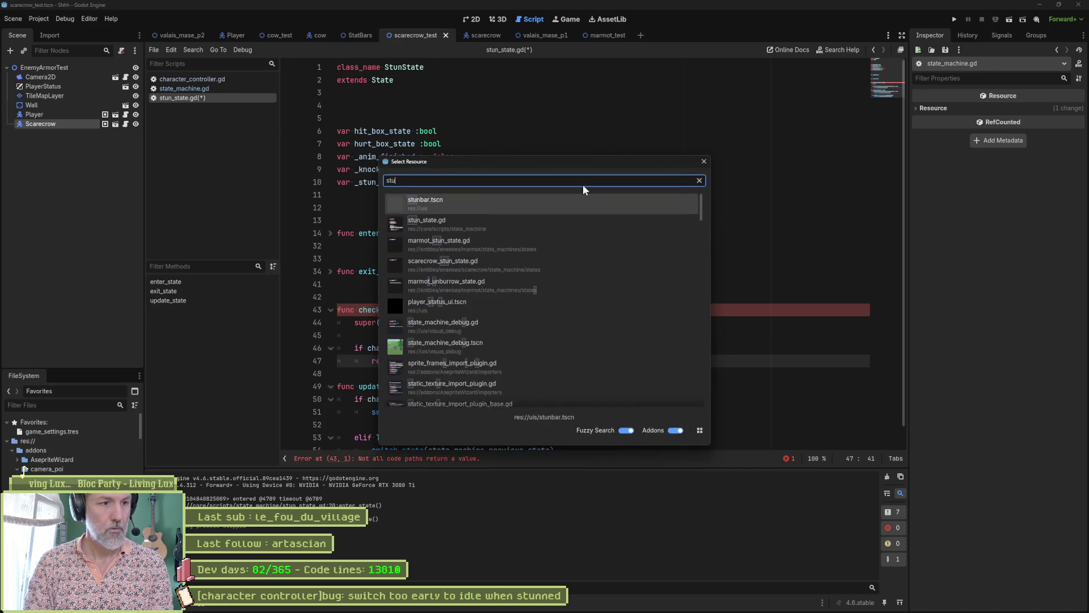
key(Down)
key(Return)
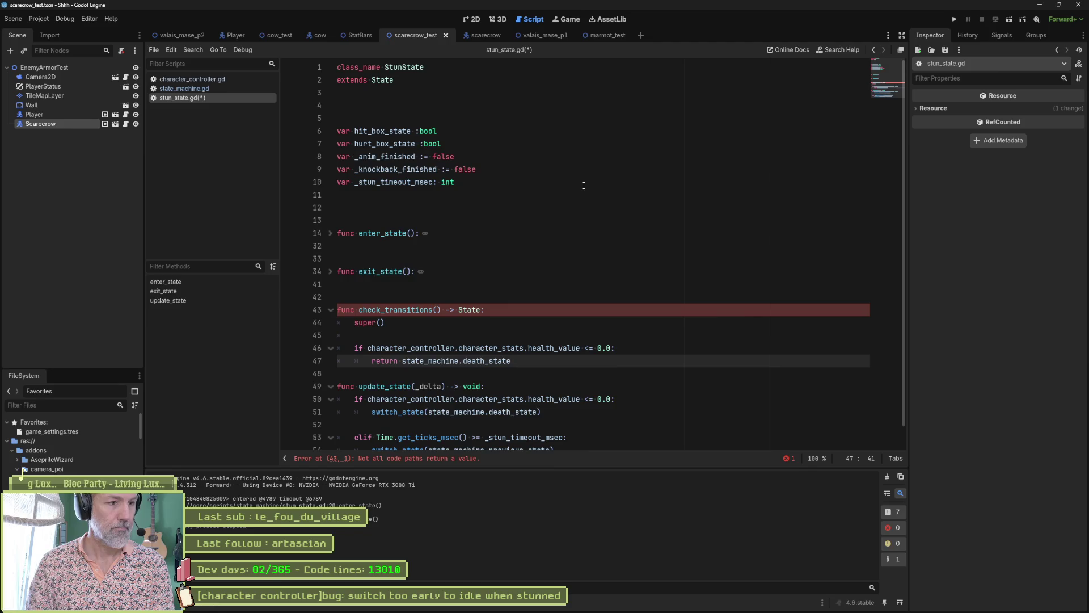
key(shift+alt+o)
text(dea)
key(BackSpace)
key(BackSpace)
key(BackSpace)
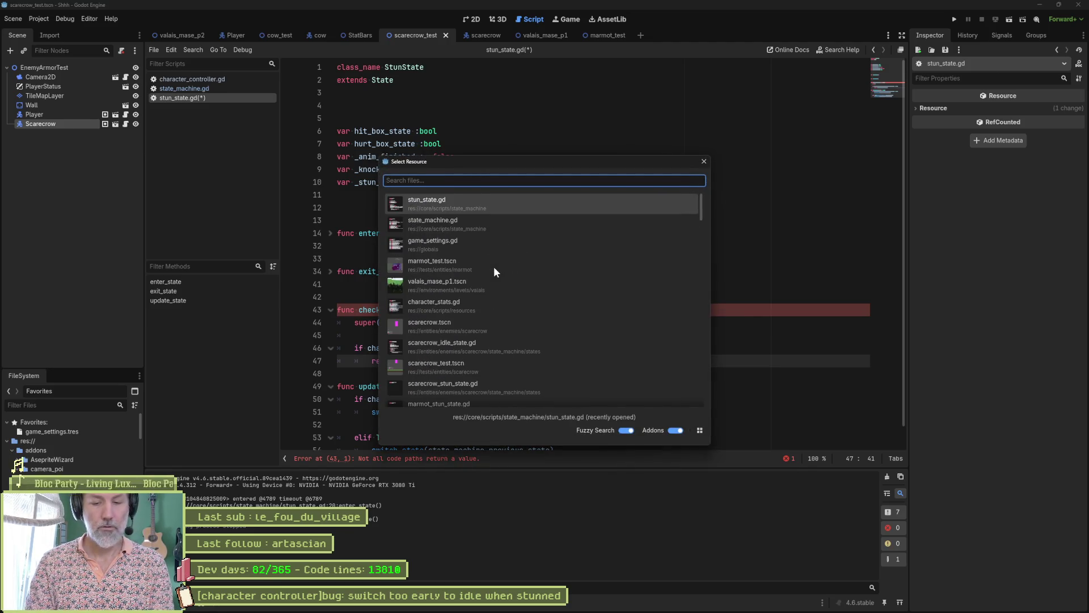
text(state.ge)
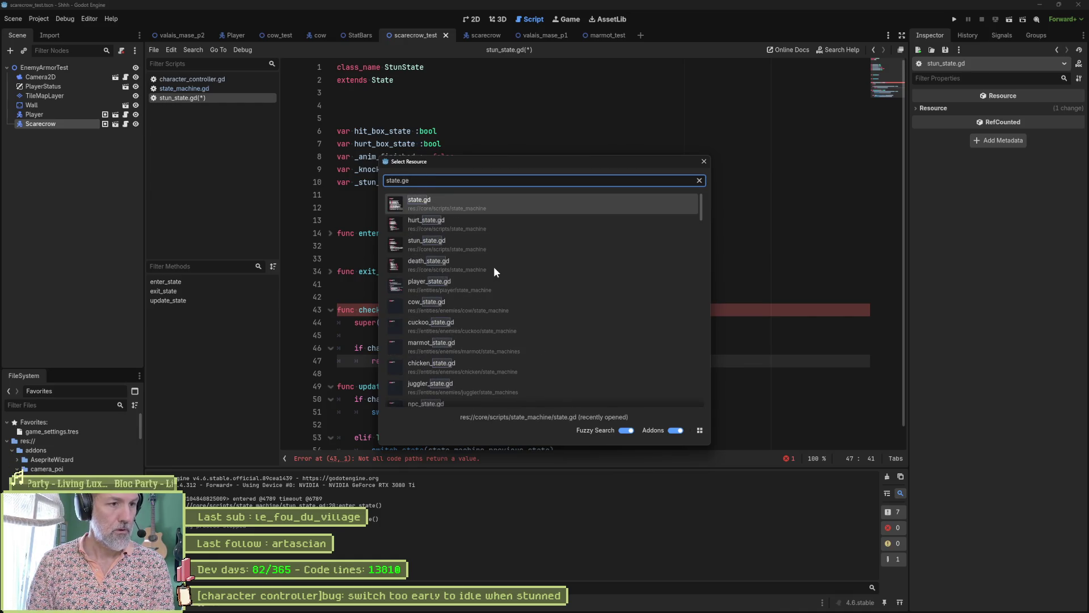
key(Down)
key(Down)
key(Down)
key(Down)
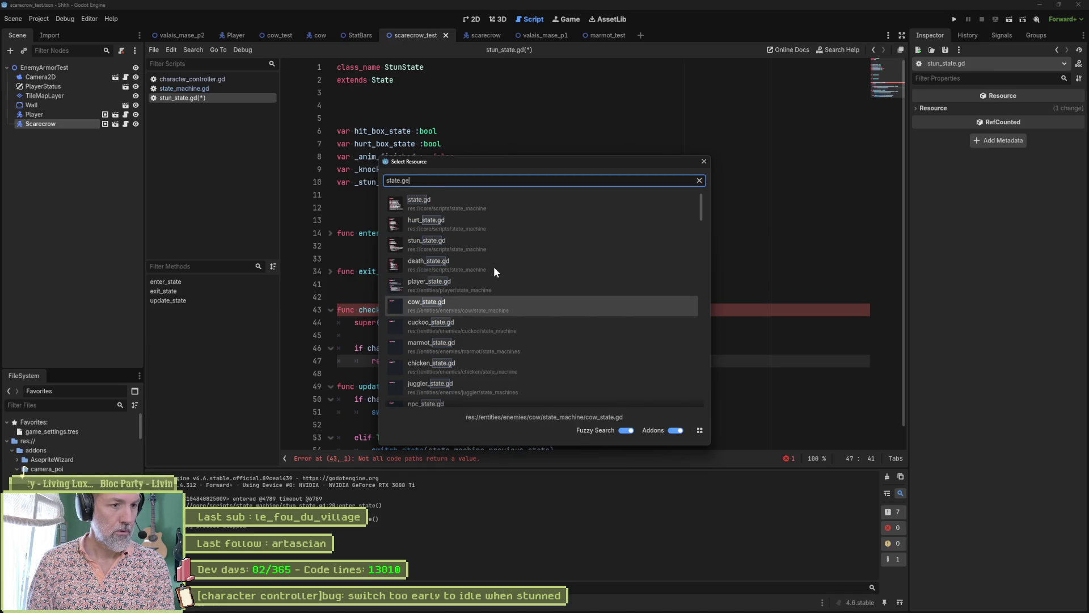
key(Return)
key(ctrl+w)
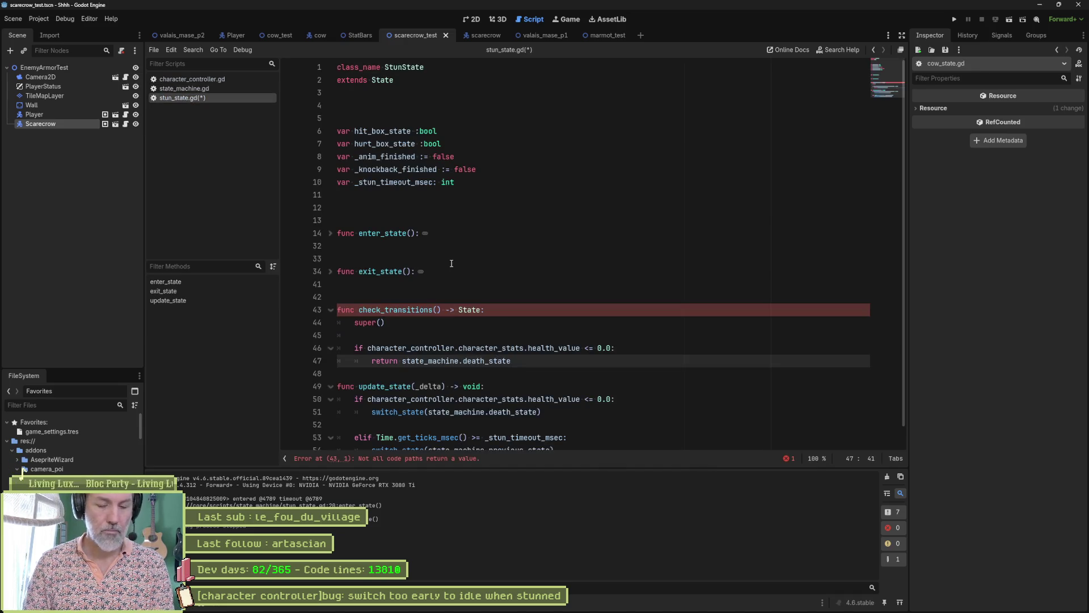
scroll(435, 273, down, 1)
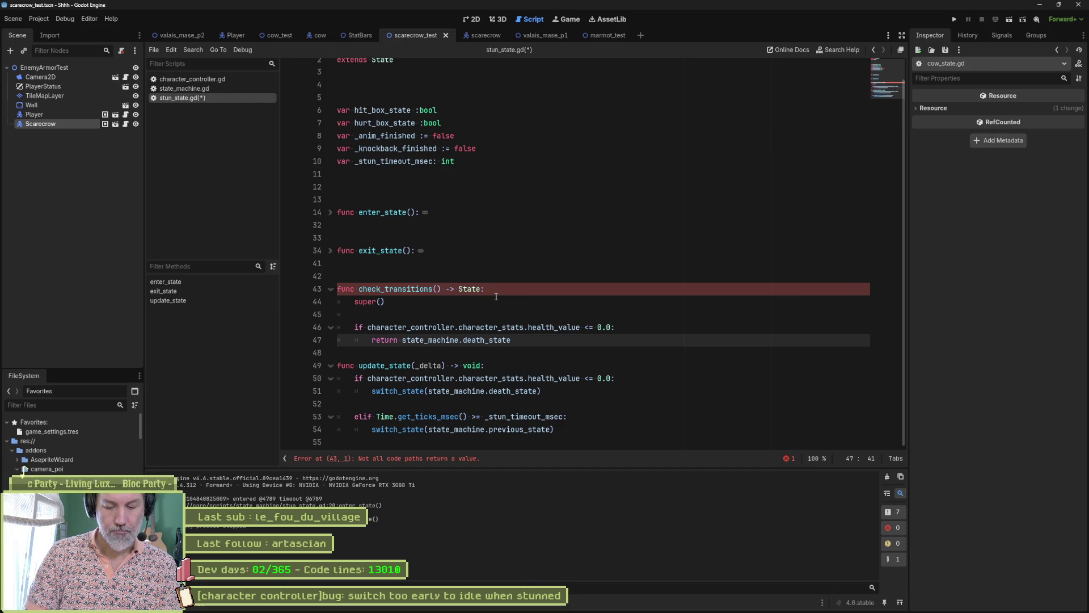
Open the base state.gd script through Quick Open.
key(shift+alt+o)
text(state)
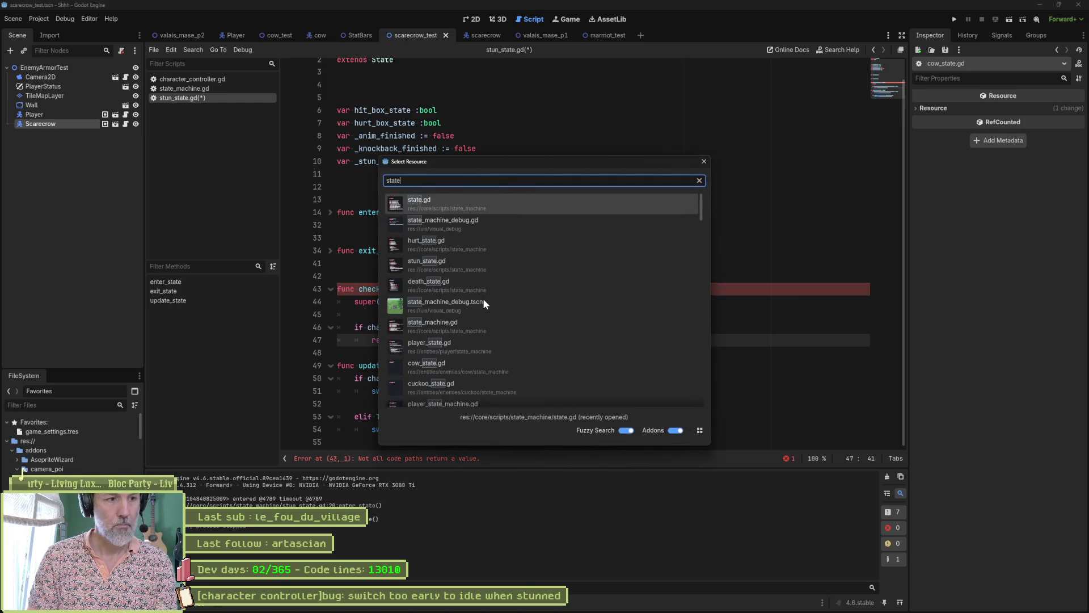
key(Return)
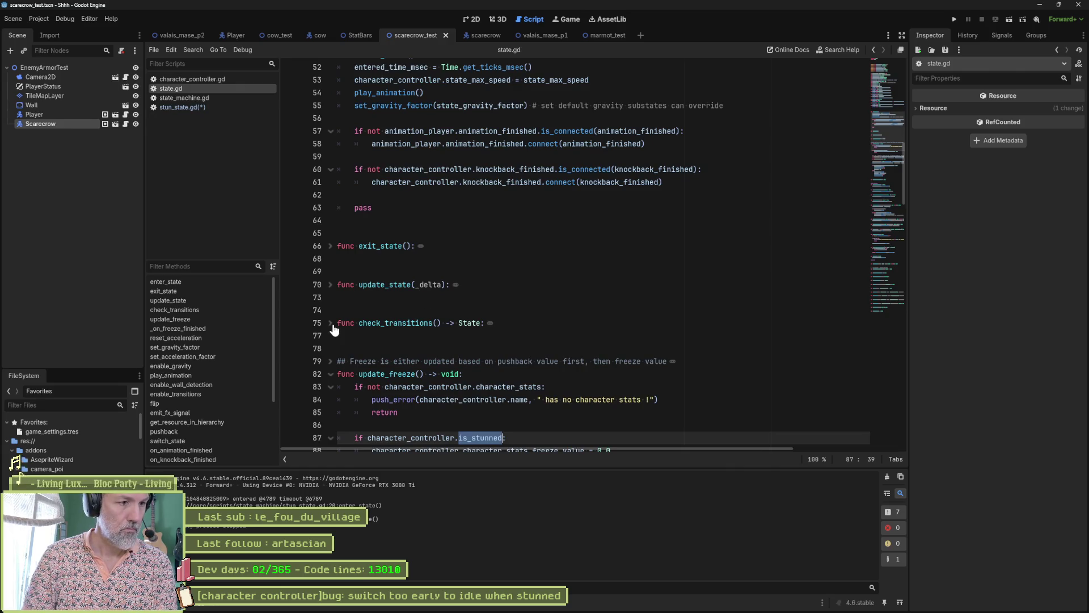
Find all check_transitions uses project-wide and view the matches in state_machine.gd and state.gd.
click(330, 322)
double_click(398, 323)
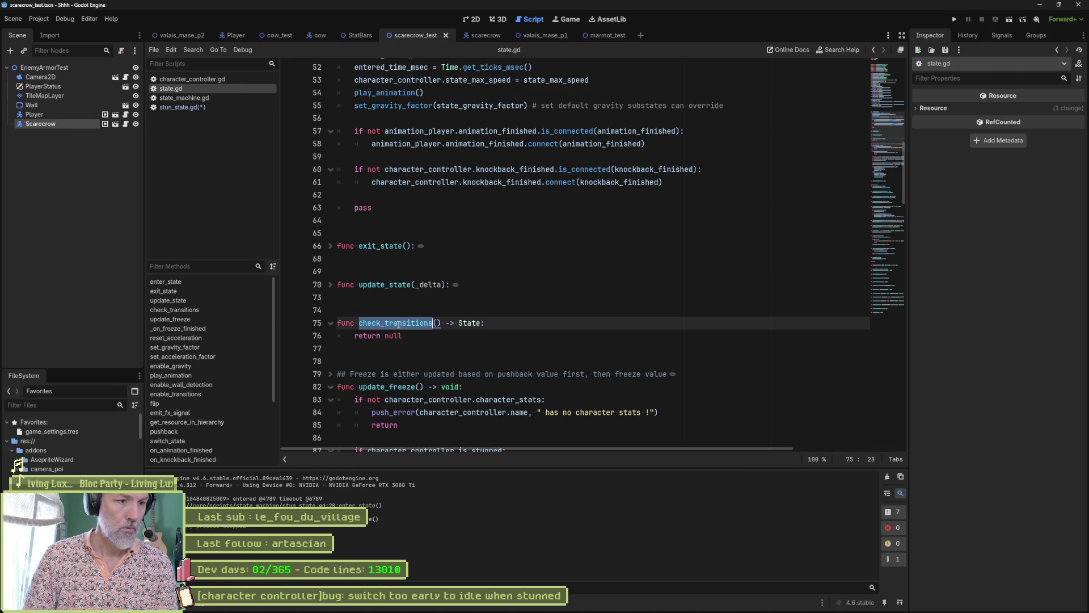
key(ctrl+shift+f)
click(530, 350)
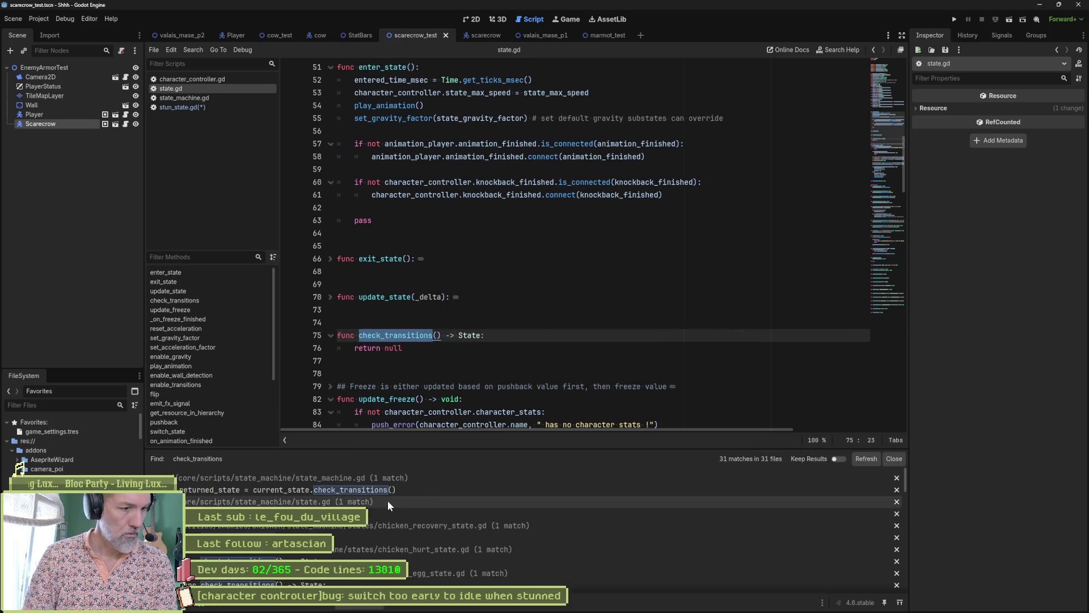
click(386, 489)
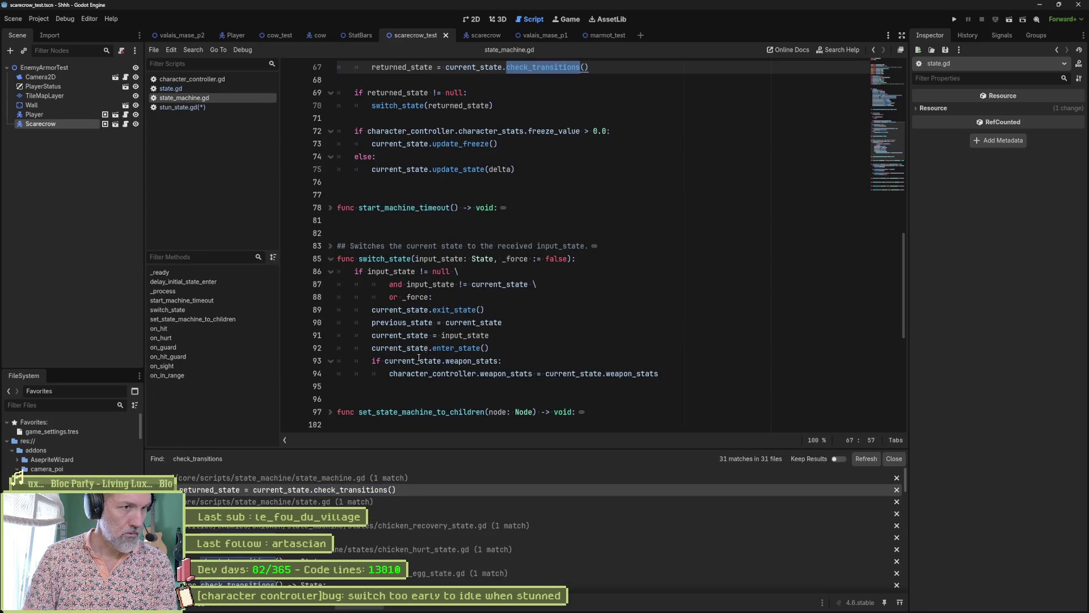
scroll(470, 350, up, 3)
scroll(470, 350, up, 1)
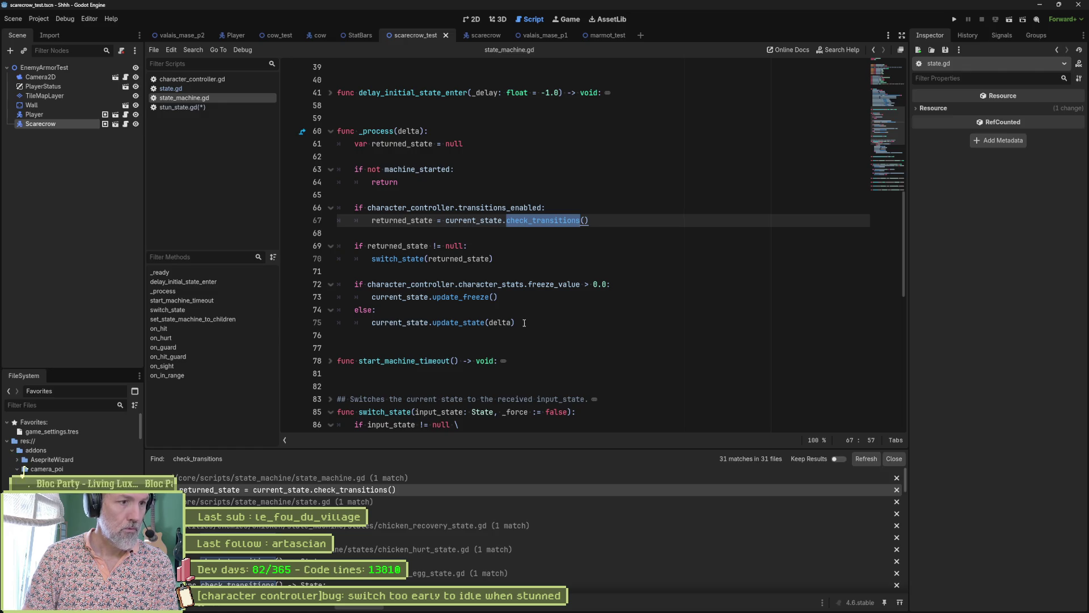
click(363, 513)
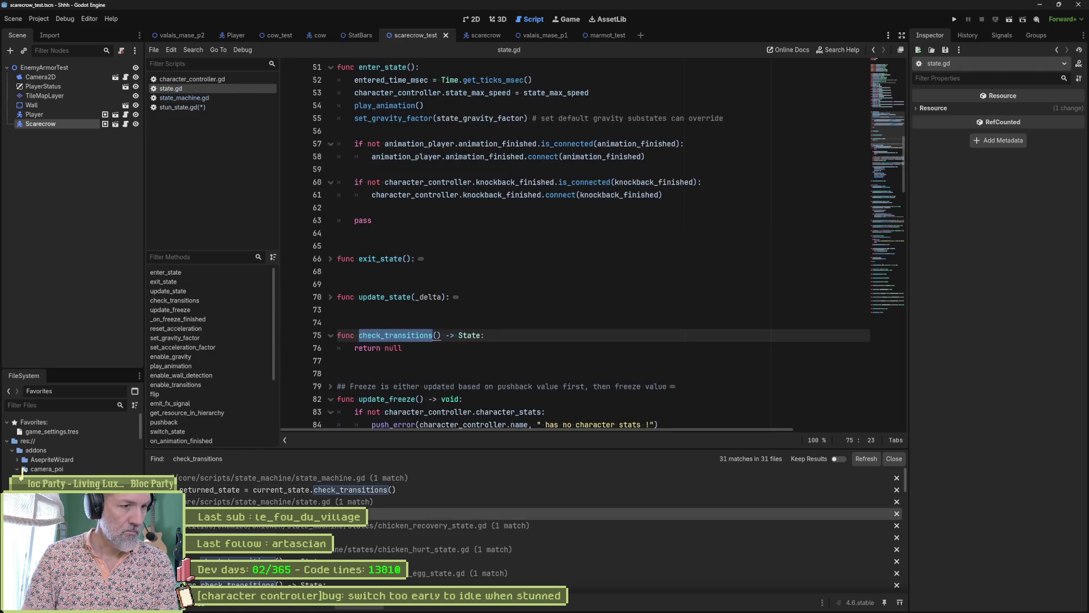
Select chicken_recovery_state.gd's check_transitions function, then return to stun_state.gd.
click(342, 536)
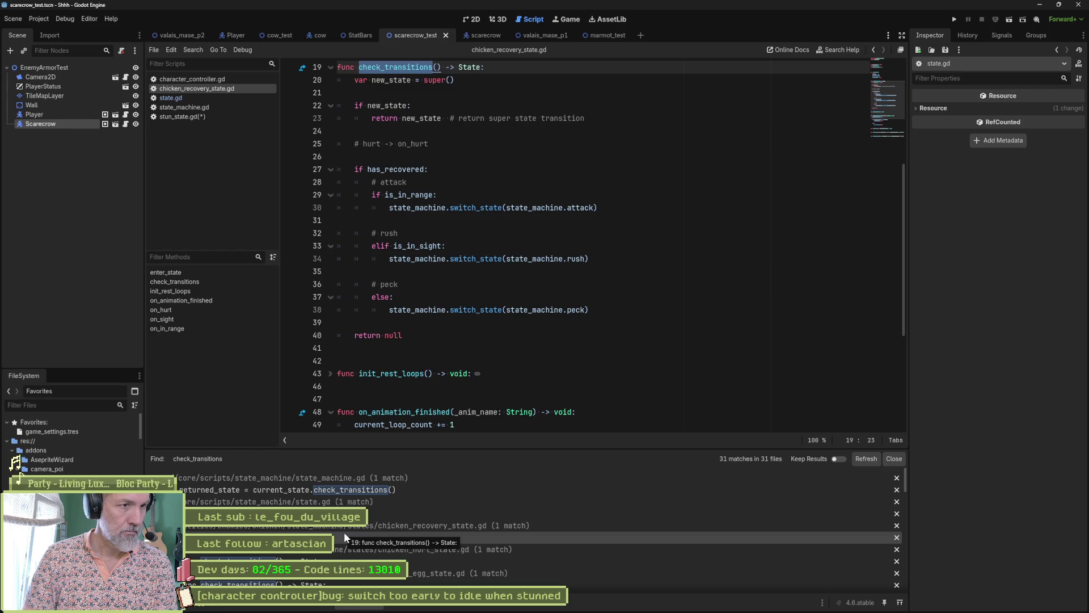
click(431, 335)
scroll(435, 293, up, 3)
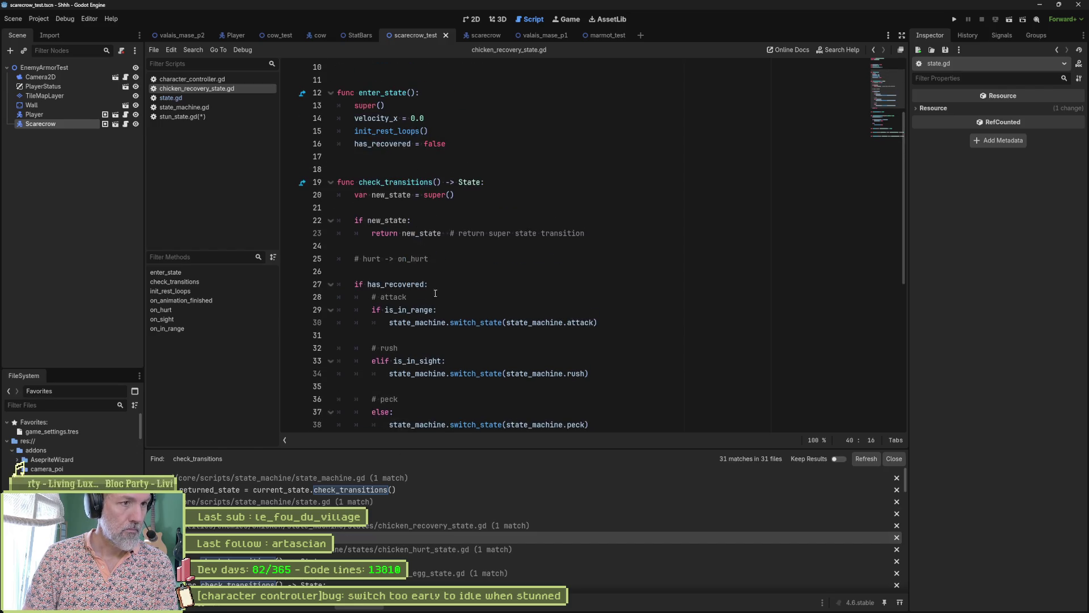
shift+click(347, 159)
click(197, 115)
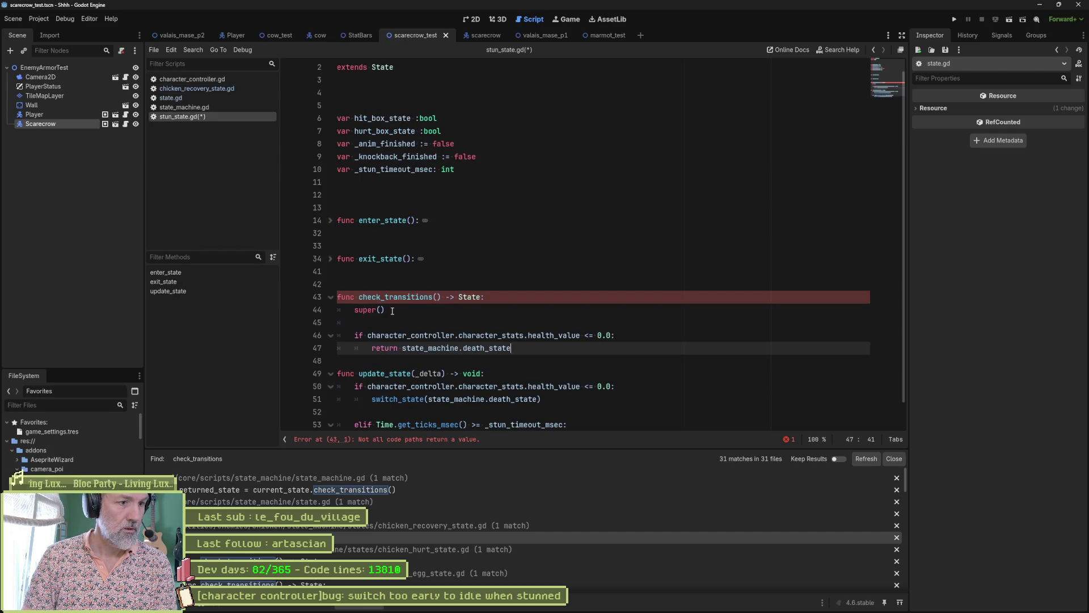
Paste the chicken check_transitions over the stub and place return null after the death check.
drag(392, 311, 339, 292)
text(func check_transitions() -> State: 	var new_state = super()  	if new_state: 		return new_state  # return super state transition  	# hurt -> on_hurt  	if has_recovered: 		# attack 		if is_in_range: 			state_machine.switch_state(state_machine.attack)  		# rush 		elif is_in_sight: 			state_machine.switch_state(state_machine.rush)  		# peck 		else: 			state_machine.switch_state(state_machine.peck)  	return null)
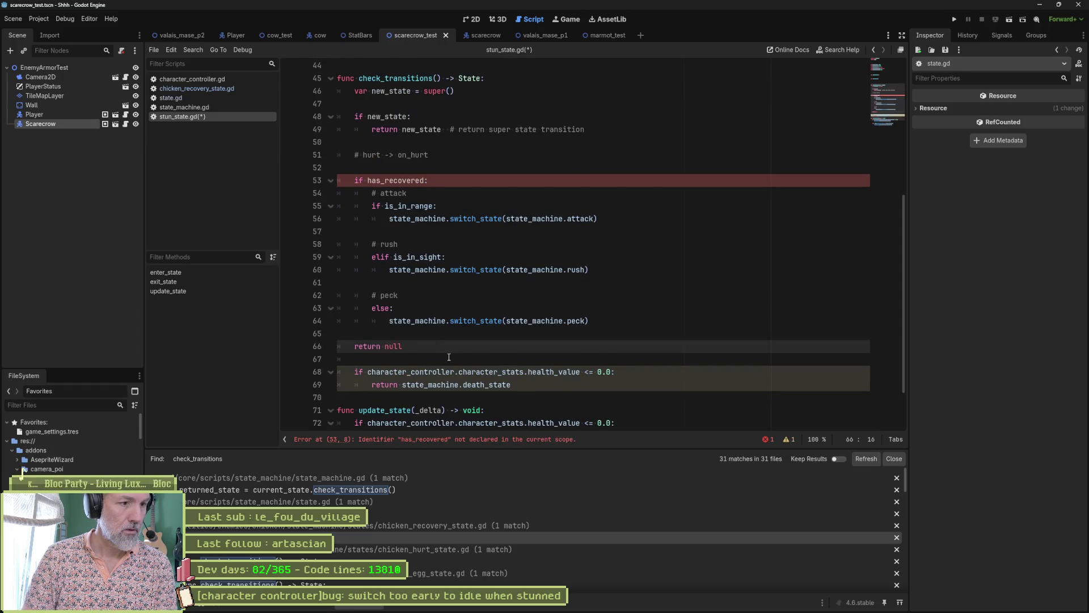
key(alt+Down)
key(alt+Down)
key(alt+Down)
key(Return)
key(Up)
key(Return)
click(435, 336)
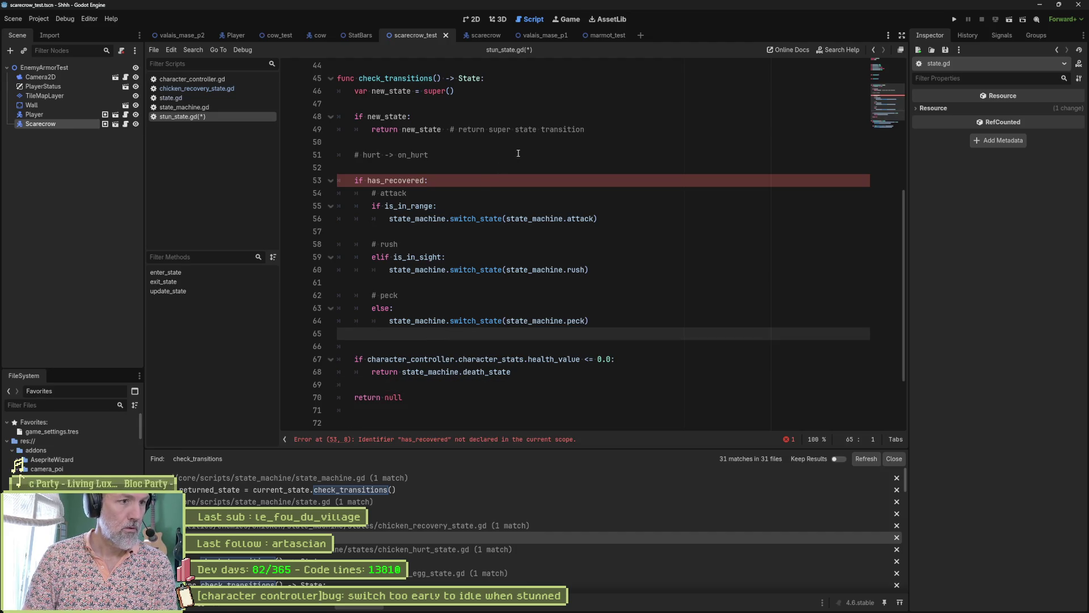
Delete the has_recovered attack, rush and peck transition lines from check_transitions.
shift+click(600, 128)
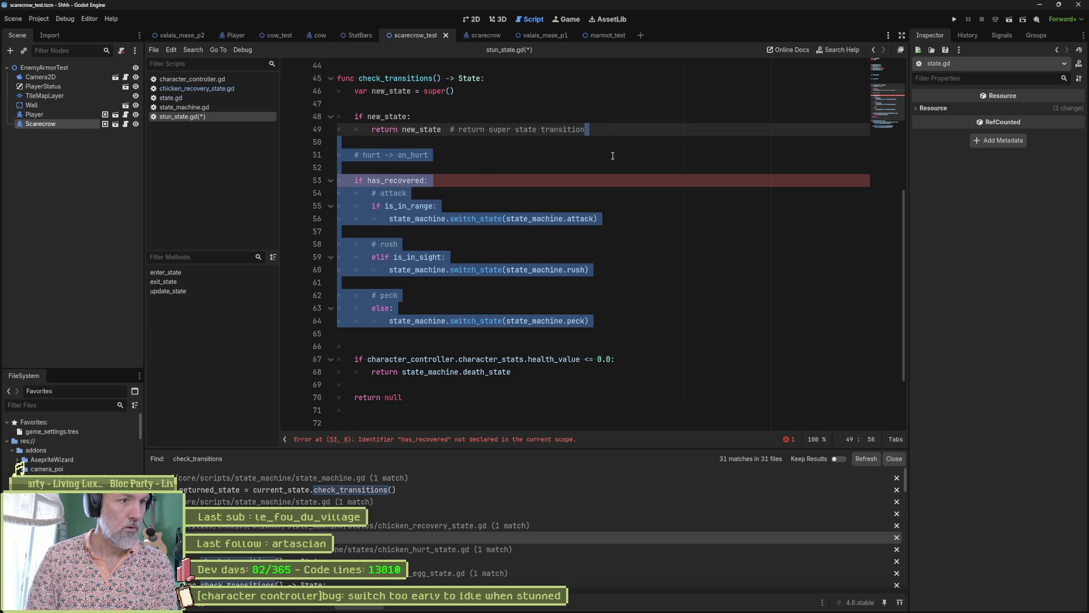
key(BackSpace)
scroll(612, 156, up, 3)
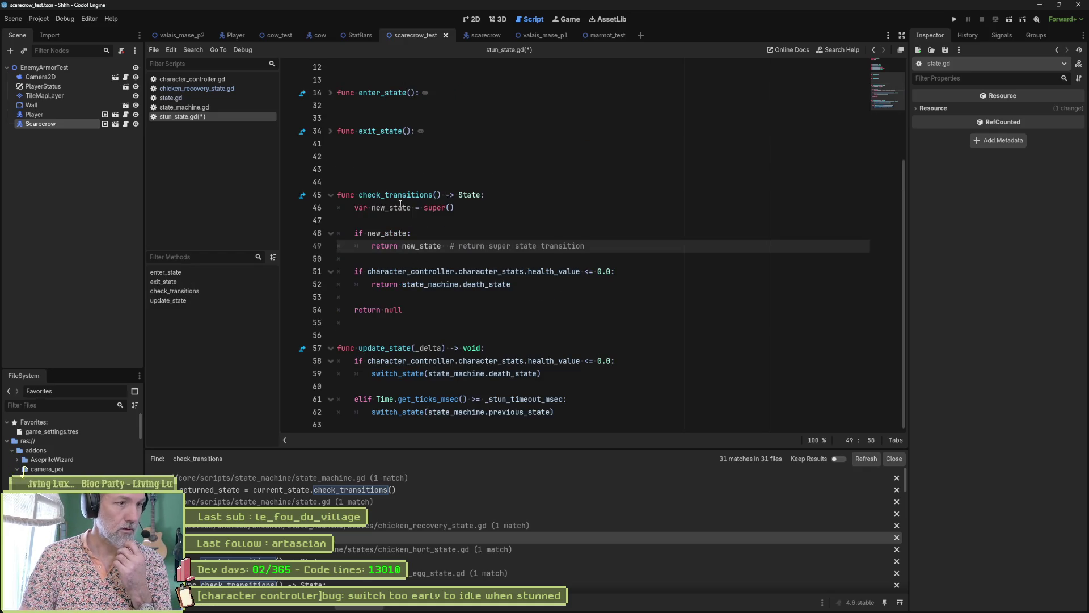
drag(400, 205, 383, 298)
click(431, 220)
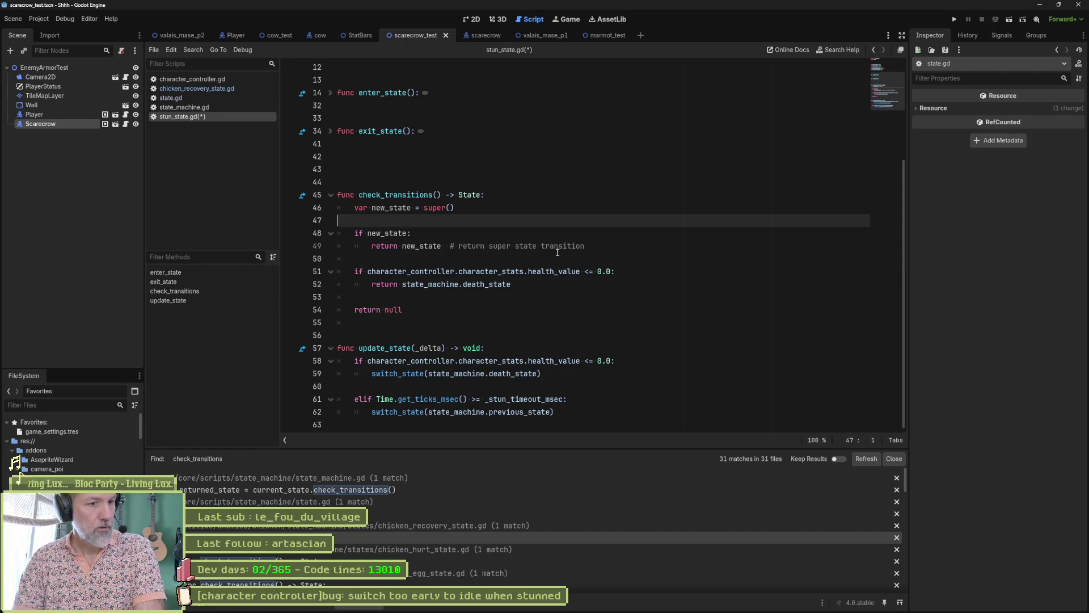
drag(511, 271, 587, 272)
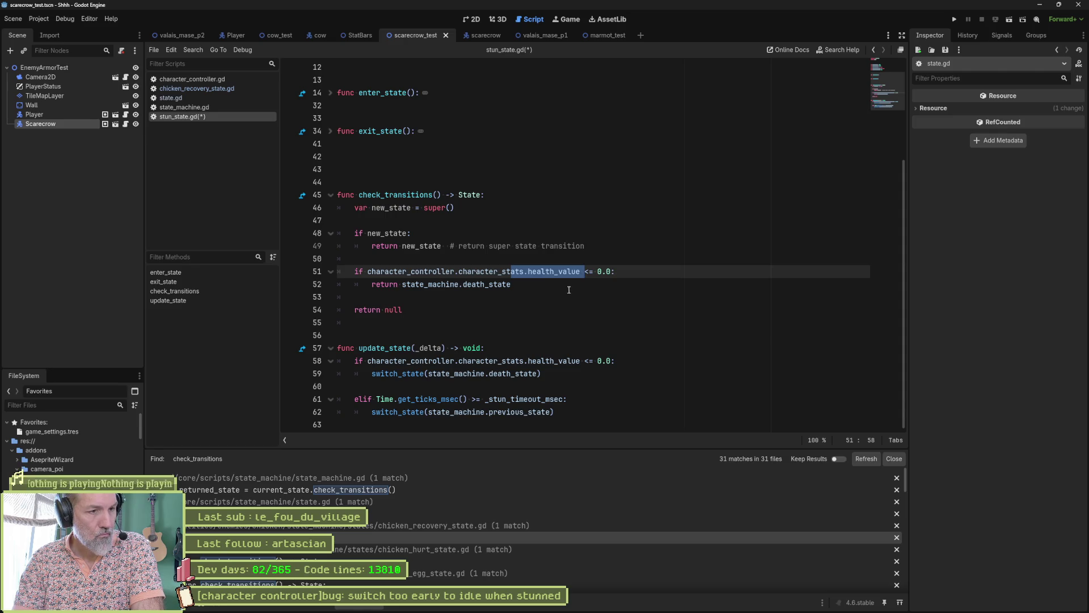
click(488, 173)
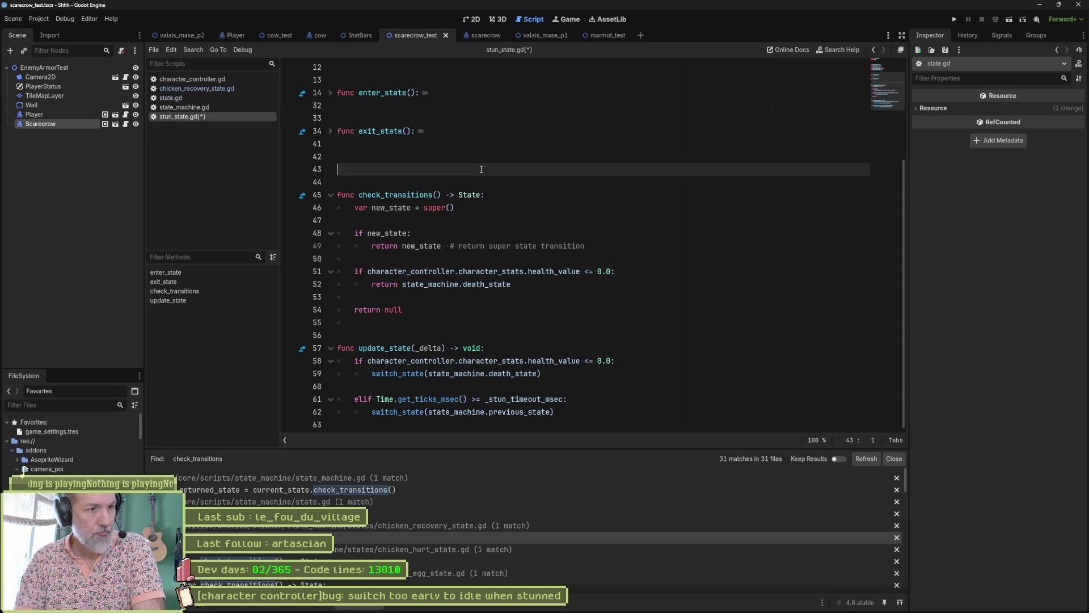
Remove the extra blank lines, comment out update_state with Ctrl+K, and save stun_state.gd.
key(Delete)
key(Delete)
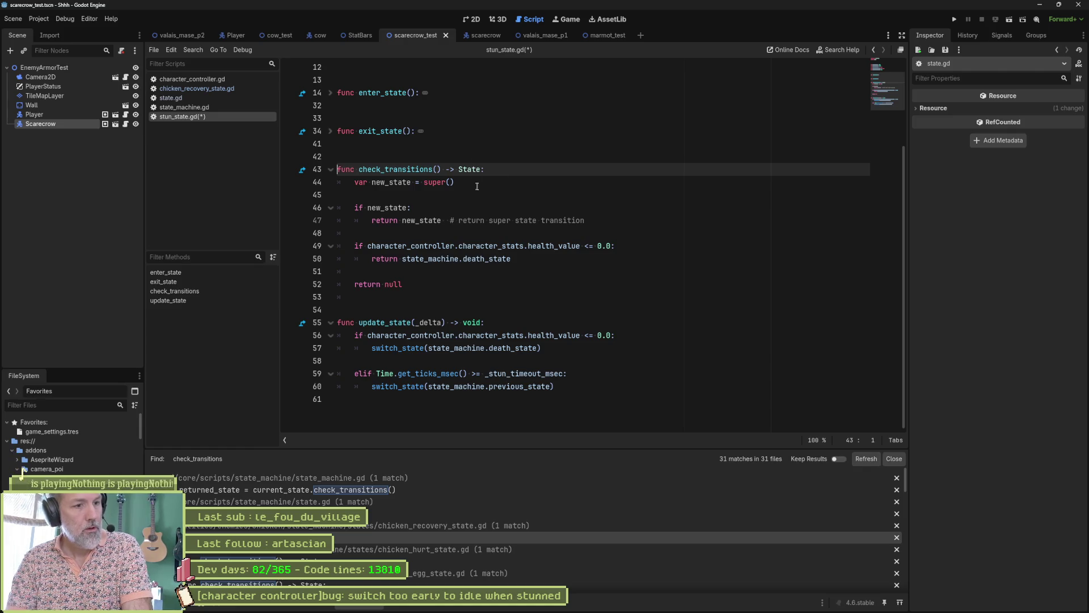
drag(497, 321, 507, 392)
key(ctrl+k)
key(ctrl+s)
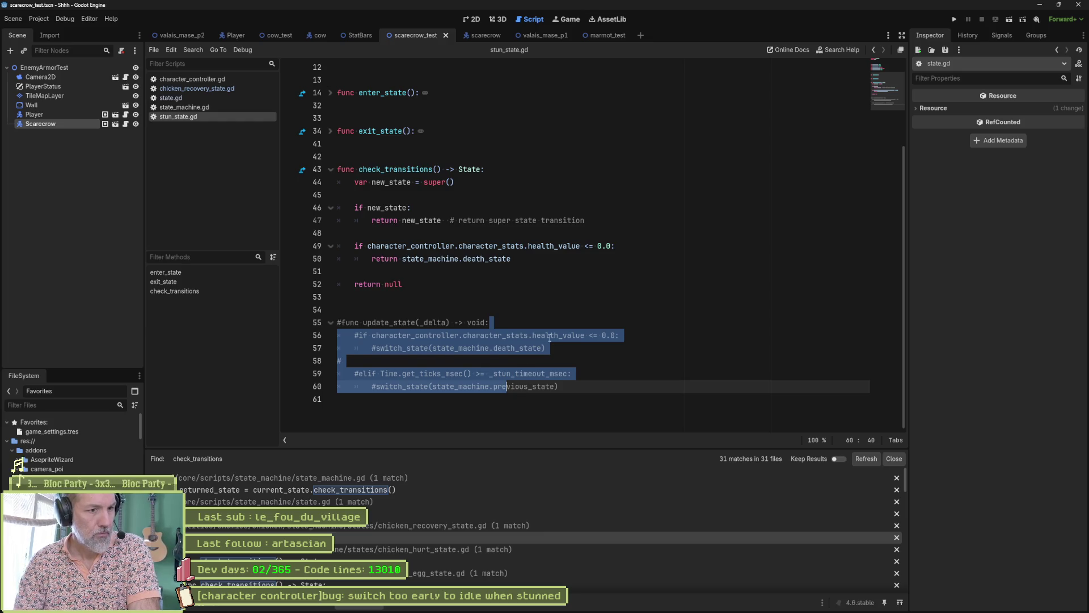
click(550, 335)
mouse_move(559, 386)
mouse_down()
mouse_move(338, 386)
mouse_move(337, 373)
mouse_up()
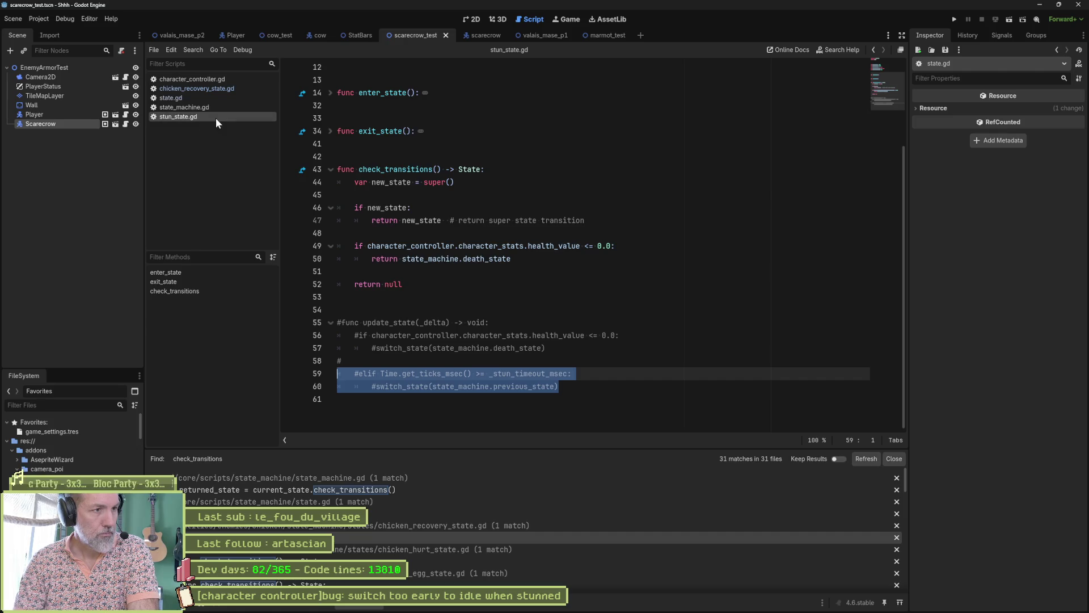
click(193, 79)
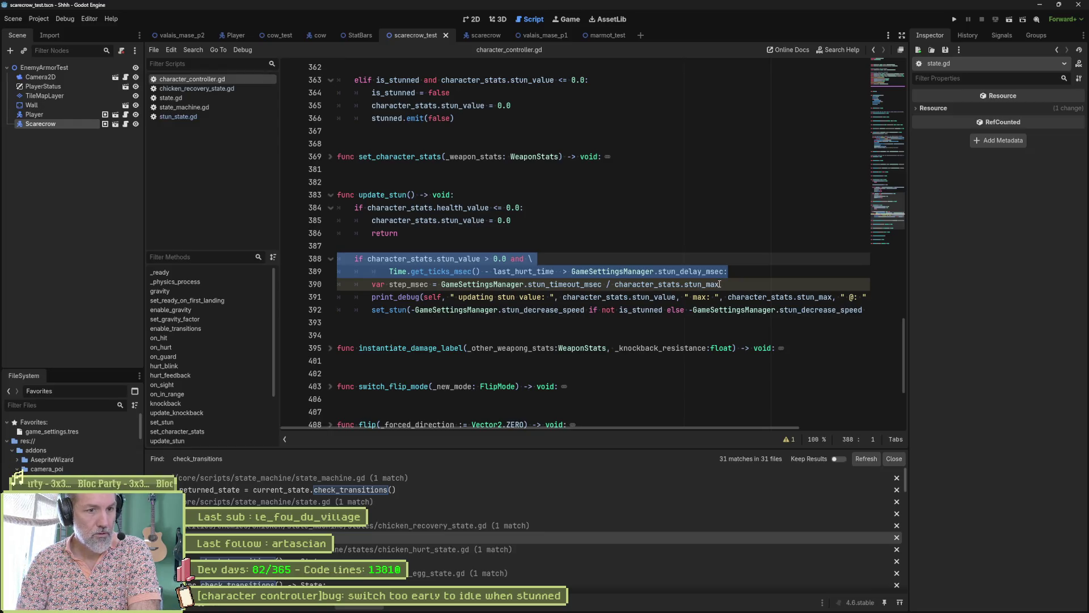
Read the stun_max doc tooltip on line 390 in character_controller.gd's update_stun.
mouse_move(719, 283)
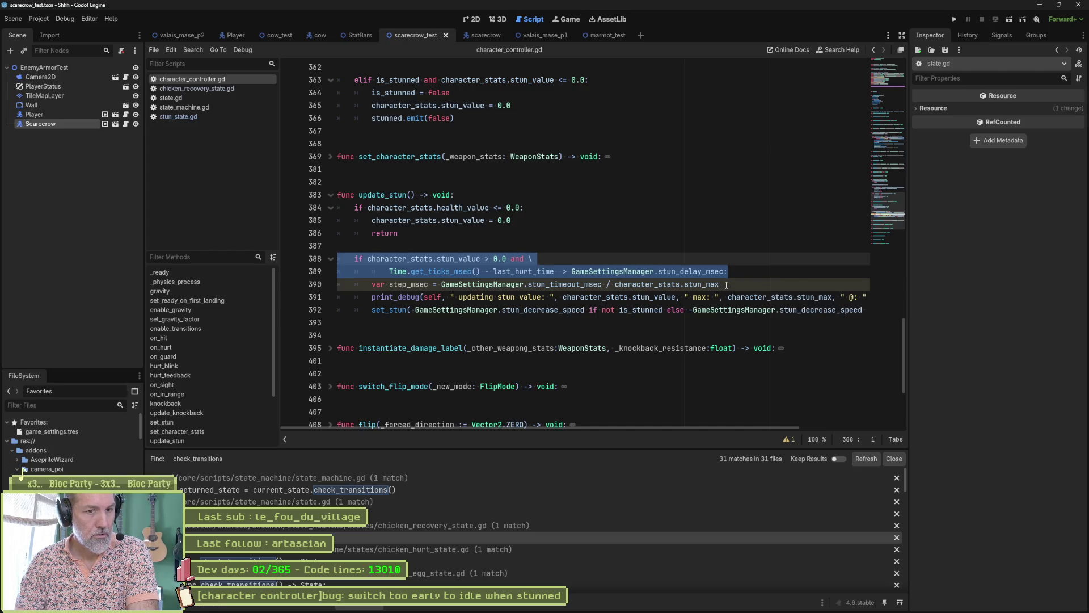
click(746, 281)
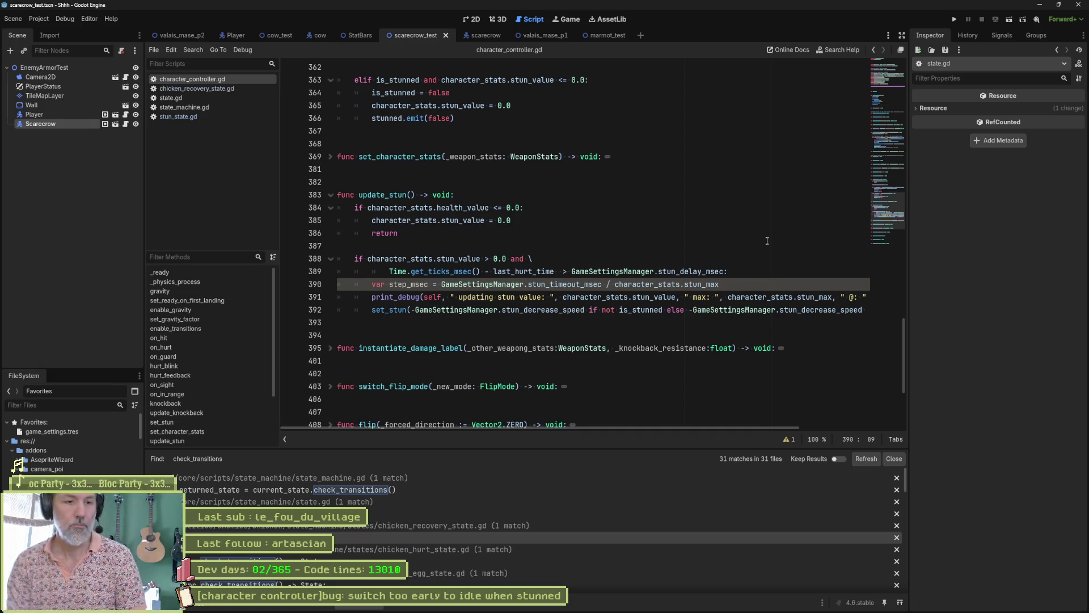
Comment out update_stun's step_msec, debug print and set_stun lines, then run with F6.
key(Return)
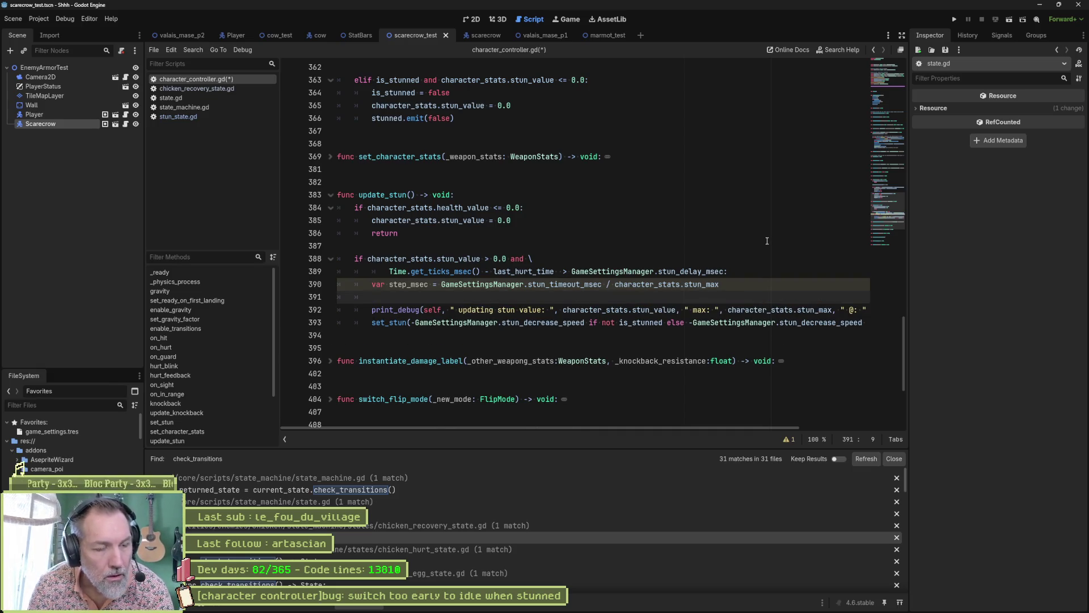
key(alt+Up)
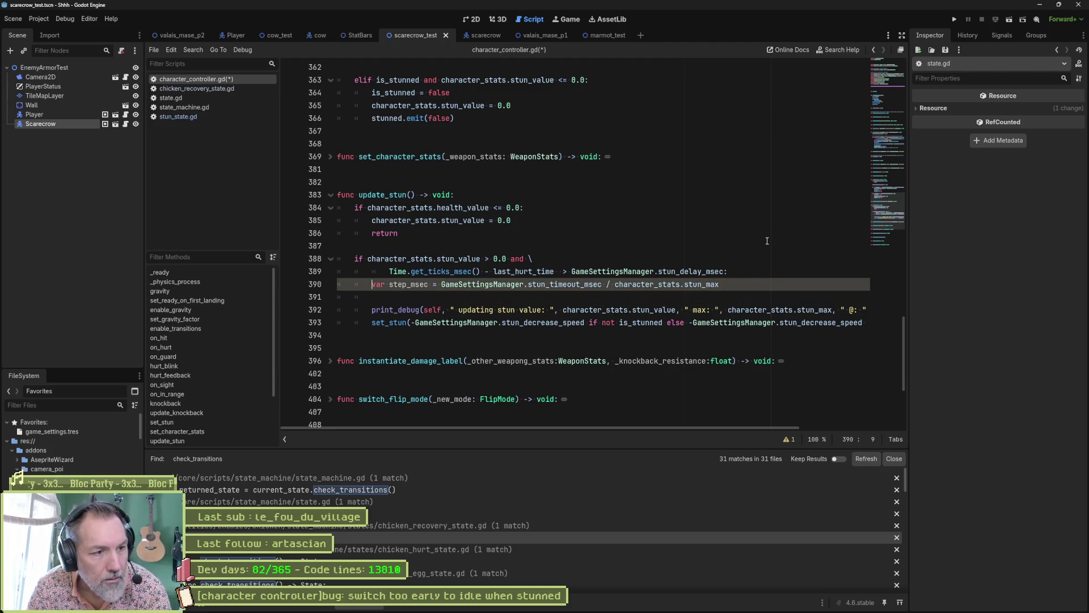
key(ctrl+shift+Return)
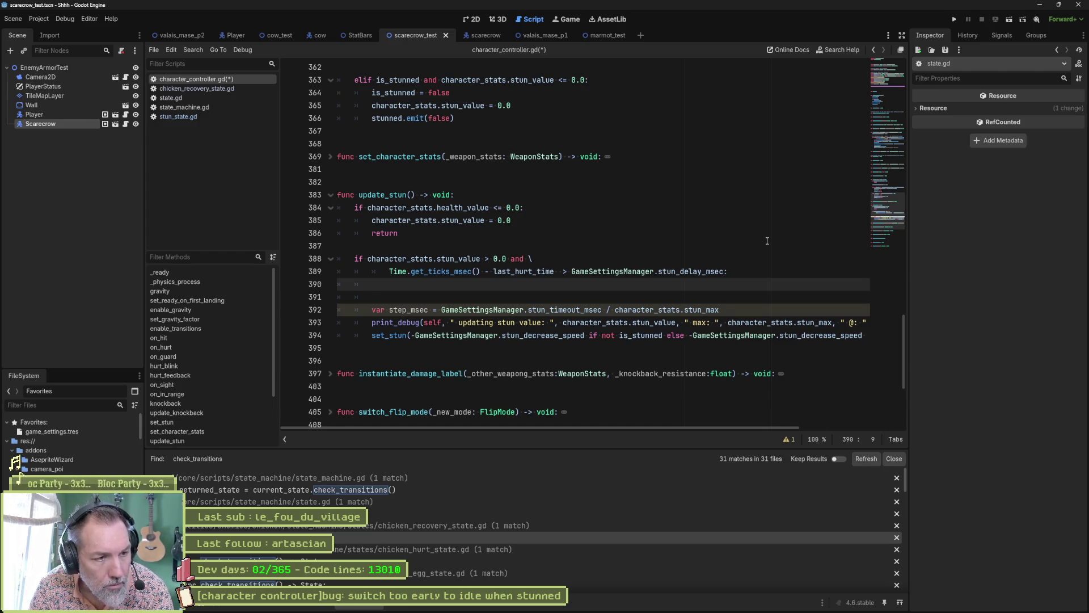
mouse_move(339, 309)
mouse_down()
mouse_move(340, 347)
mouse_move(501, 339)
mouse_up()
key(ctrl+k)
key(F6)
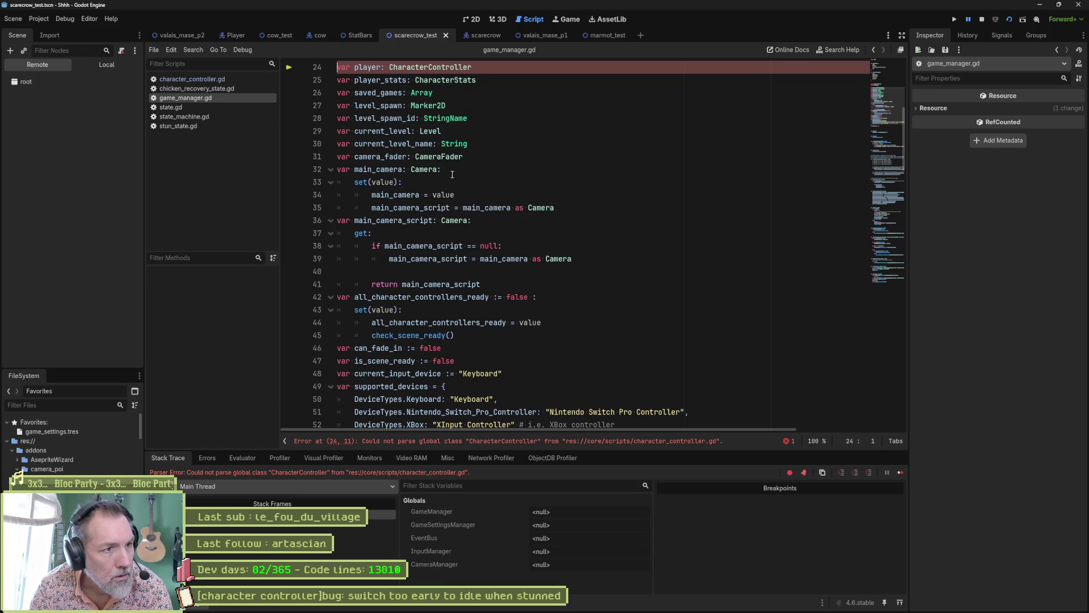
Put an indented pass on line 390 of update_stun and rerun the scarecrow scene.
click(466, 441)
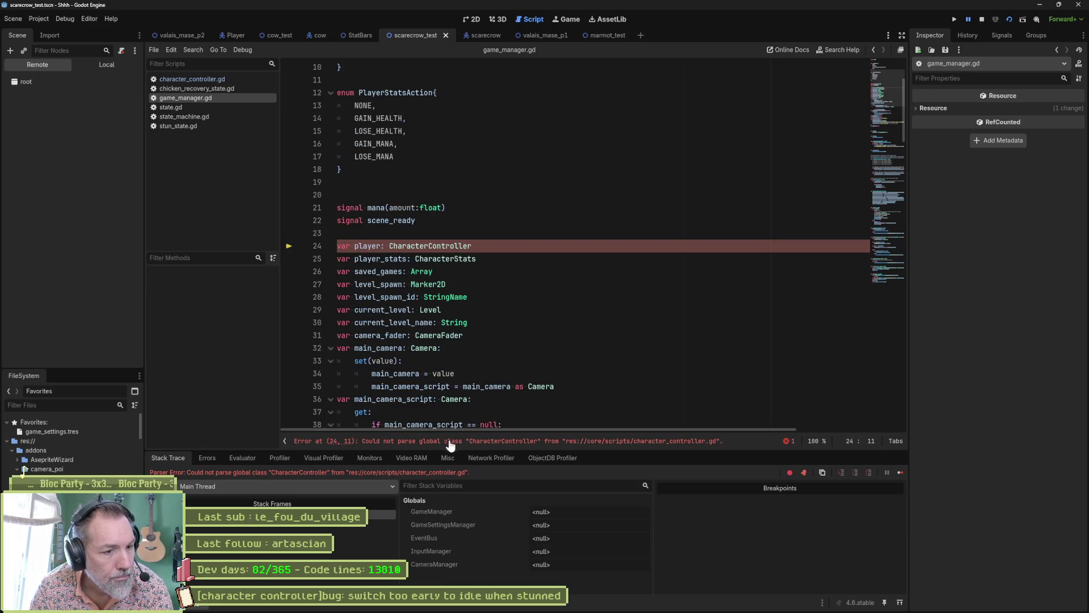
click(227, 80)
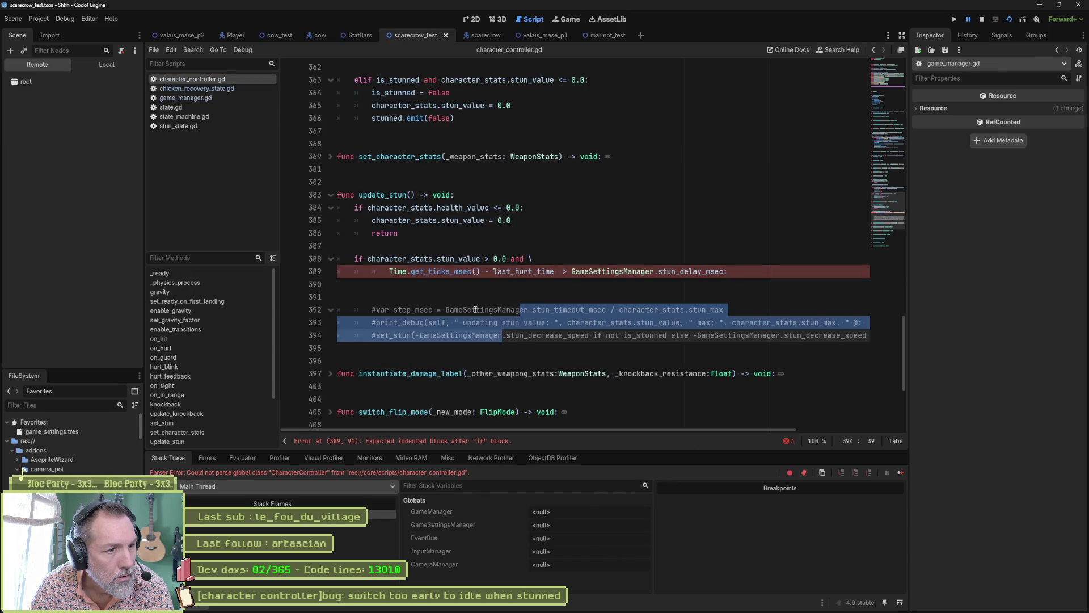
click(474, 286)
key(Tab)
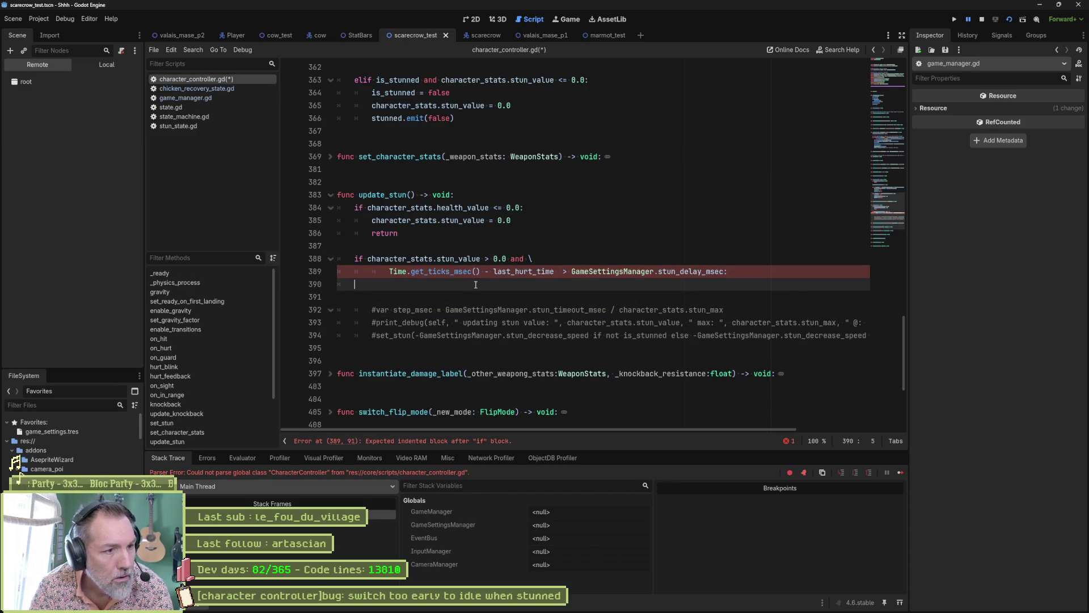
text(pass)
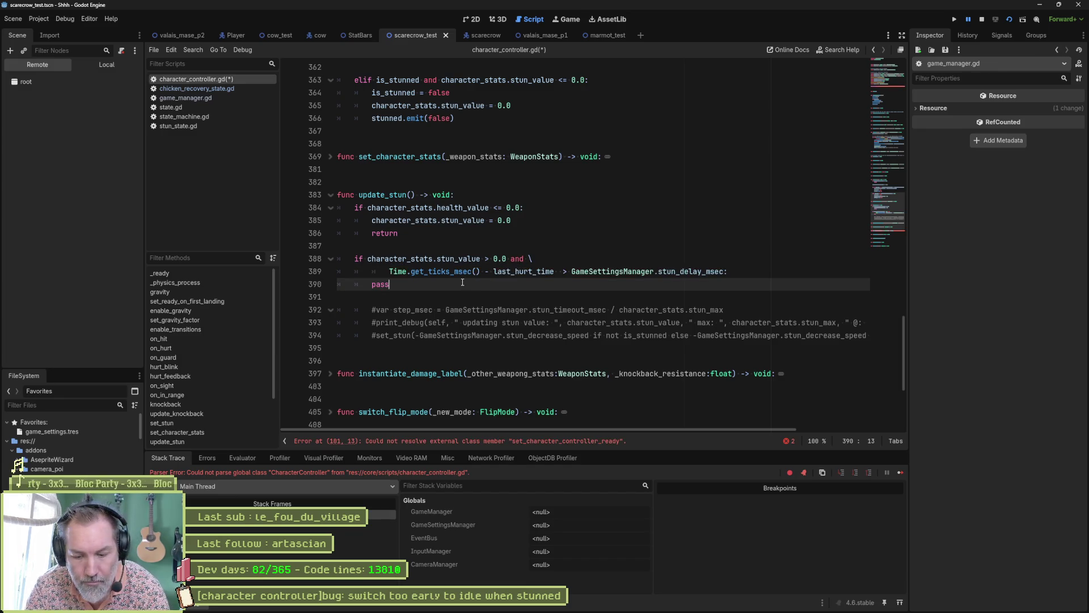
key(F6)
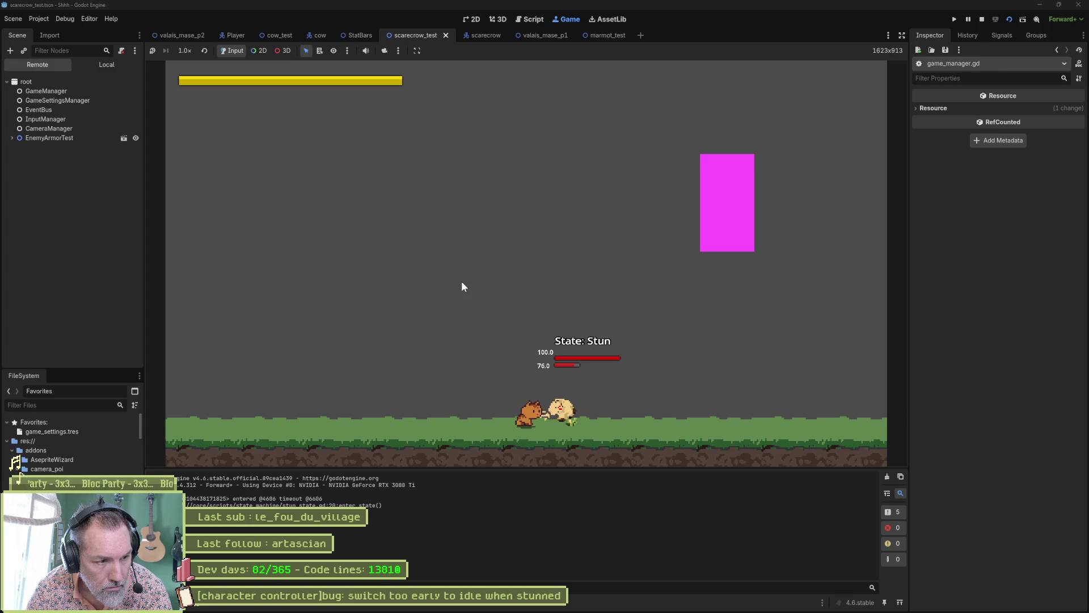
Stop the game with F8, inspect the line 101 error, and close character_controller.gd.
key(F8)
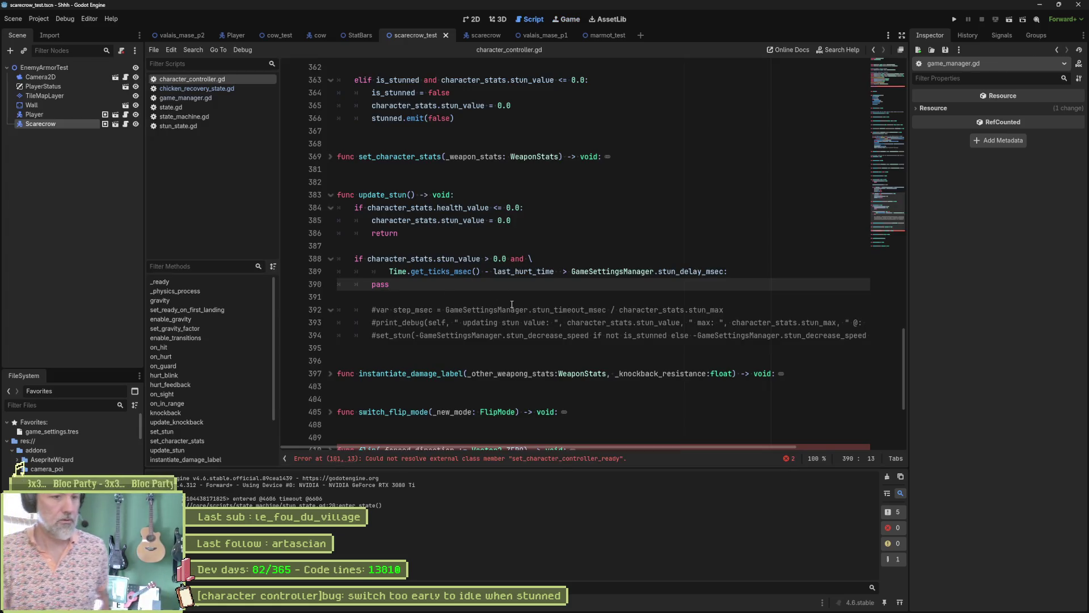
click(537, 458)
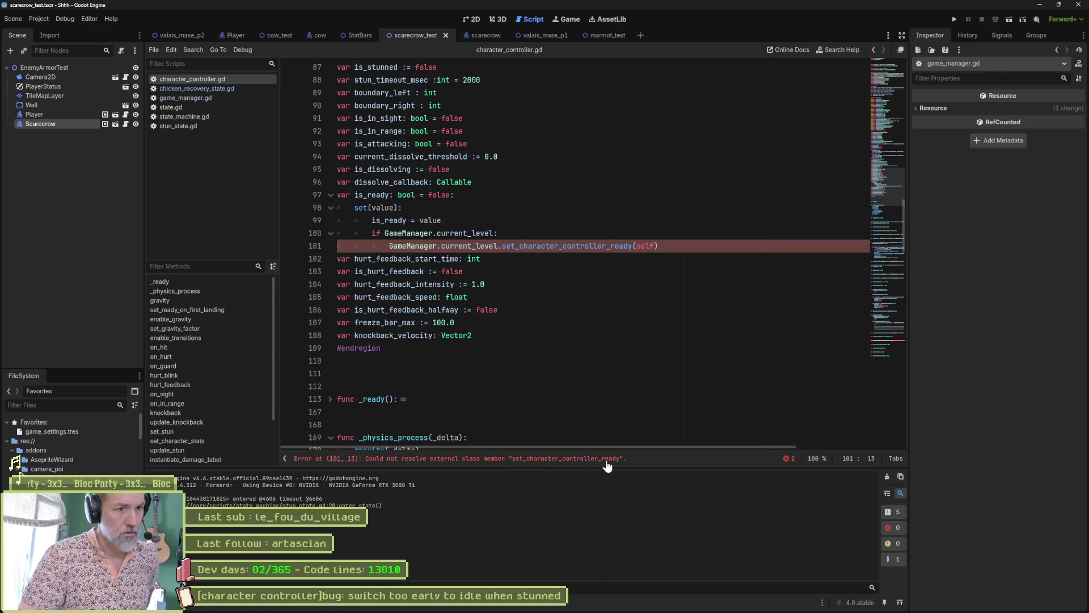
click(588, 273)
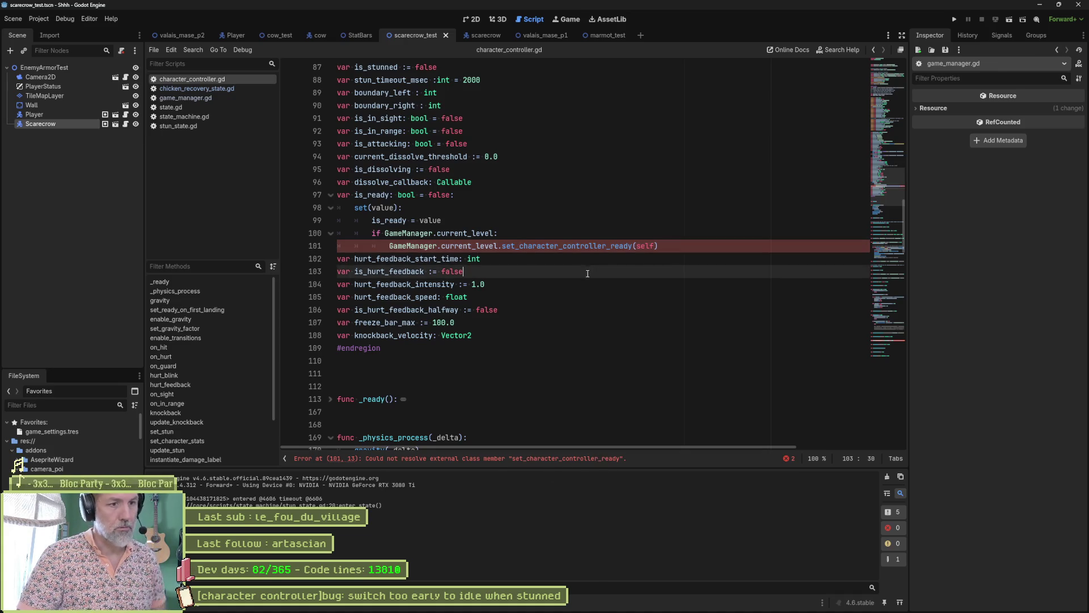
key(ctrl+w)
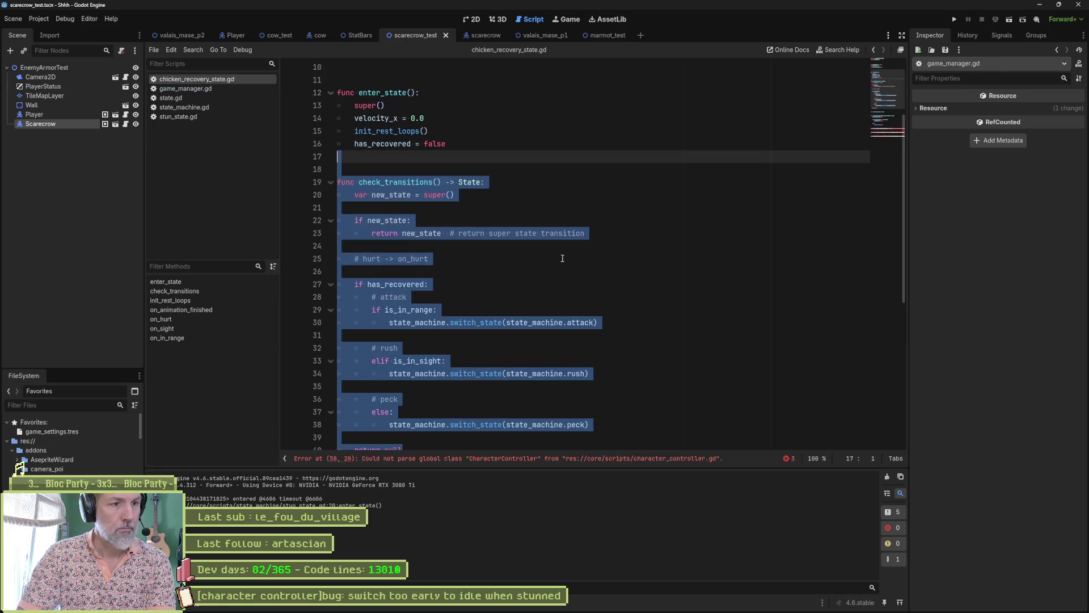
key(shift+alt+o)
text(chara)
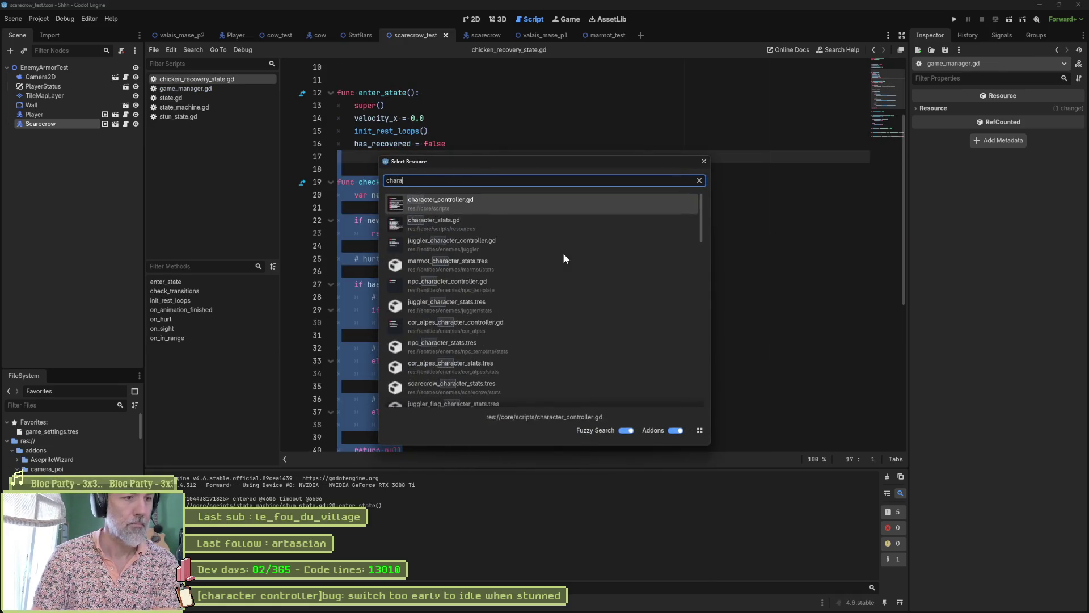
key(Return)
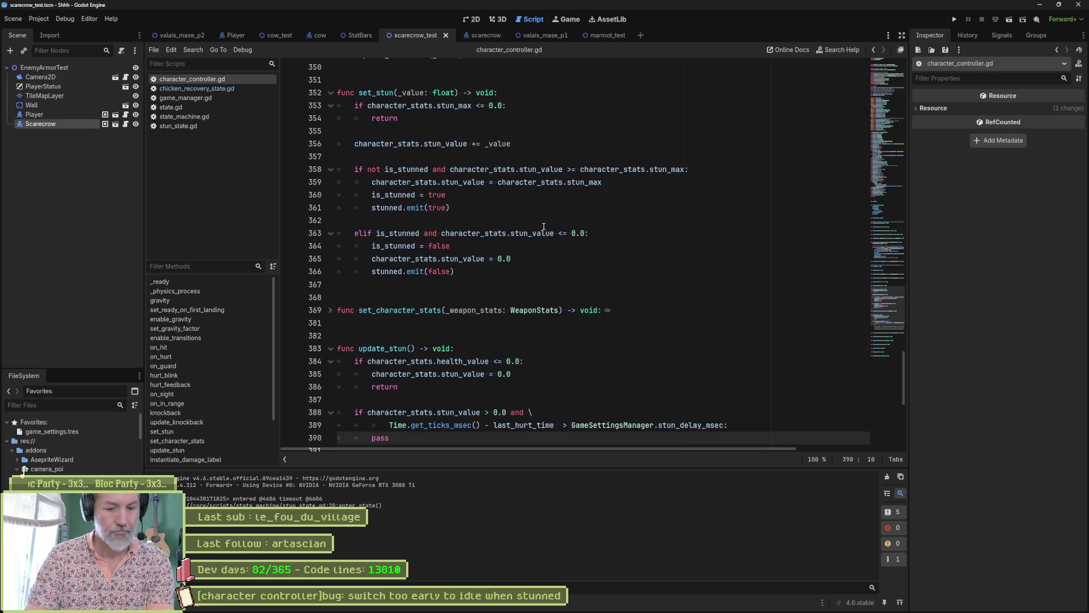
key(ctrl+alt+f)
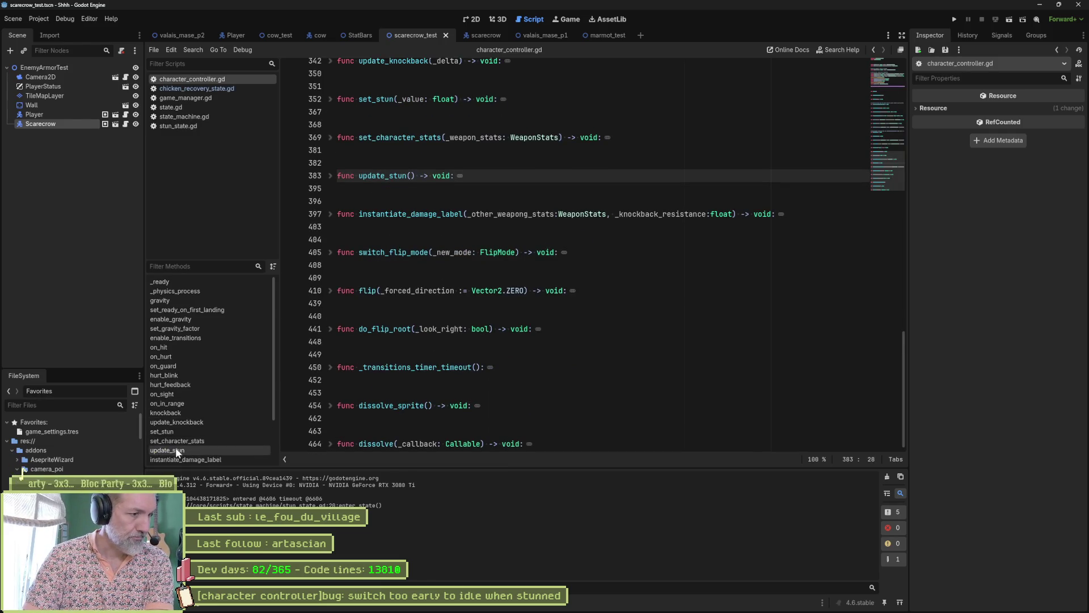
click(175, 450)
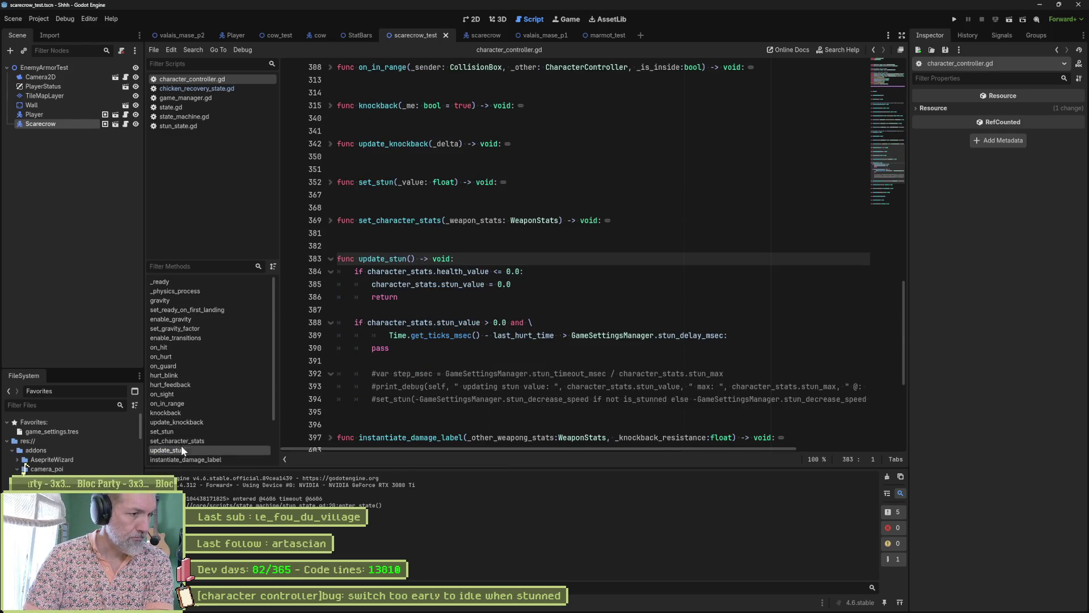
middle_click(211, 89)
middle_click(210, 87)
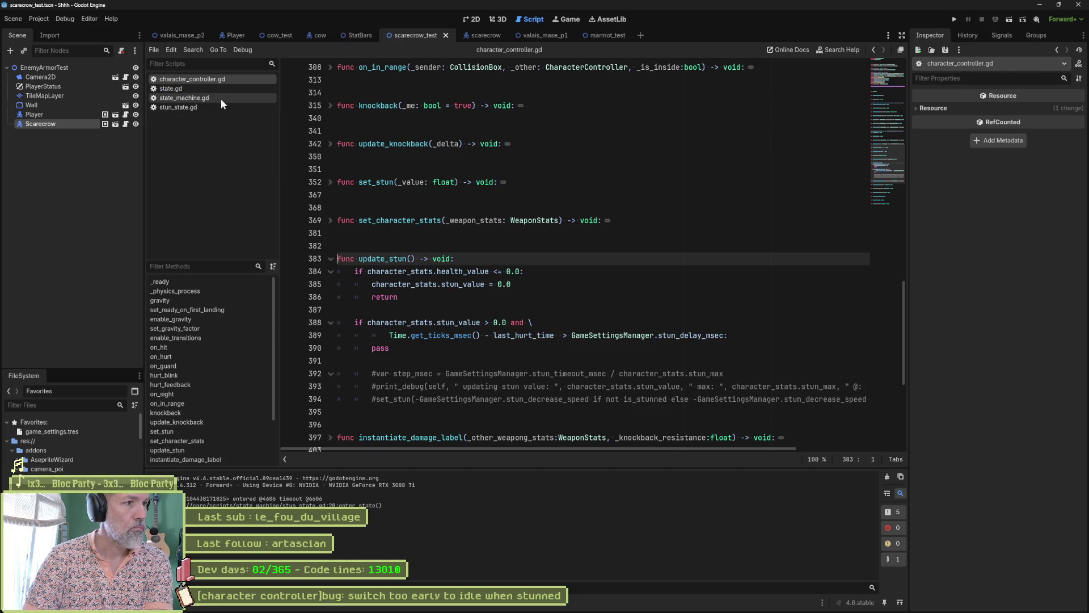
scroll(491, 291, down, 2)
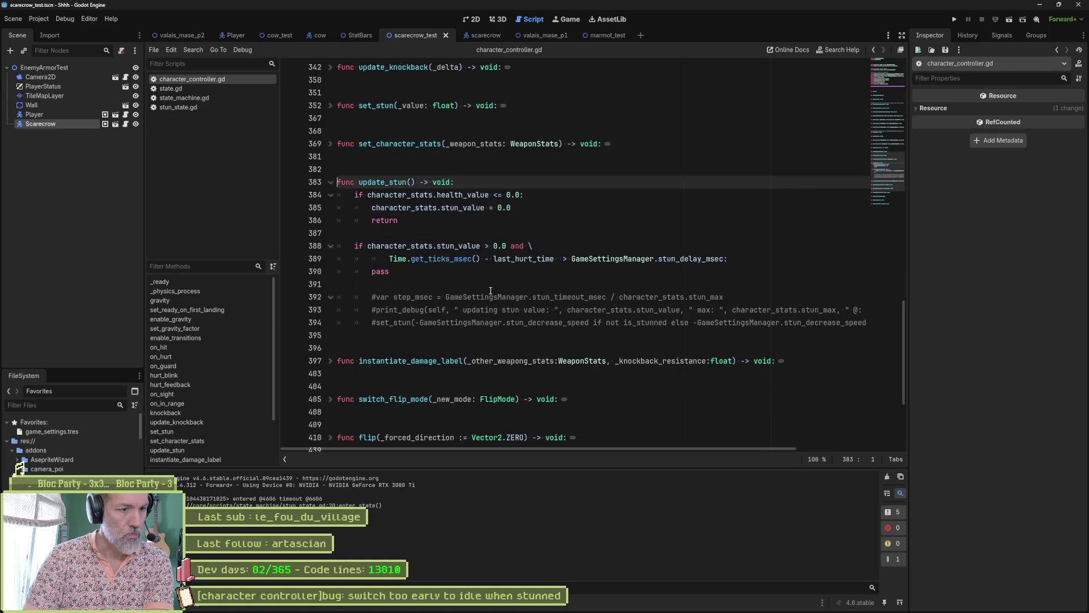
drag(502, 246, 501, 260)
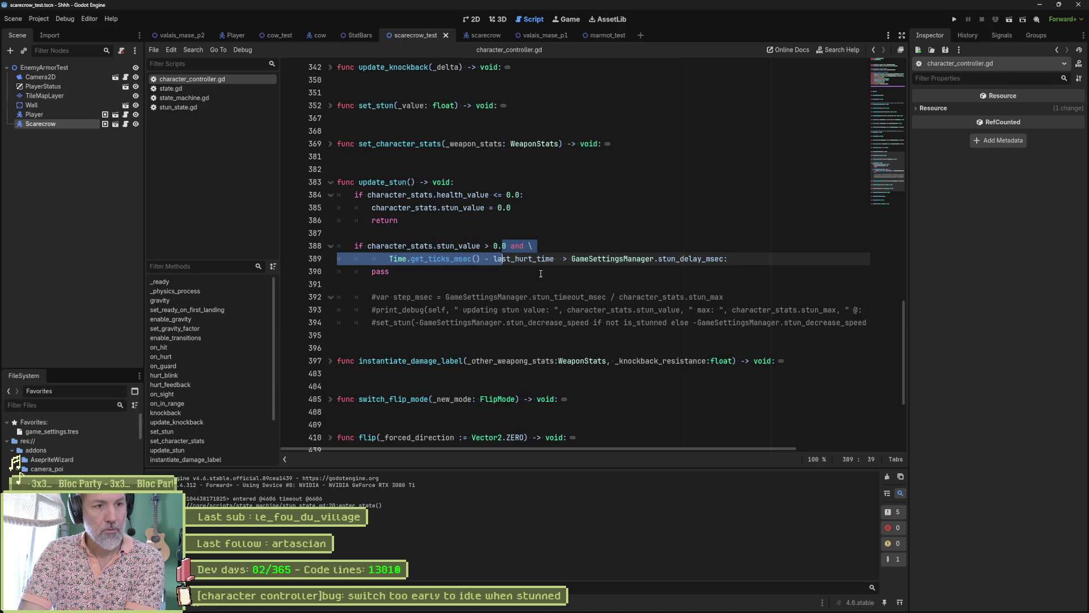
click(203, 106)
click(330, 143)
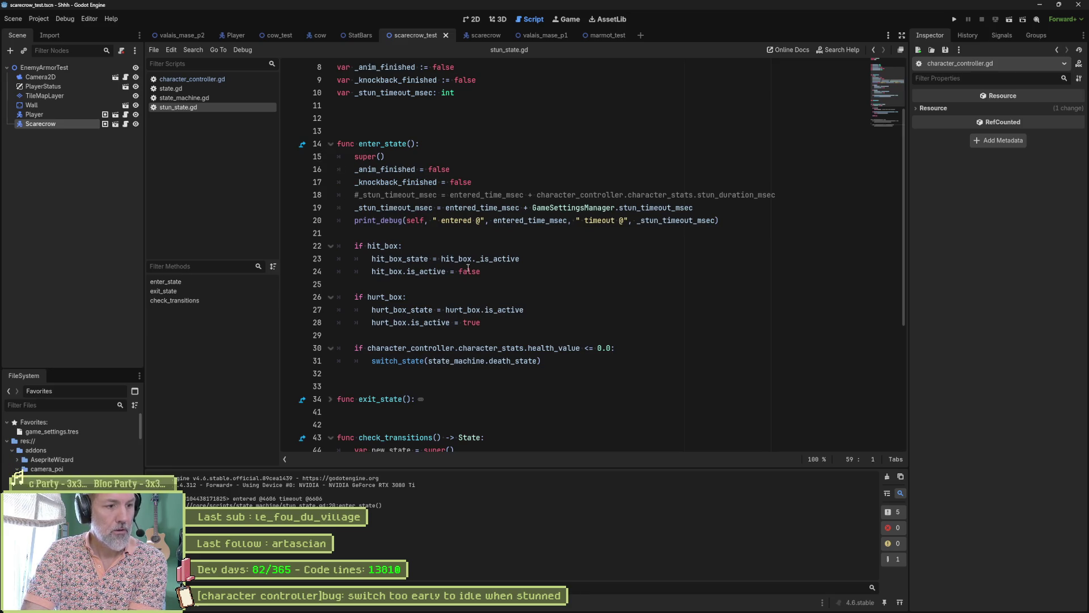
click(200, 96)
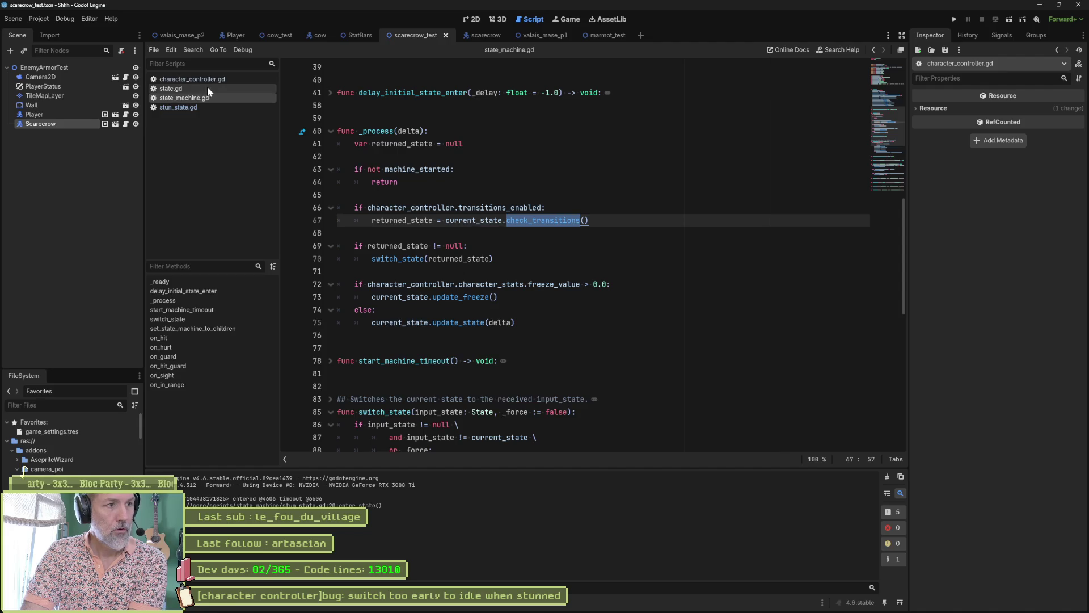
click(212, 80)
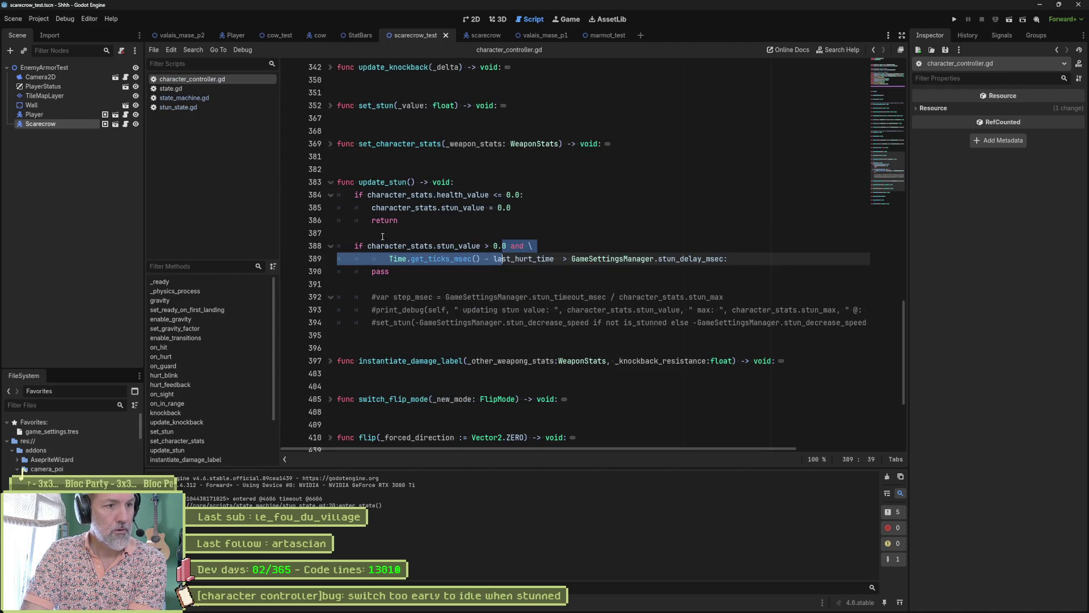
double_click(379, 271)
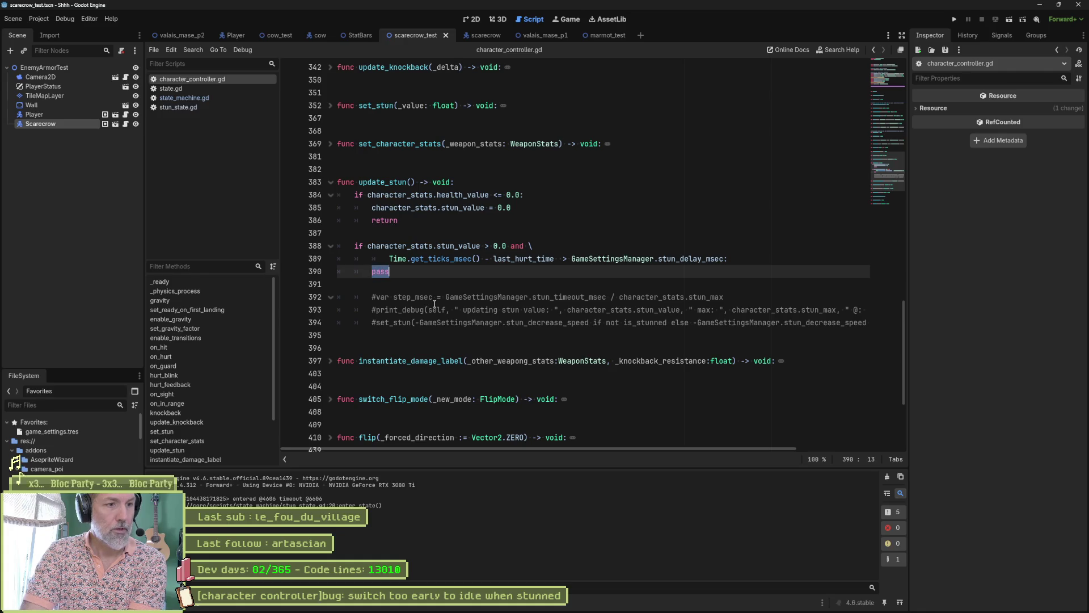
Replace pass in update_stun with print_debug(self, " stun delay finisehd"), save, and run the scene.
text(print_debu)
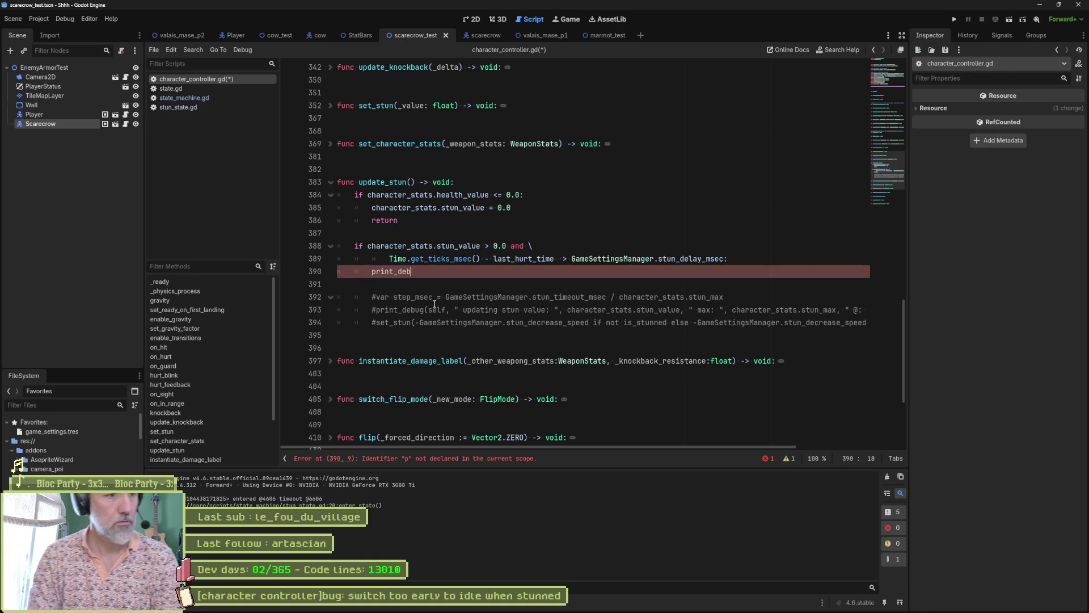
key(Return)
key(Left)
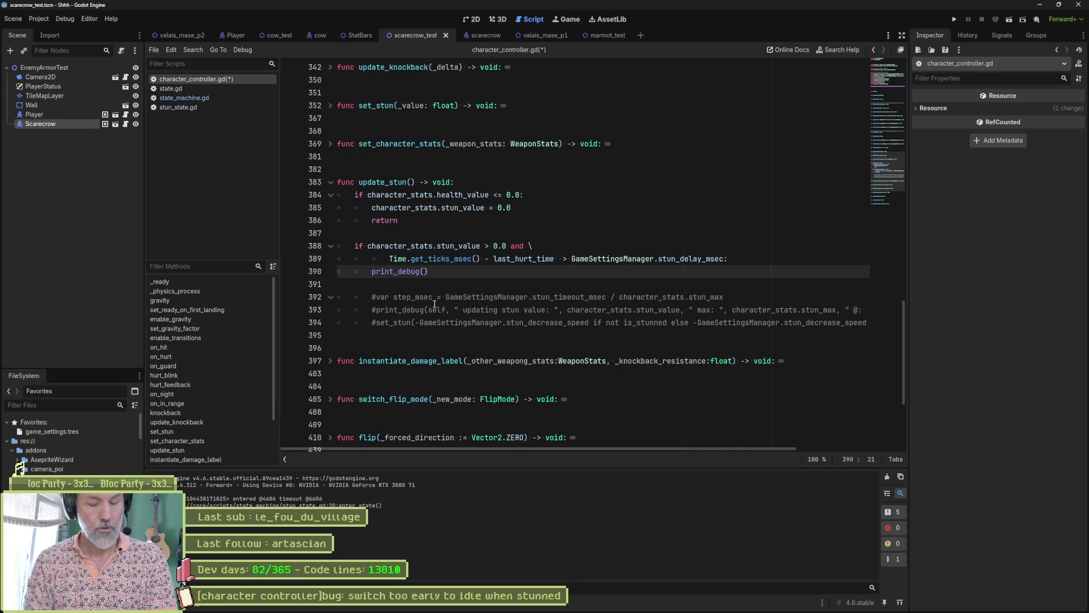
text(self, " s)
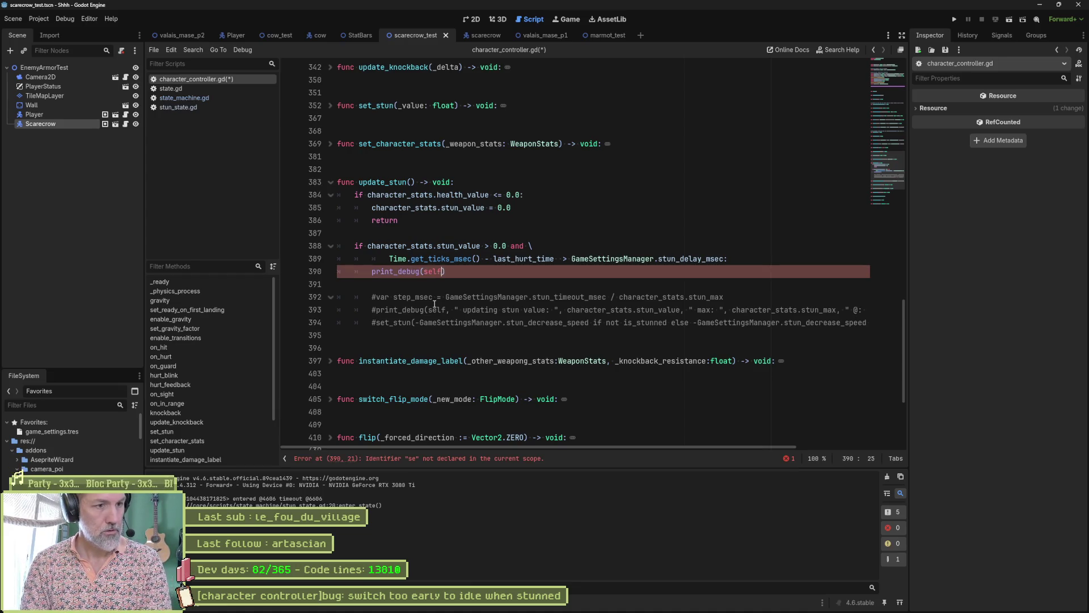
text(tun delay f)
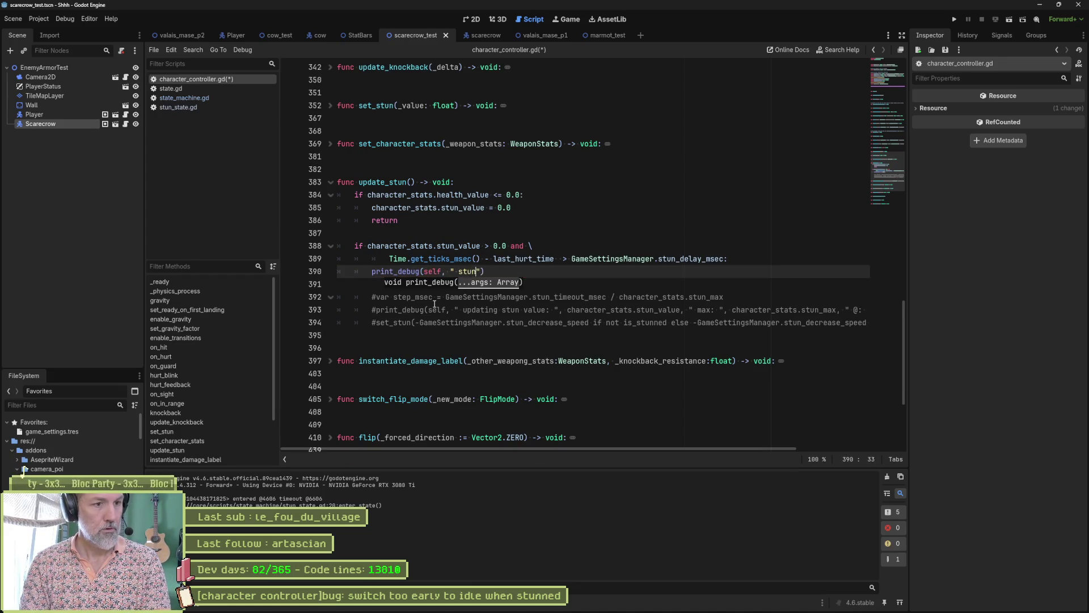
text(inisehd)
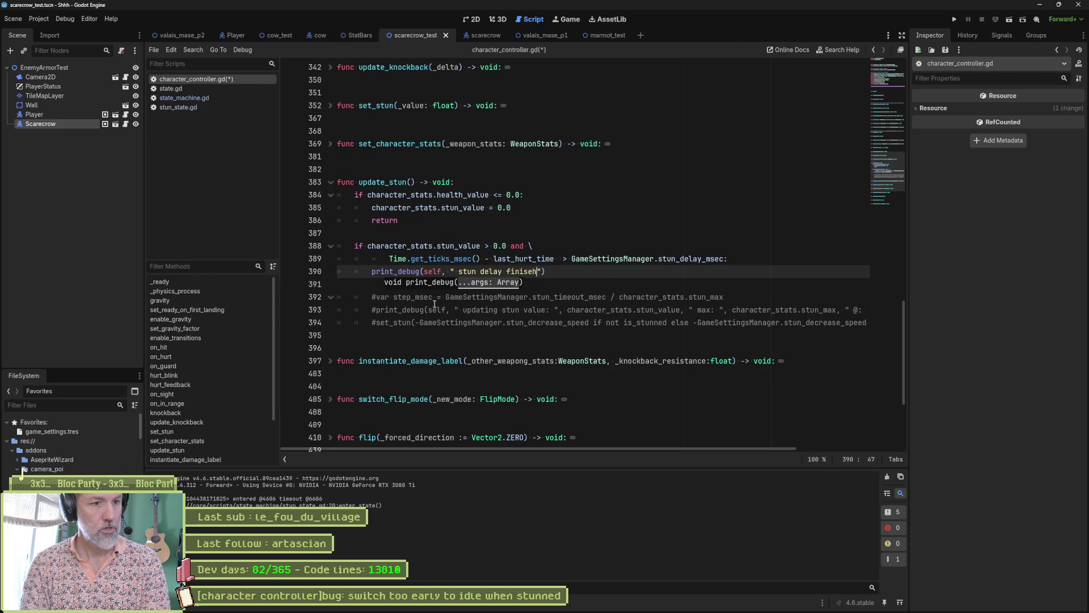
key(ctrl+s)
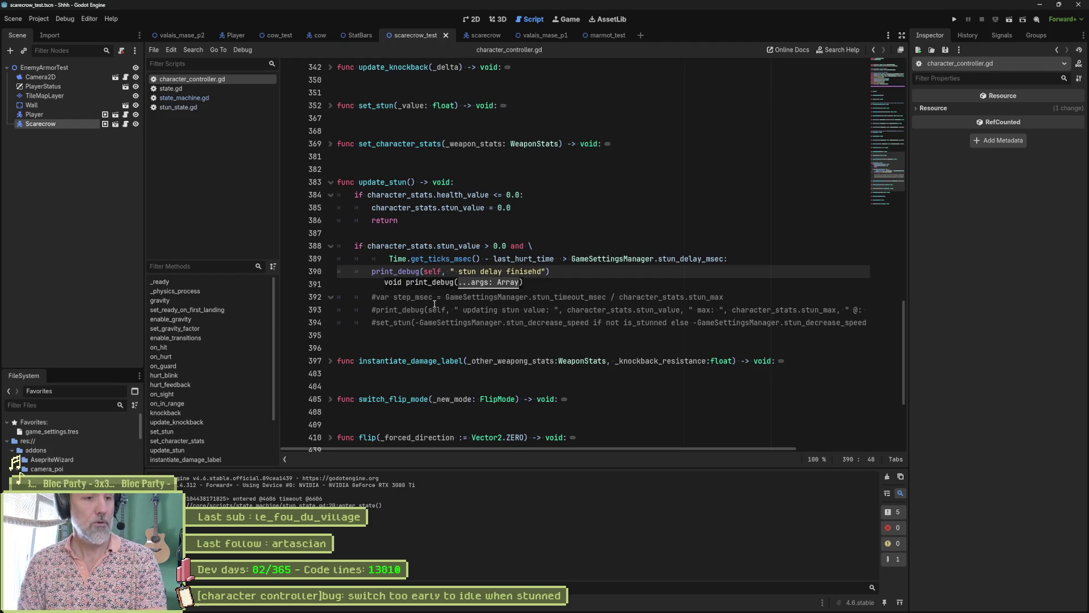
key(F6)
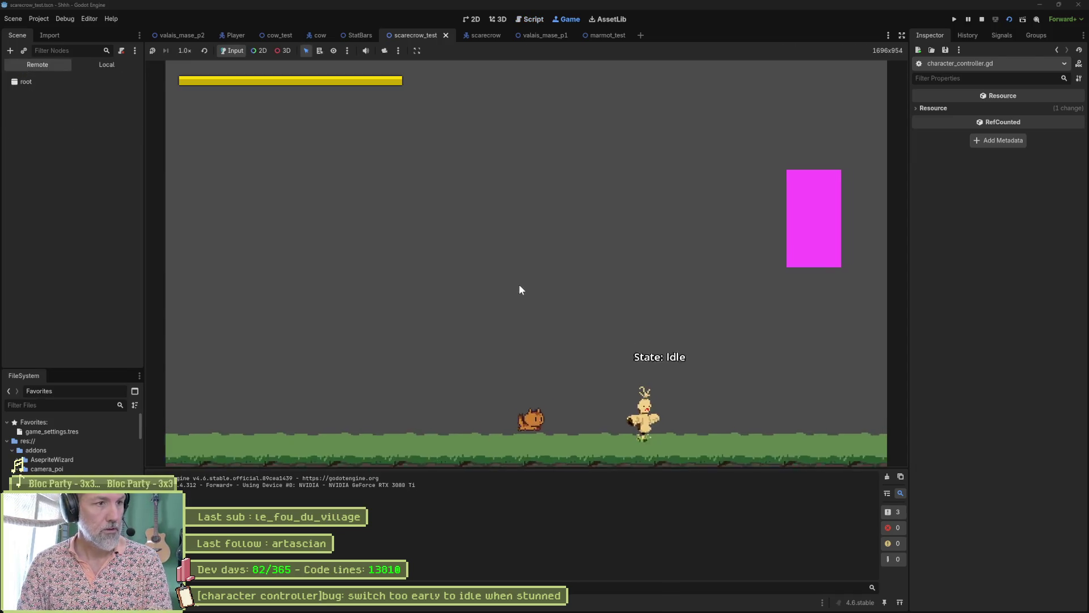
Playtest the scarecrow scene twice, hitting it to check the stun delay log.
key(Right)
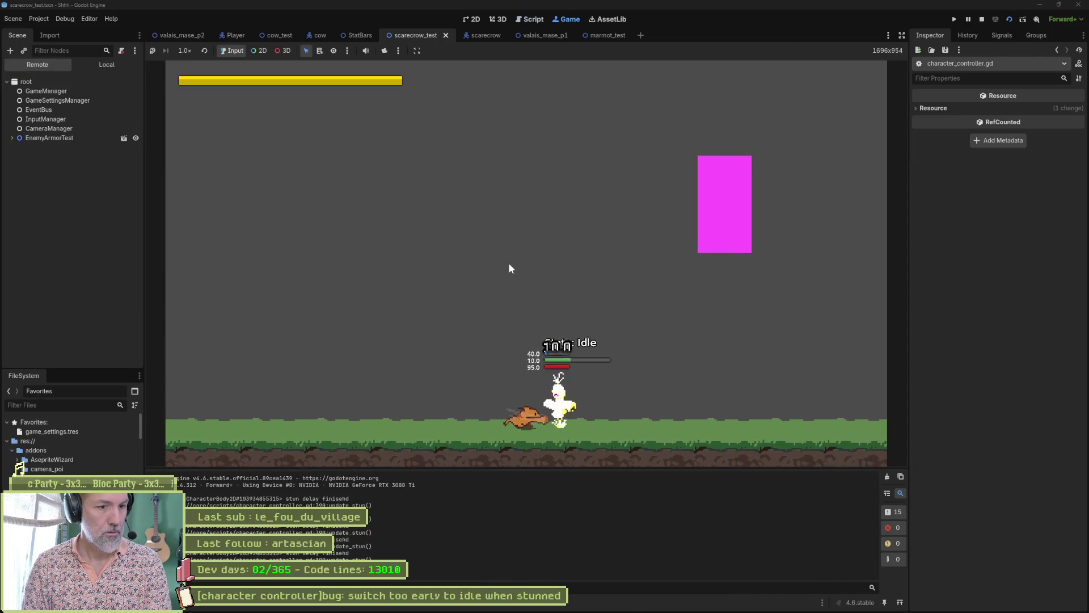
key(space)
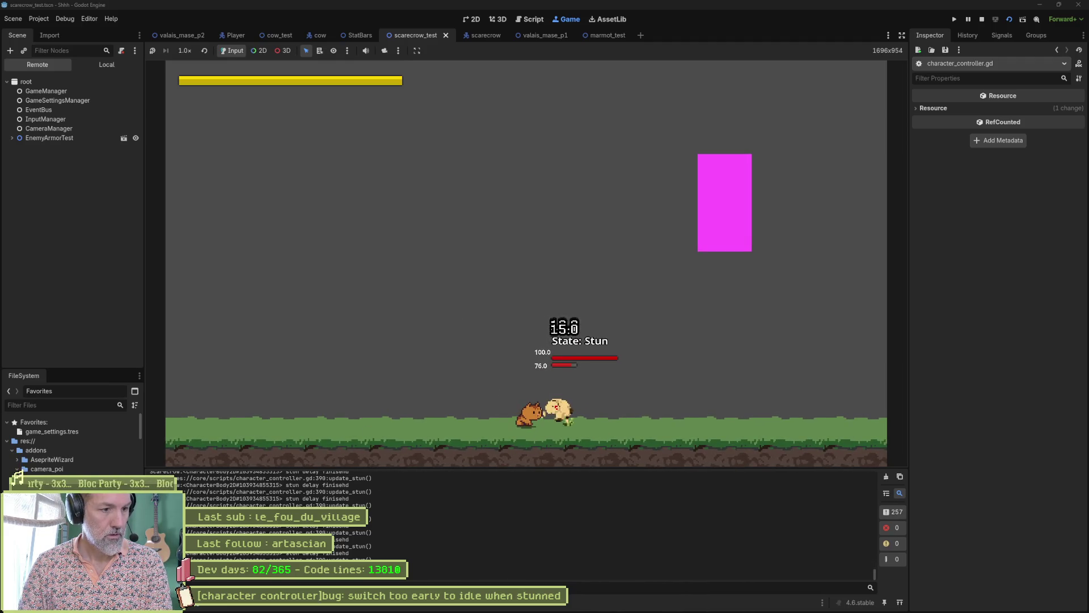
key(F8)
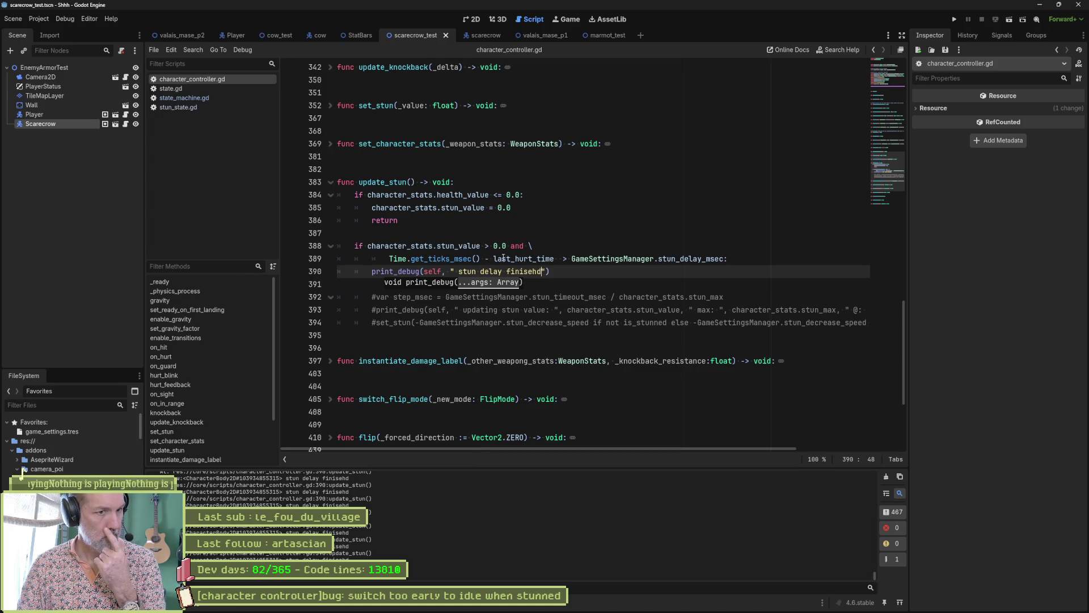
drag(390, 258, 715, 256)
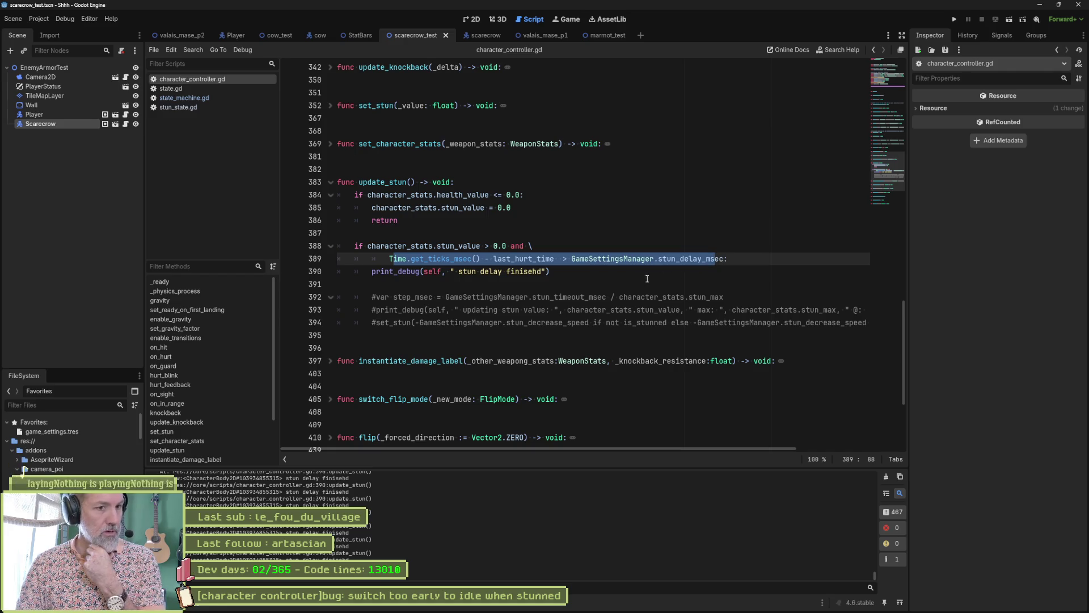
key(F6)
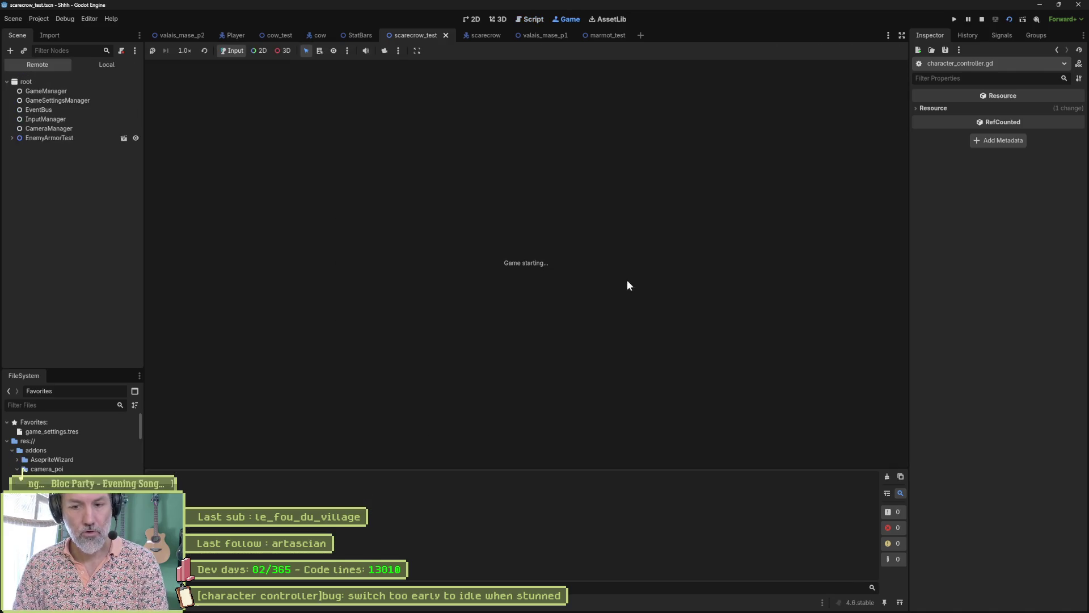
key(Right)
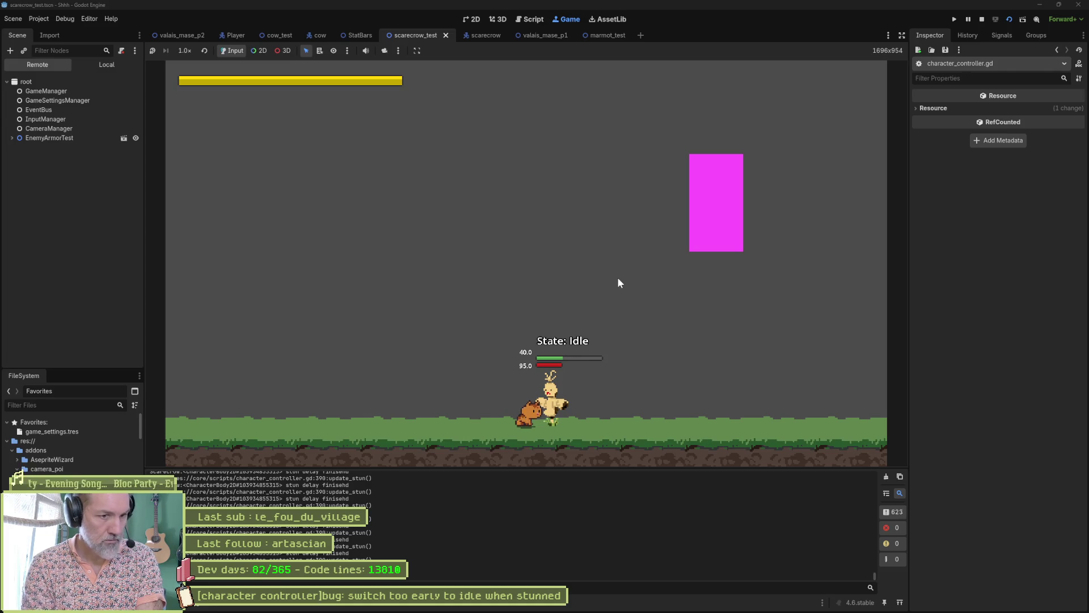
key(F8)
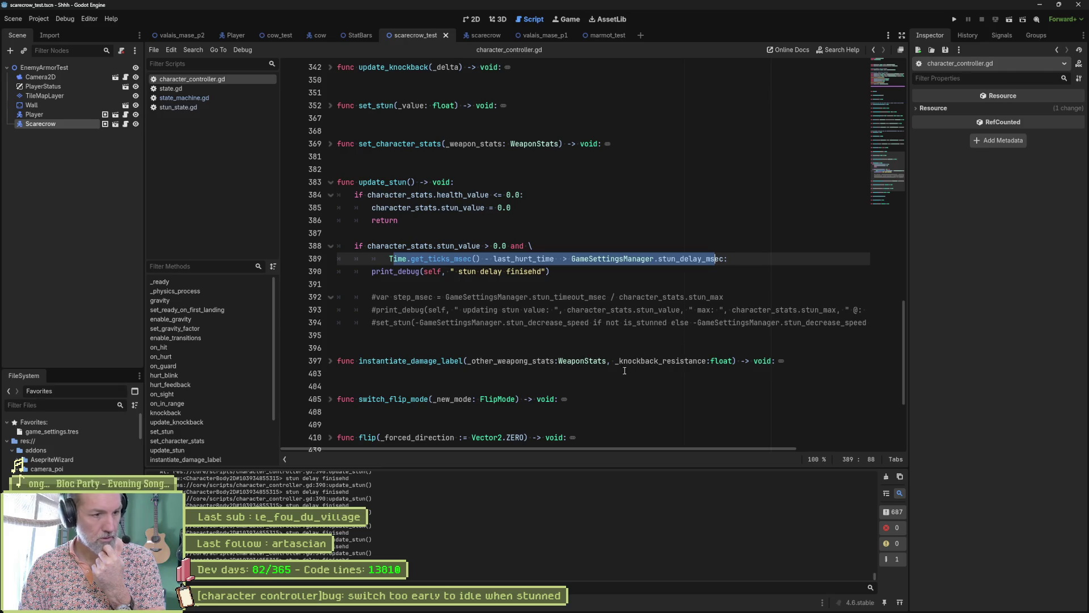
click(539, 272)
Append " @", Time.get_ticks_msec() to the stun log, test it, and select game_settings.tres.
text(@)
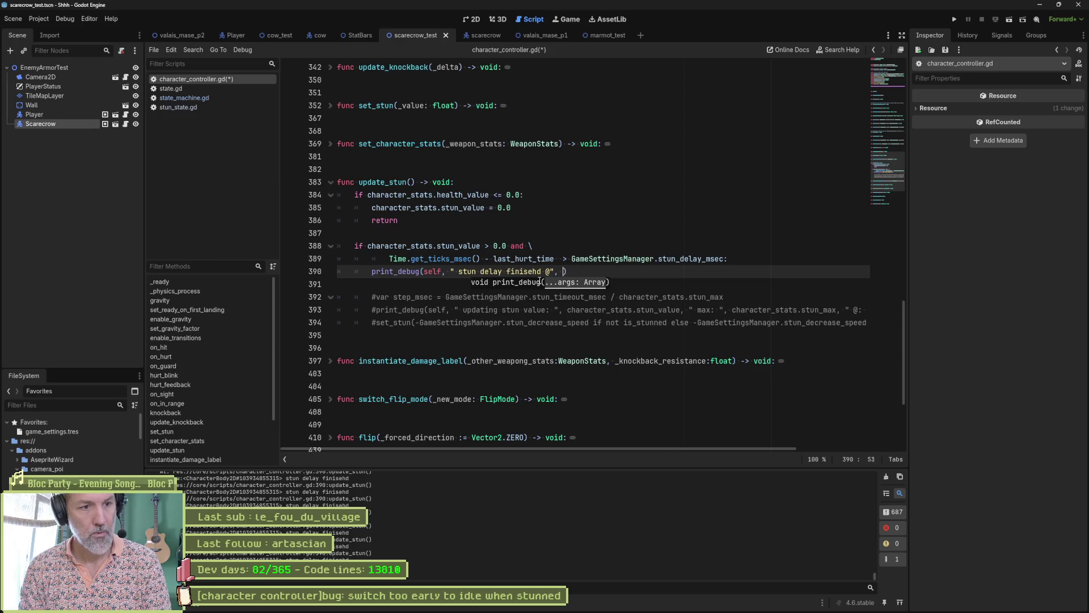
text(", Time.mse)
text(c)
key(Return)
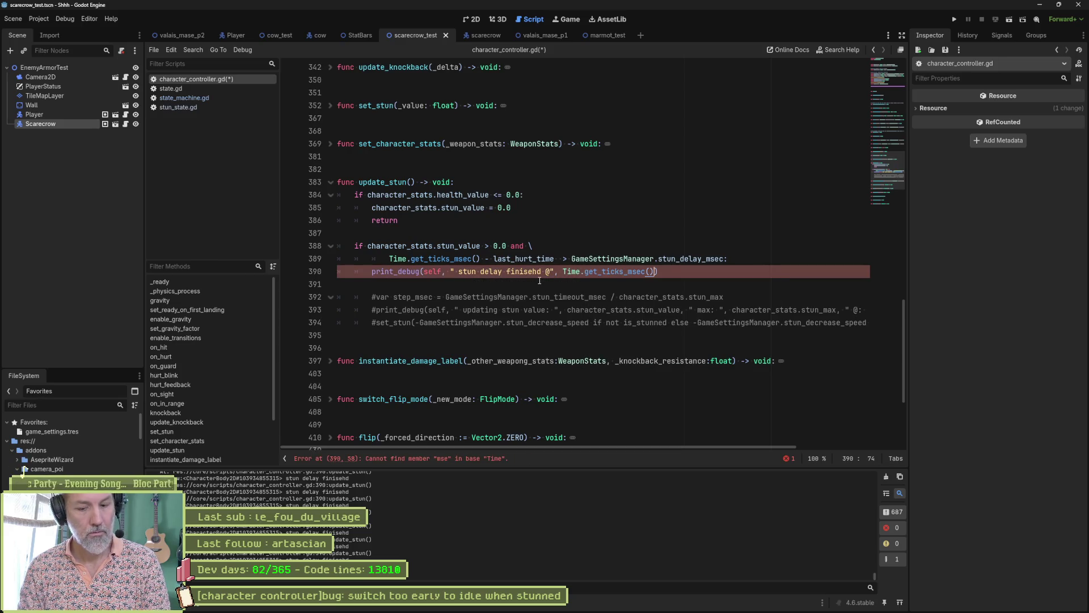
key(F6)
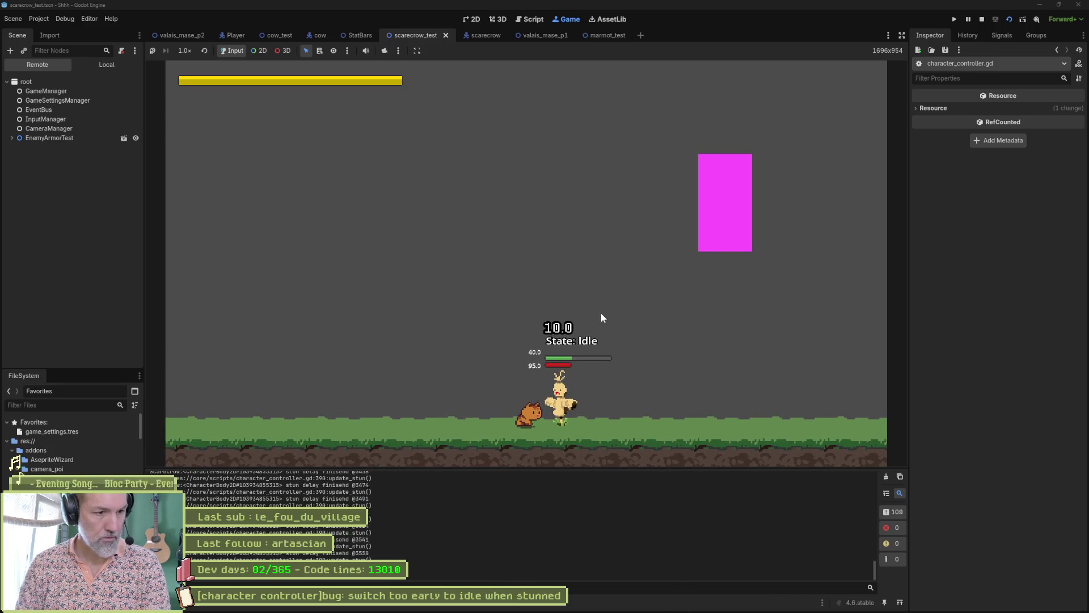
key(F8)
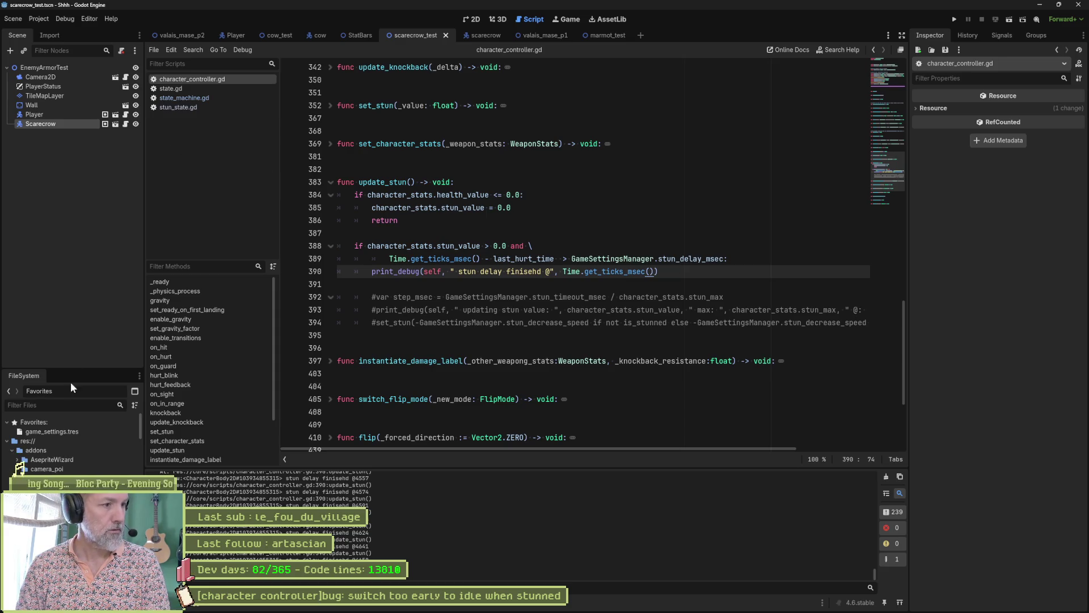
click(71, 431)
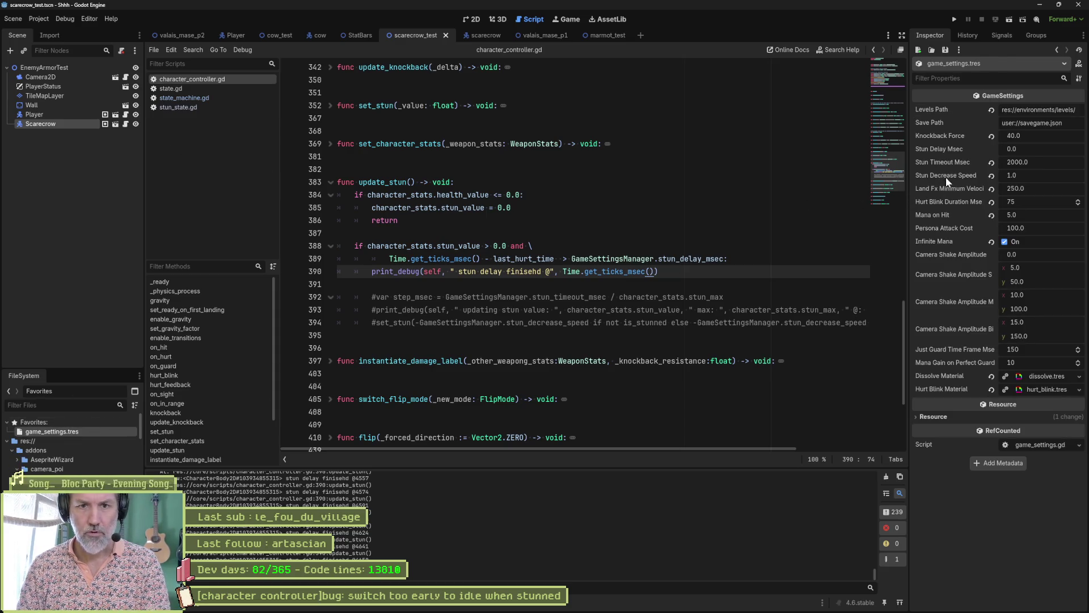
Set Stun Delay Msec to 1000 in game_settings.tres.
click(1047, 149)
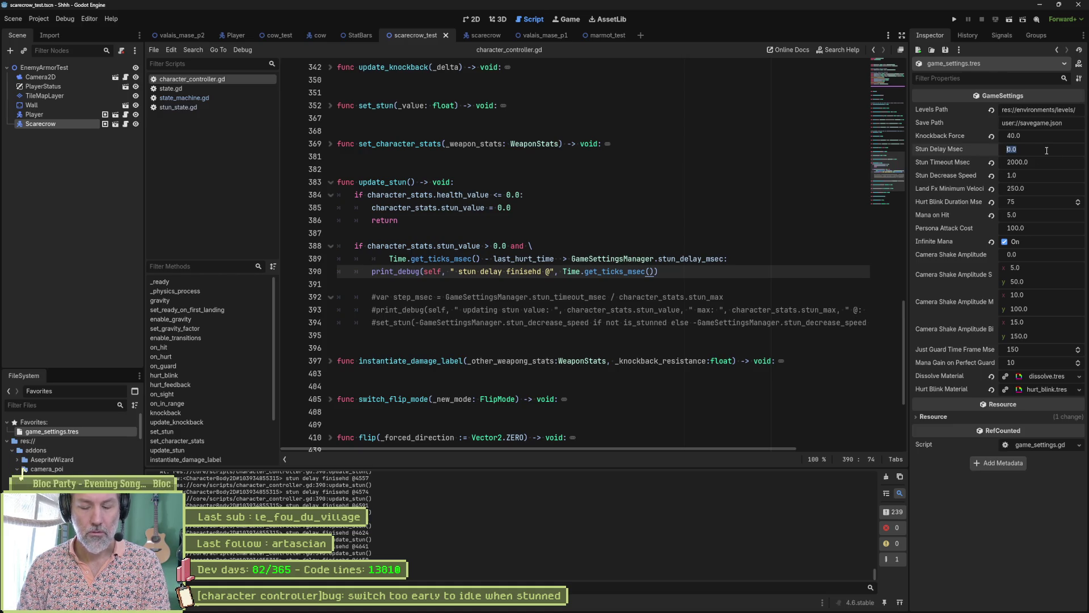
text(1000)
key(Return)
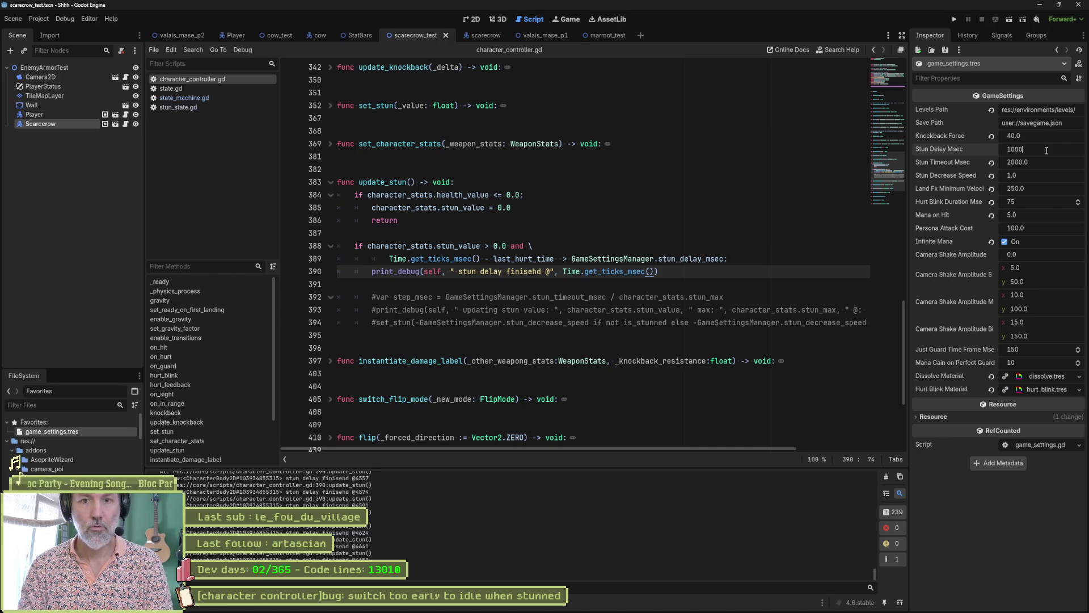
Run the scene, hit the scarecrow to test the 1000 ms delay, and stop.
click(644, 333)
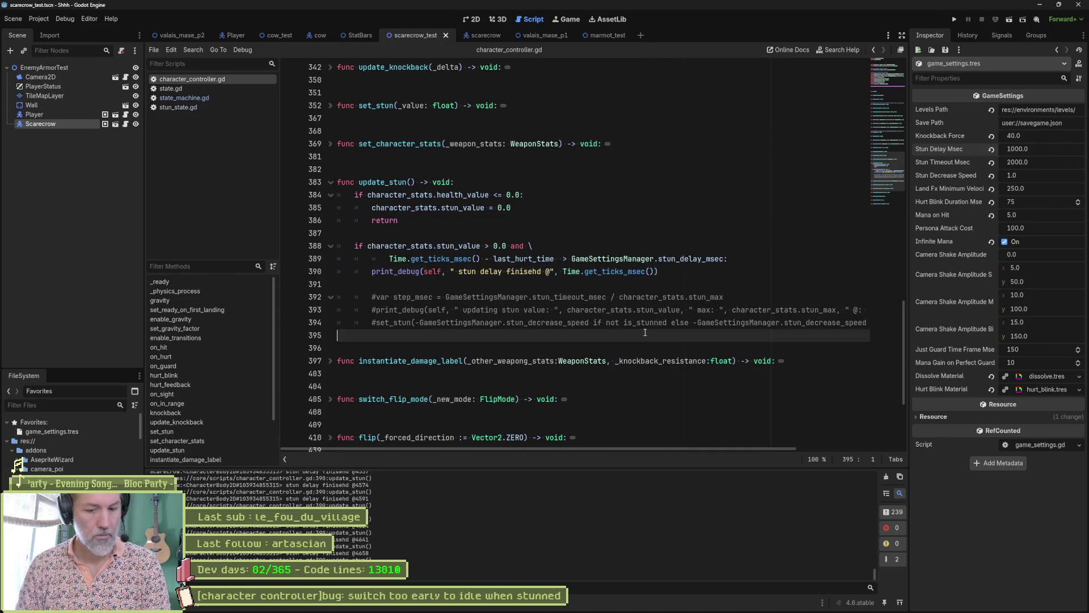
key(F6)
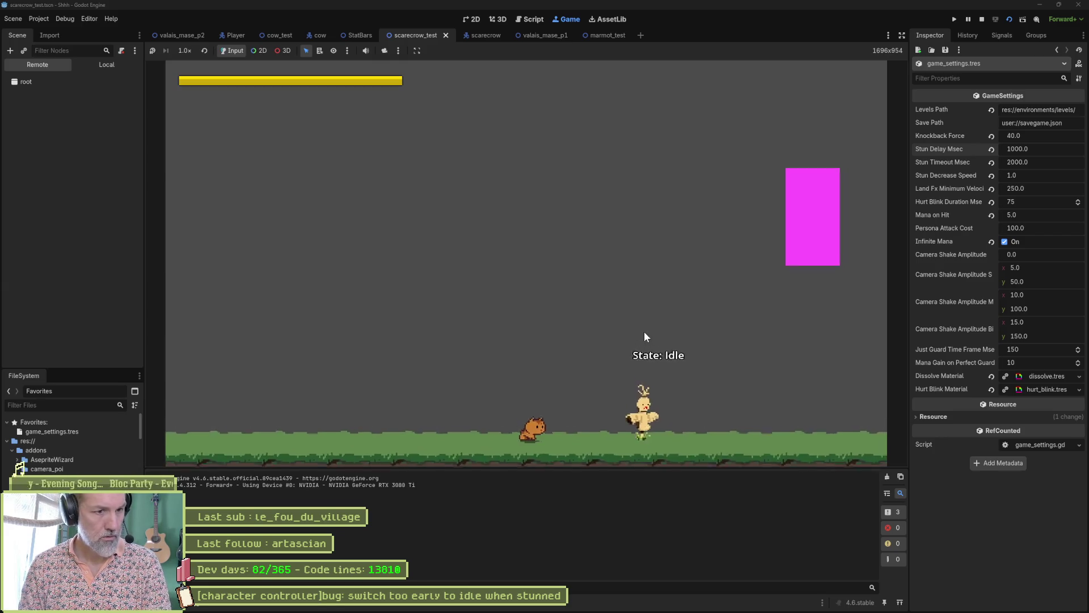
click(645, 331)
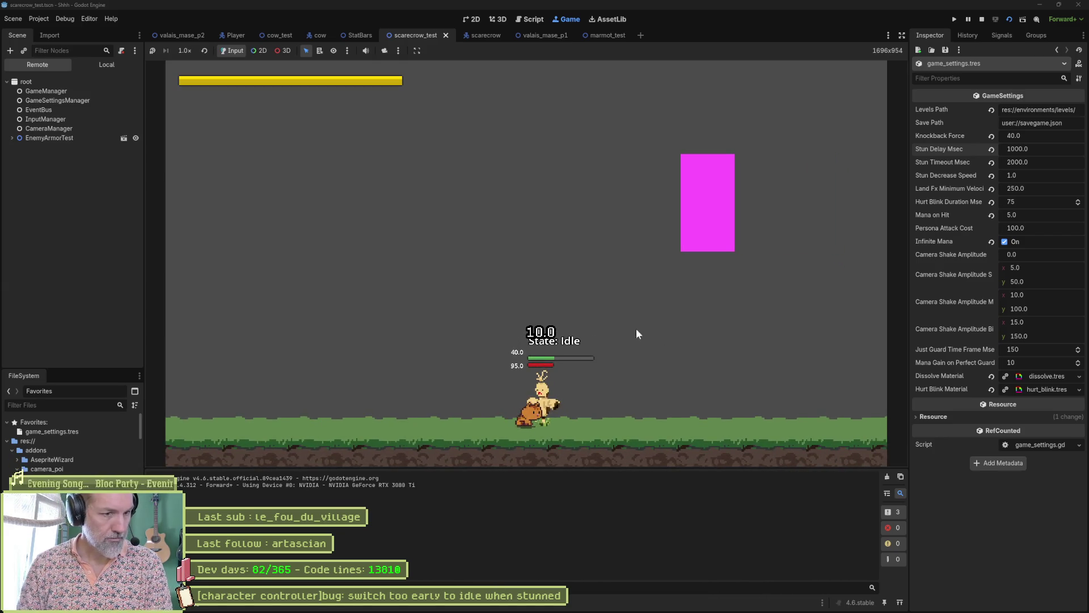
key(F8)
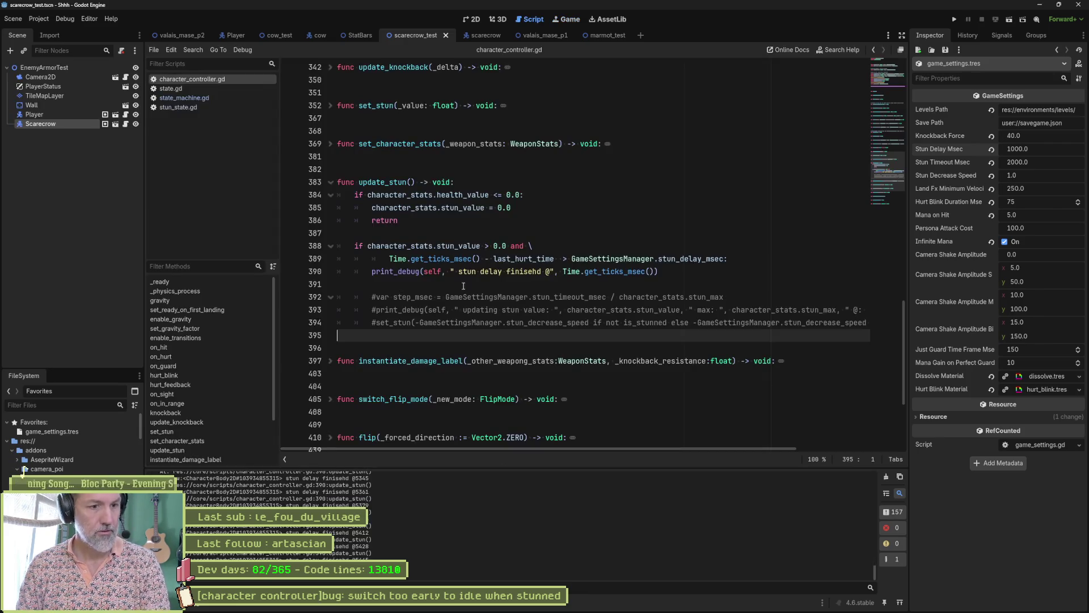
click(661, 272)
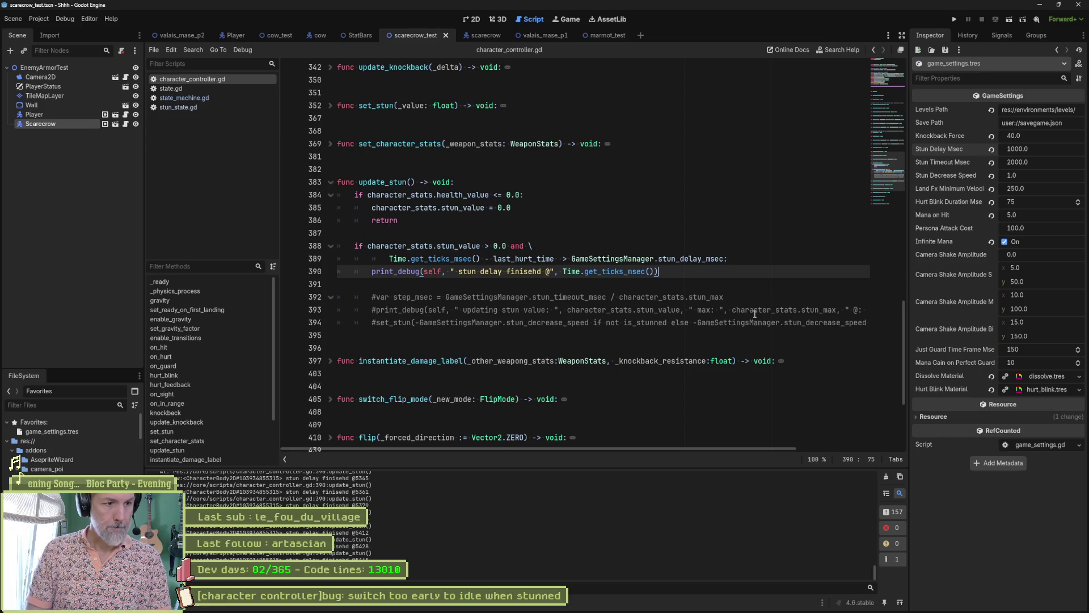
Copy the commented set_stun call onto line 391 and indent it into the if block.
click(385, 323)
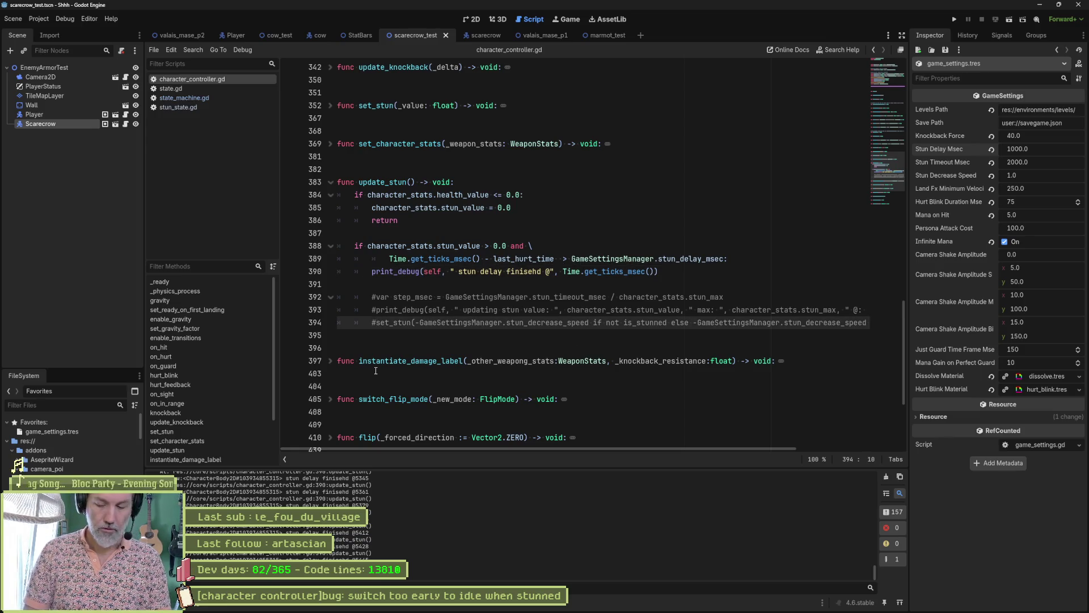
key(shift+End)
key(ctrl+c)
key(Up)
key(Up)
key(Up)
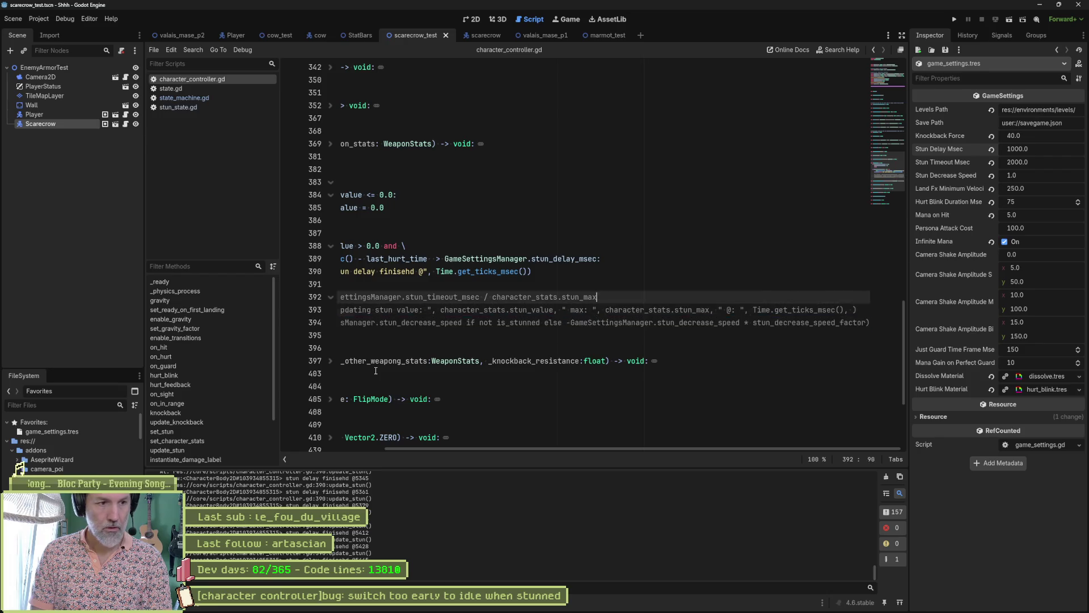
key(ctrl+v)
key(Home)
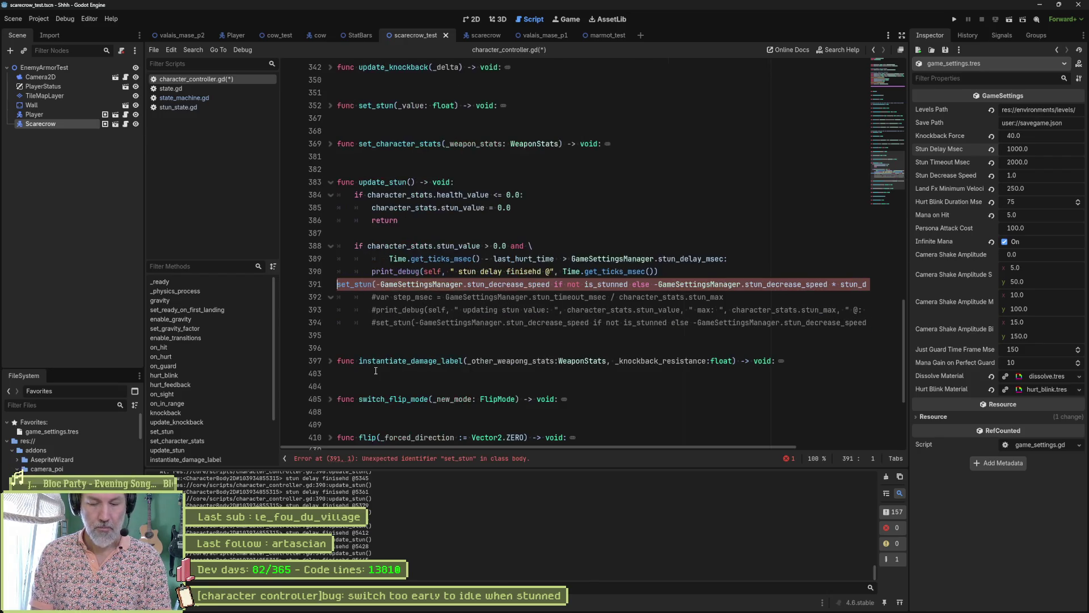
key(Tab)
key(Tab)
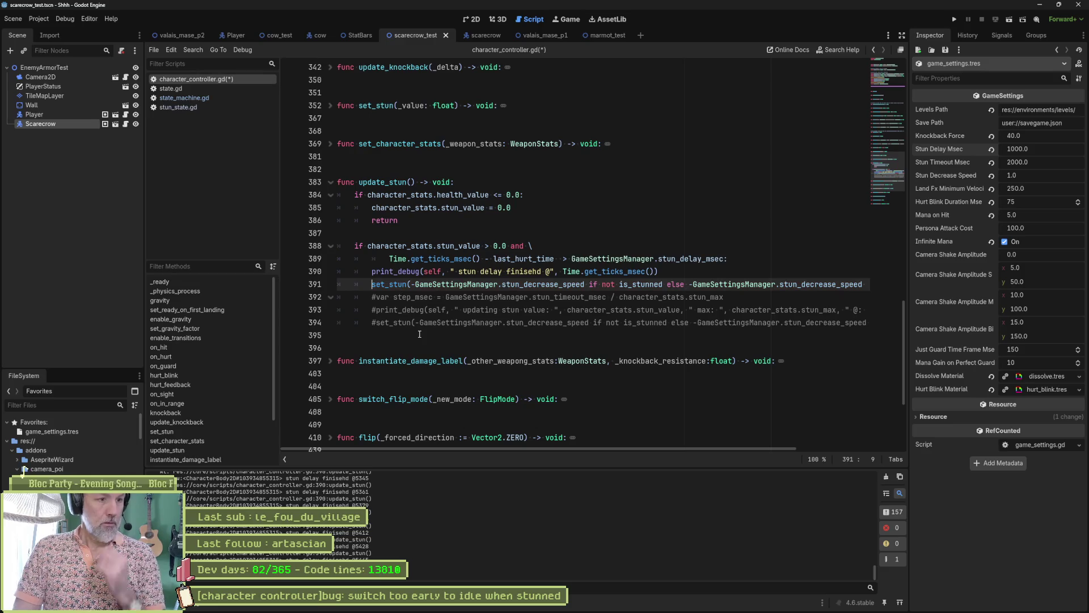
Insert blank lines above the commented code and below the print_debug line.
key(Down)
key(Return)
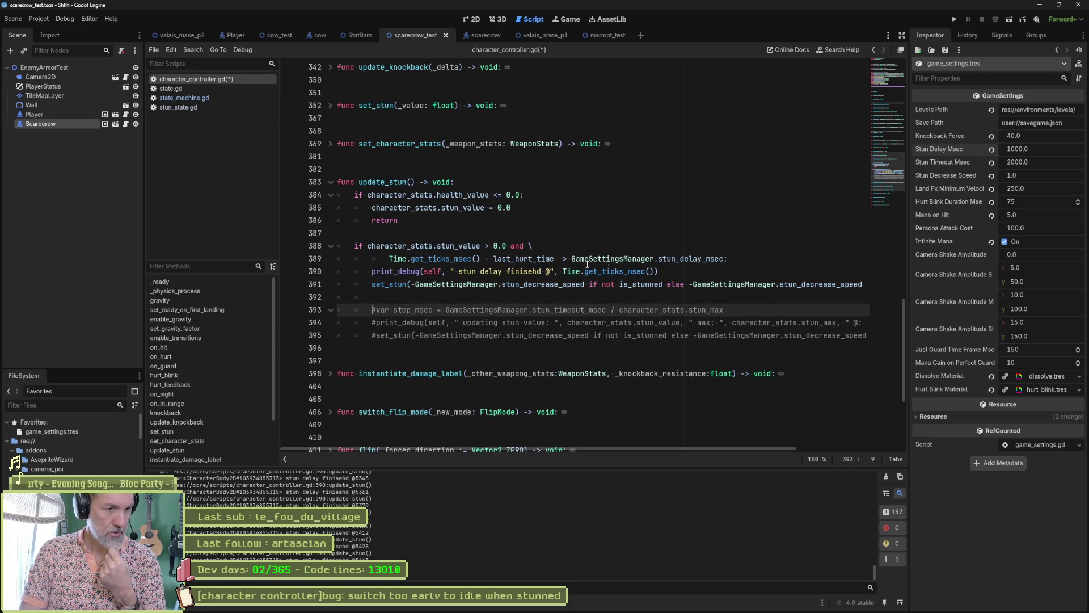
click(669, 273)
key(Return)
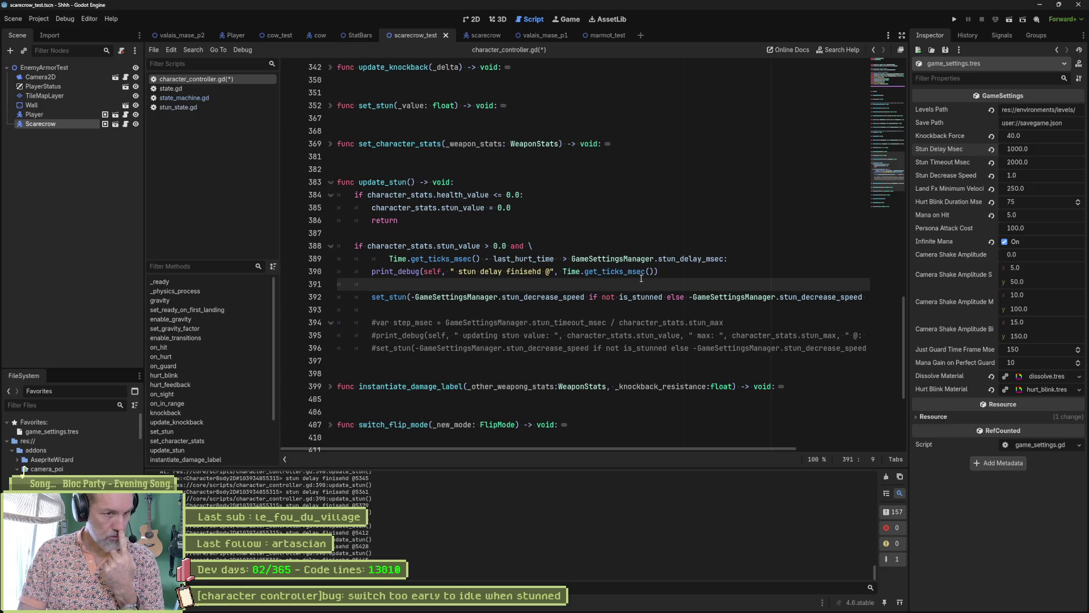
Type a trial GameSettingsManager.stun_decrease_speed line, browsing the stun completions.
text(Gameset)
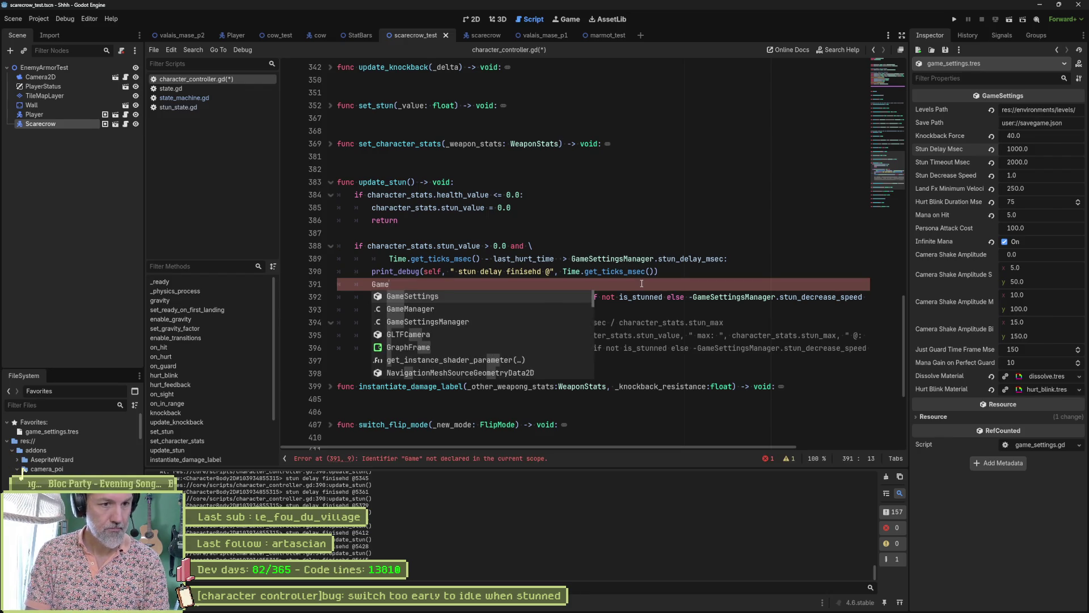
key(Return)
text(.stun)
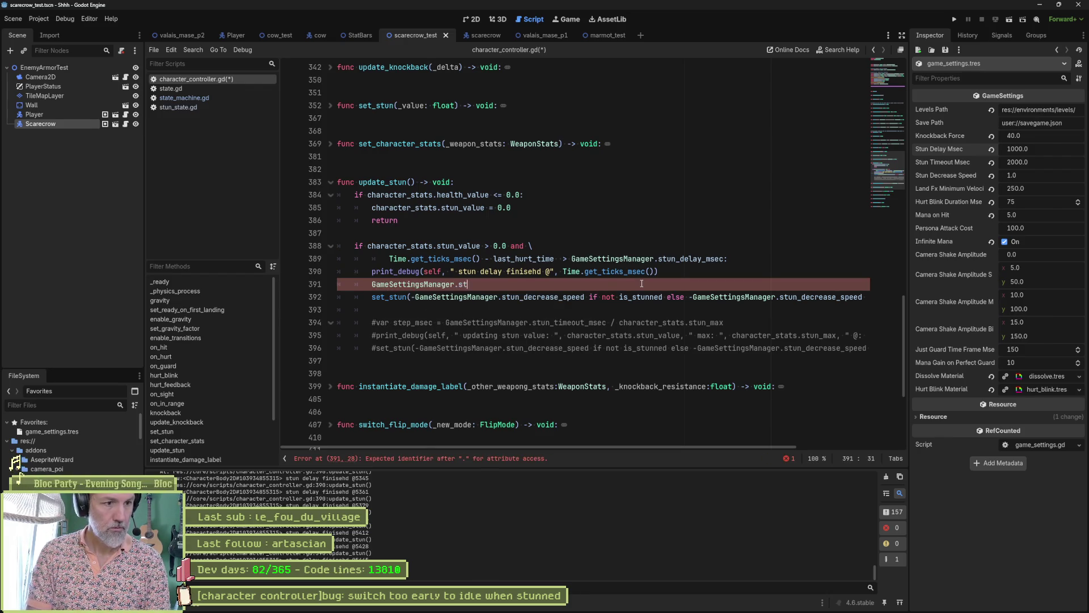
key(Down)
key(Down)
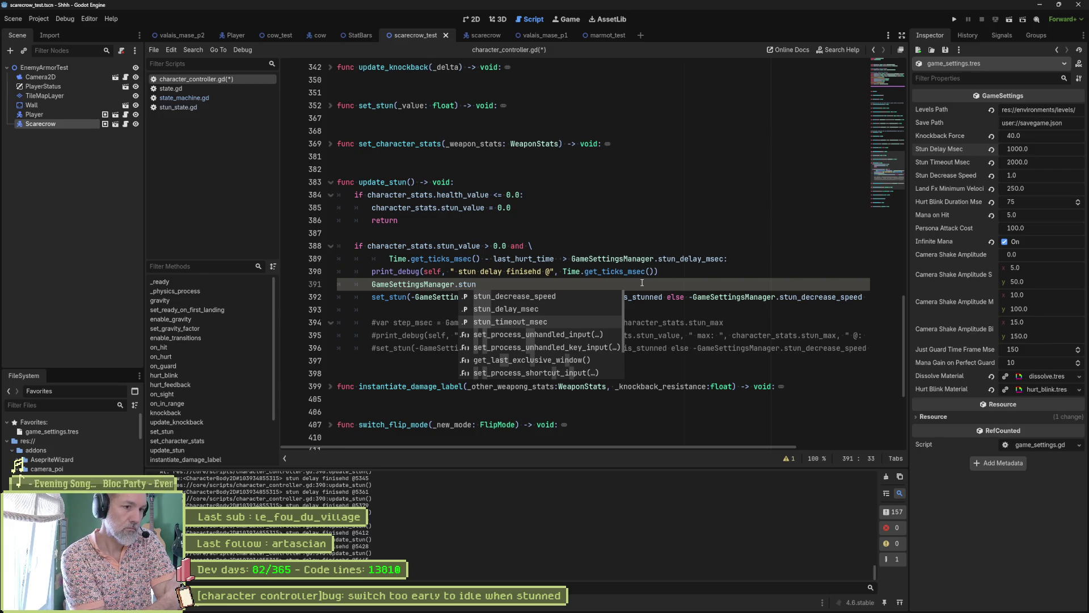
key(Up)
key(Up)
key(Return)
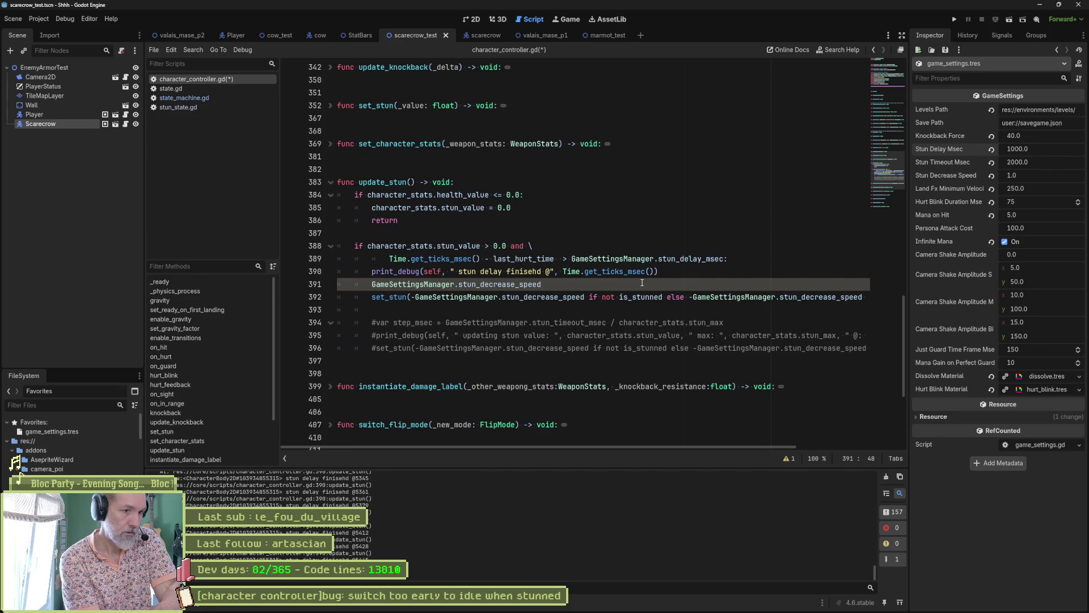
Delete the trial line, save character_controller.gd, and review the stun_value check on line 388.
key(ctrl+shift+k)
key(ctrl+s)
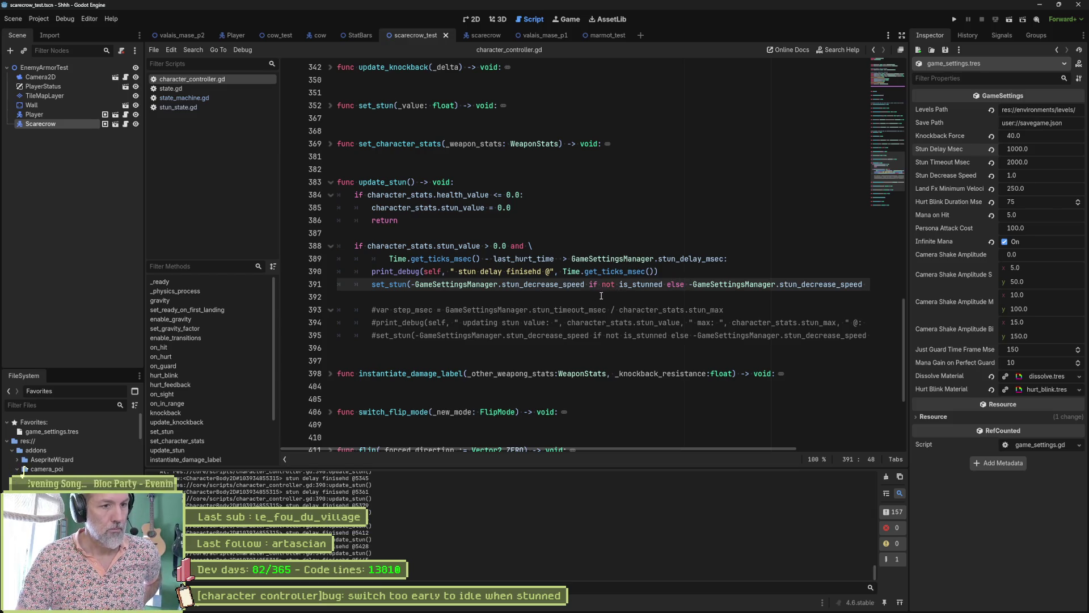
click(482, 246)
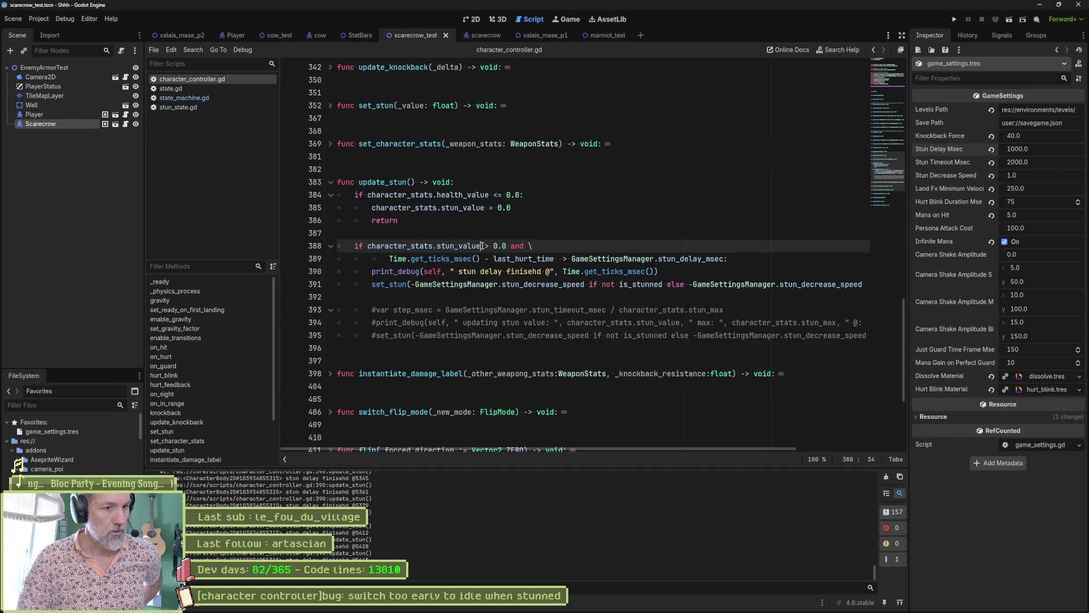
mouse_move(565, 287)
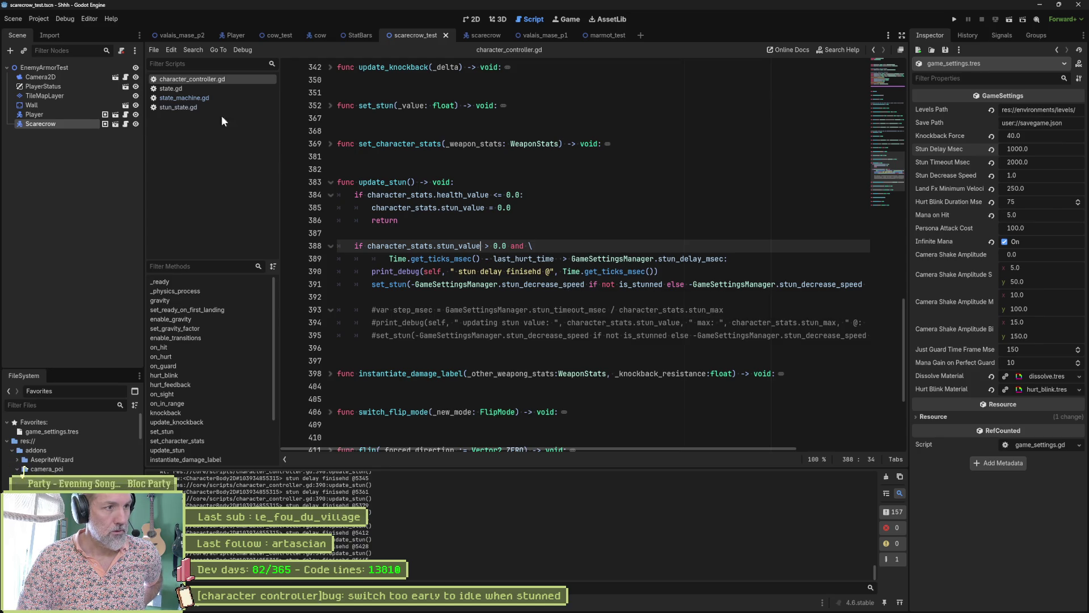
In stun_state.gd, copy the death check lines 48–50 in check_transitions.
click(189, 107)
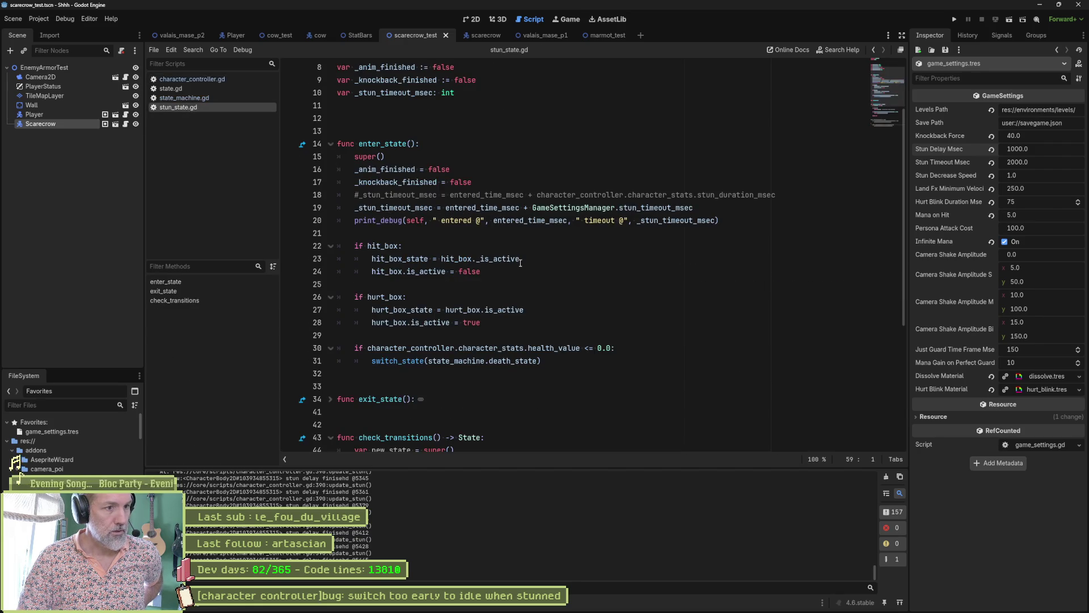
scroll(640, 282, down, 4)
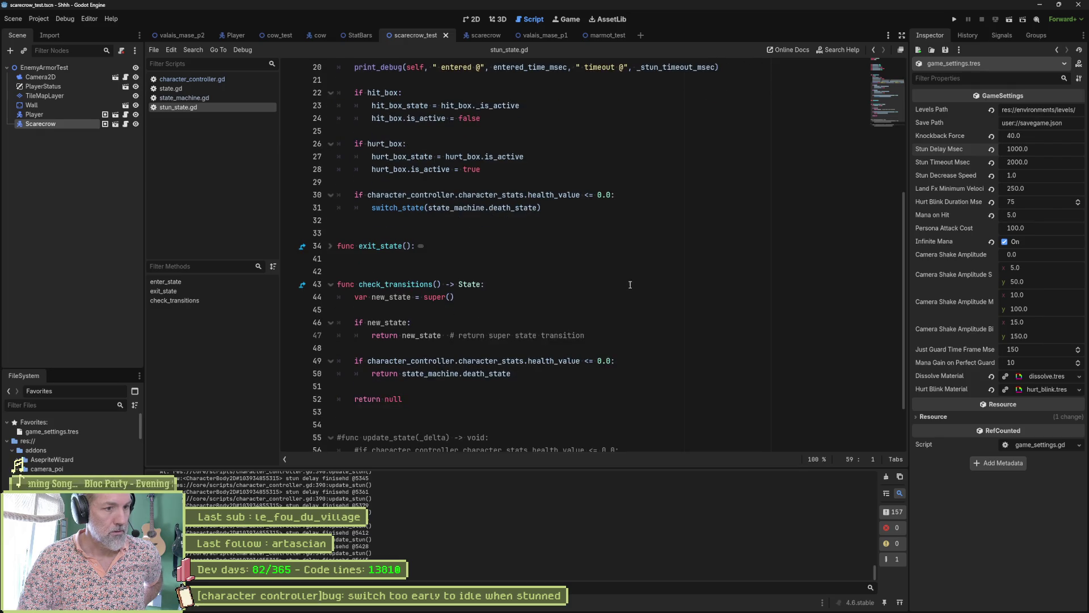
drag(517, 361, 593, 361)
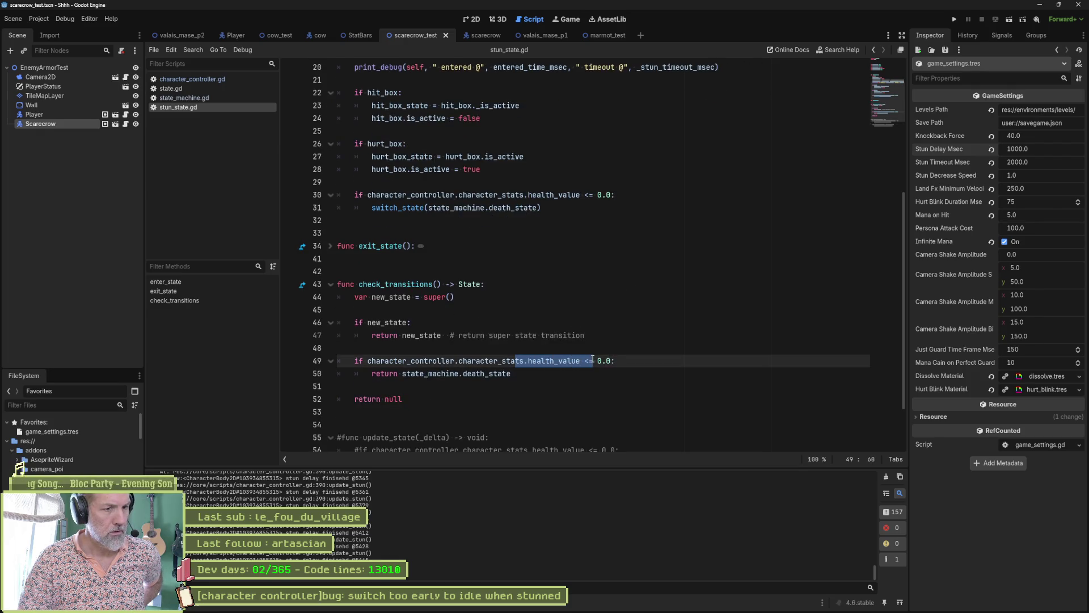
scroll(567, 366, down, 2)
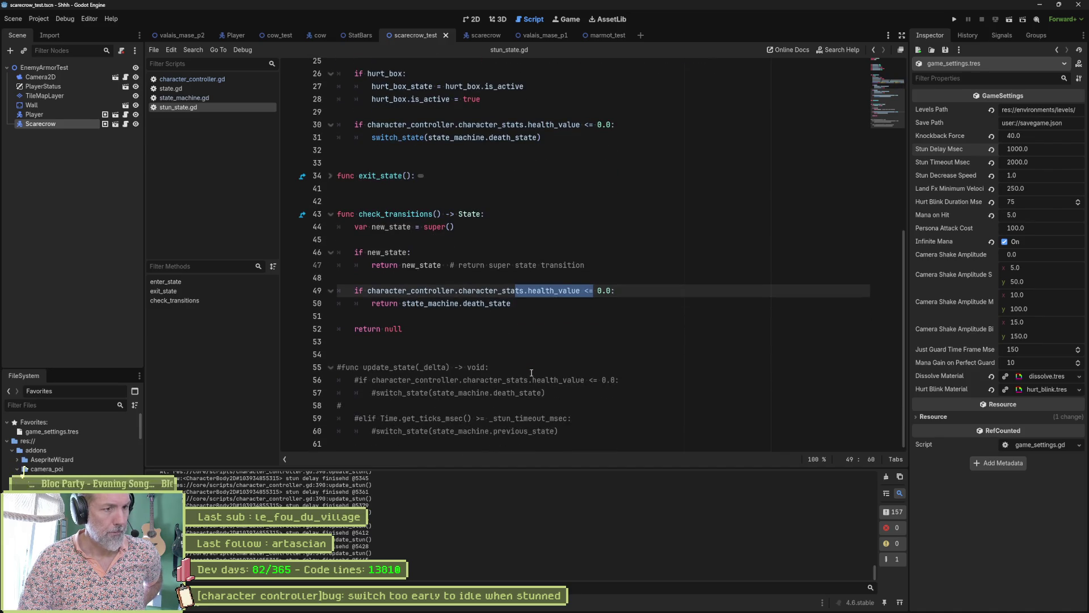
drag(477, 418, 571, 417)
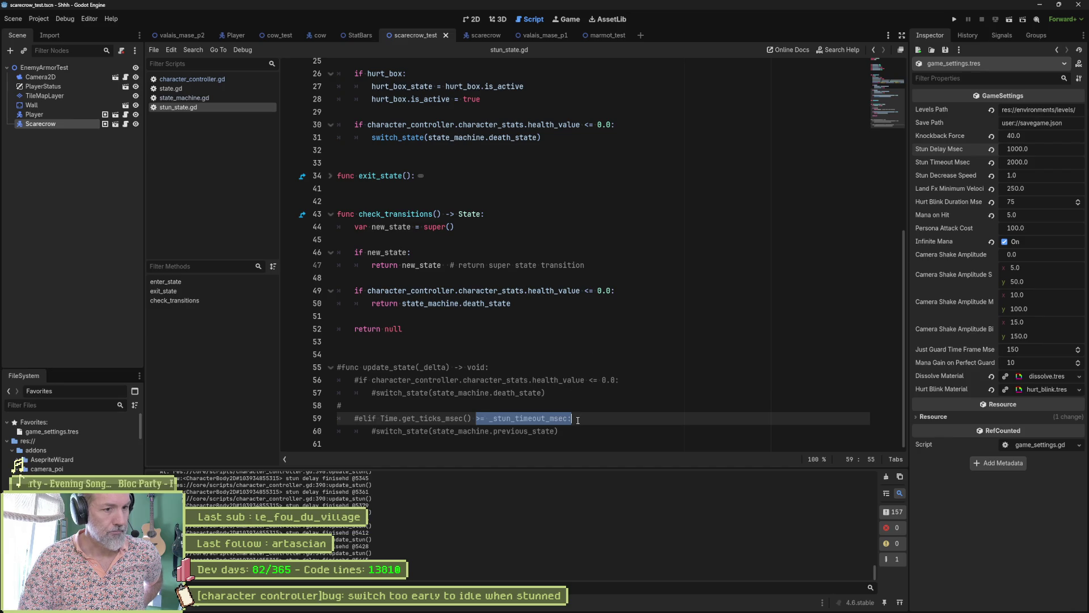
drag(558, 306, 595, 278)
key(ctrl+c)
Paste a duplicate of the death check and change health_value to stun_value.
click(570, 304)
key(ctrl+v)
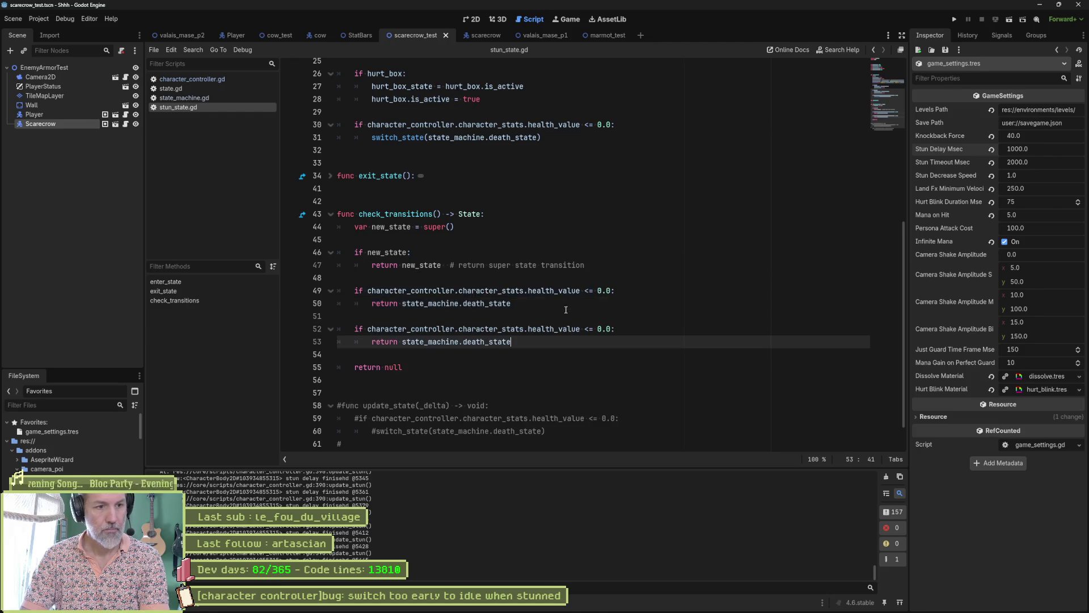
double_click(540, 329)
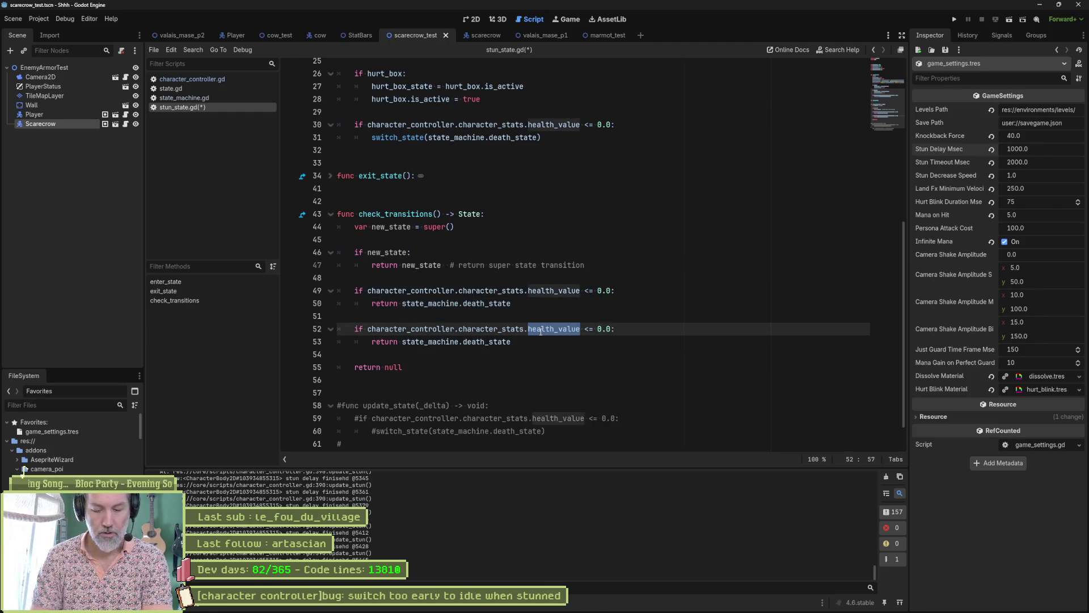
text(stun)
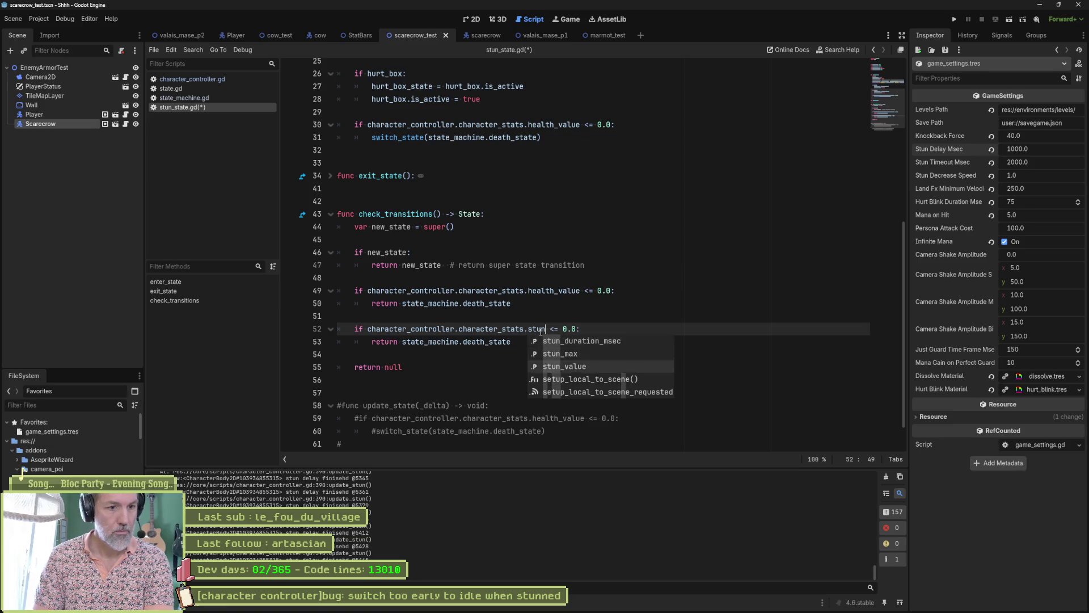
key(Return)
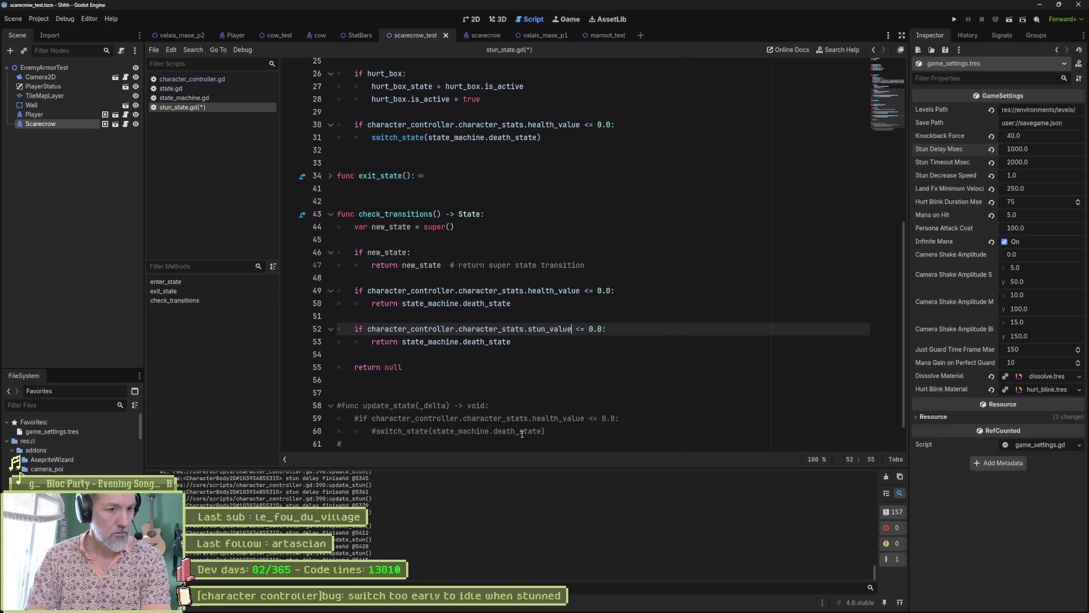
Make the new stun check return previous_state instead of death_state and save stun_state.gd.
click(519, 432)
scroll(521, 418, down, 1)
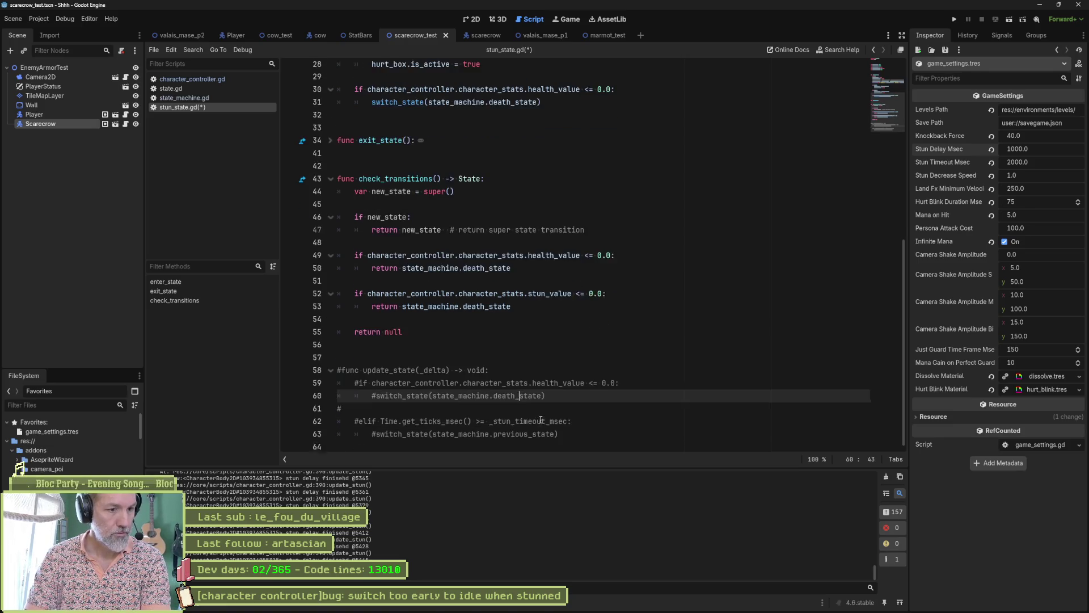
double_click(512, 434)
key(ctrl+c)
double_click(493, 303)
key(ctrl+v)
key(ctrl+s)
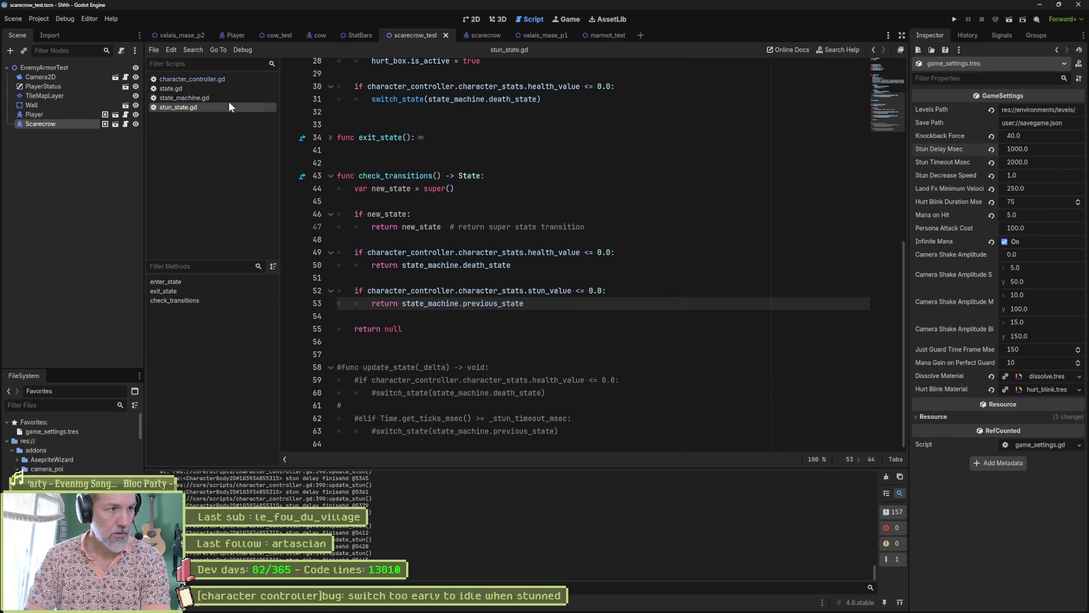
click(218, 80)
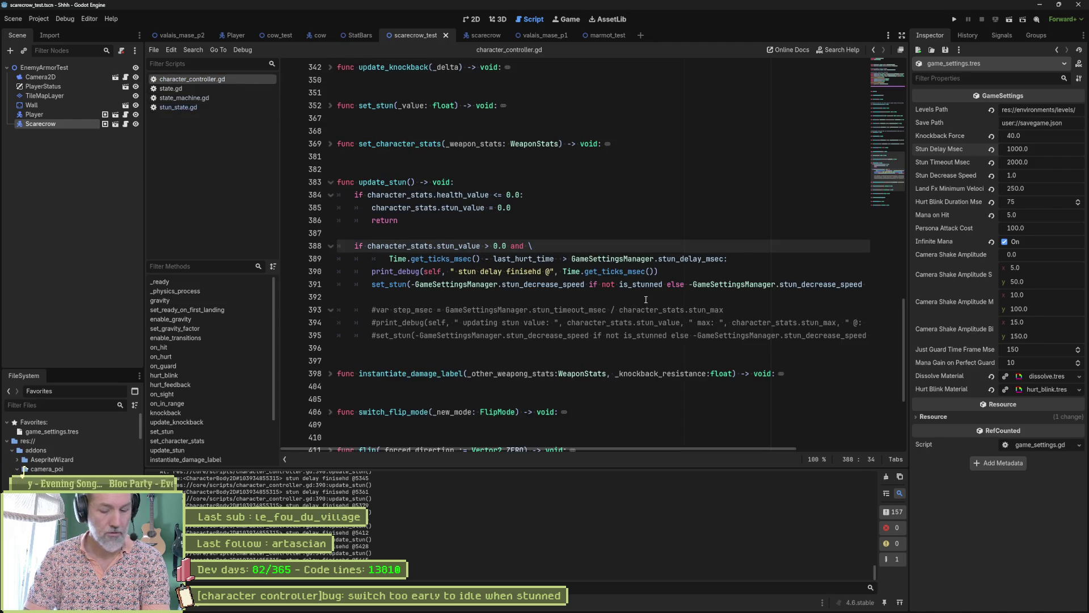
Run the scene, walk to the scarecrow and attack it with x four times until stunned, then stop.
key(F6)
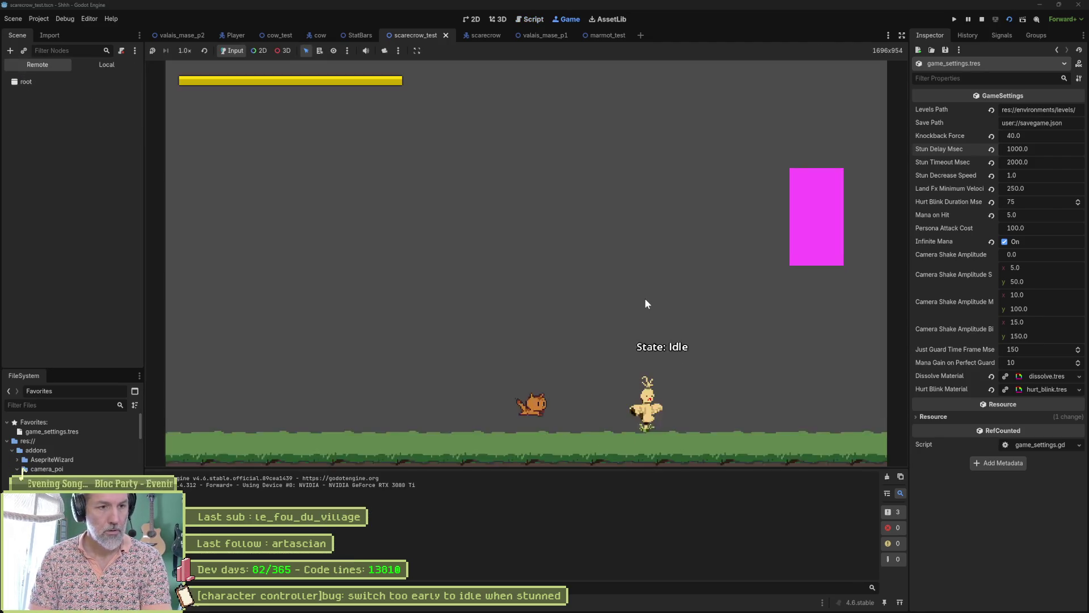
key(Right)
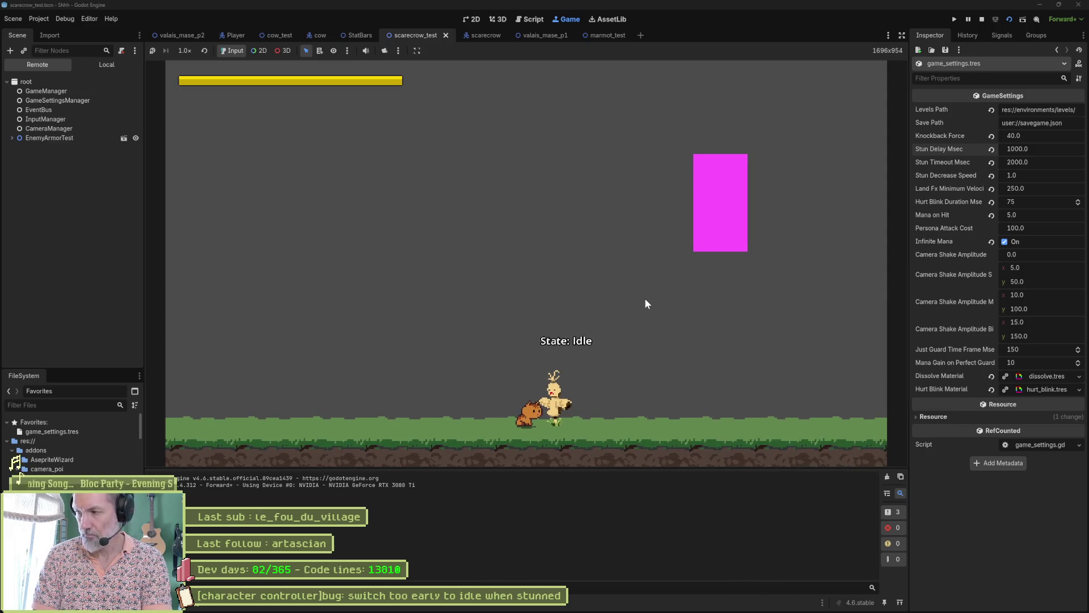
key(x)
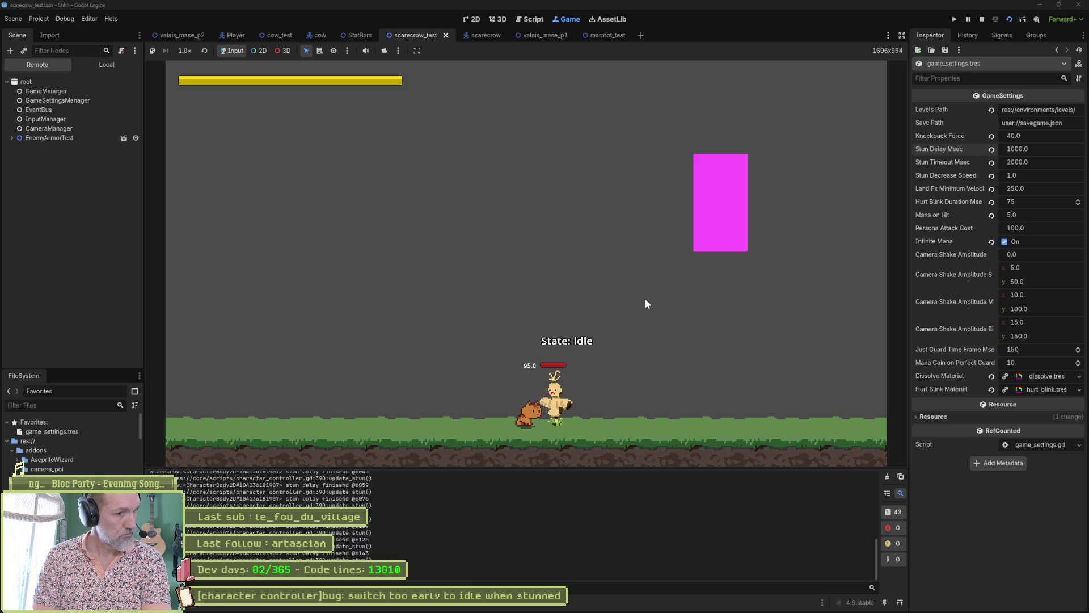
key(x)
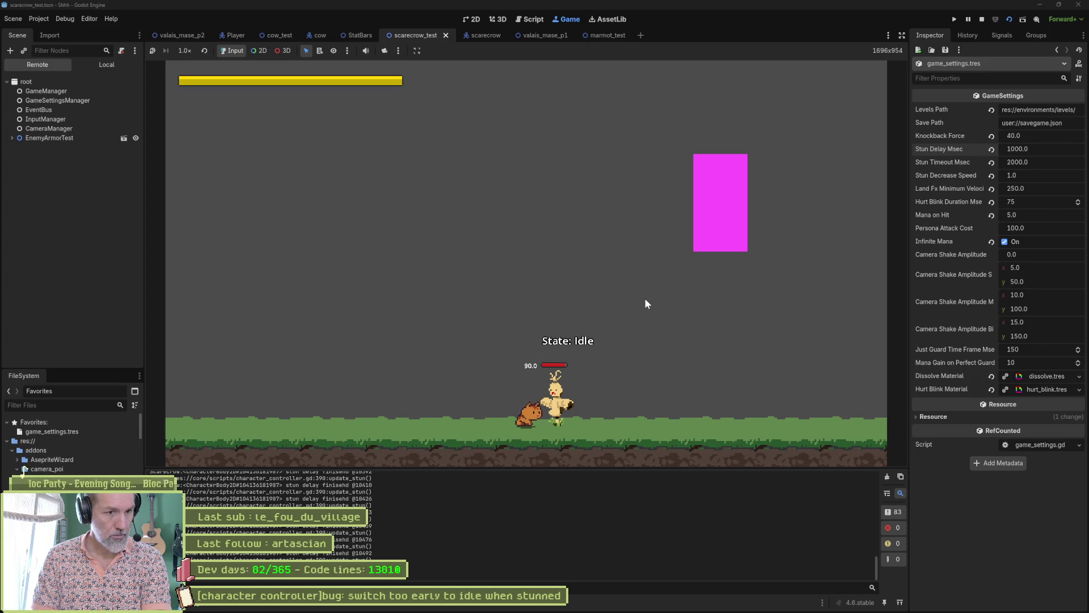
key(x)
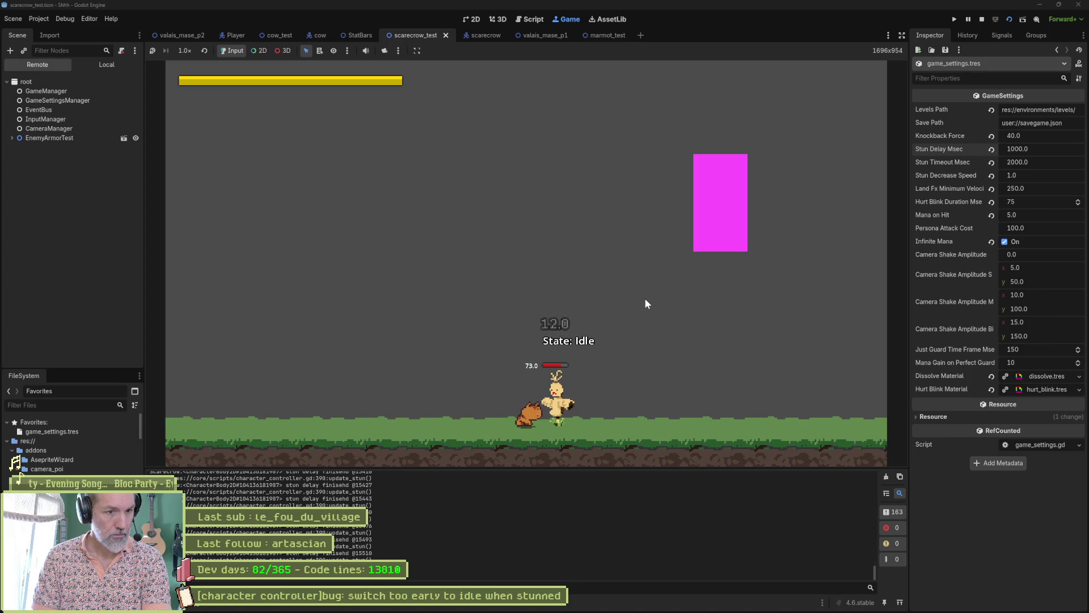
key(x)
key(x)
key(x)
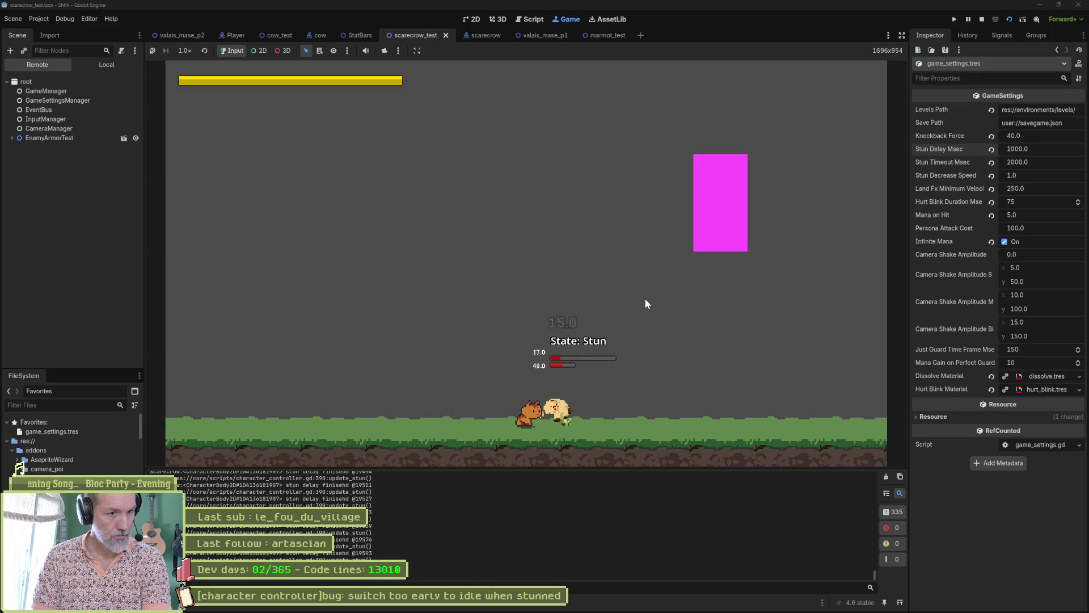
key(F8)
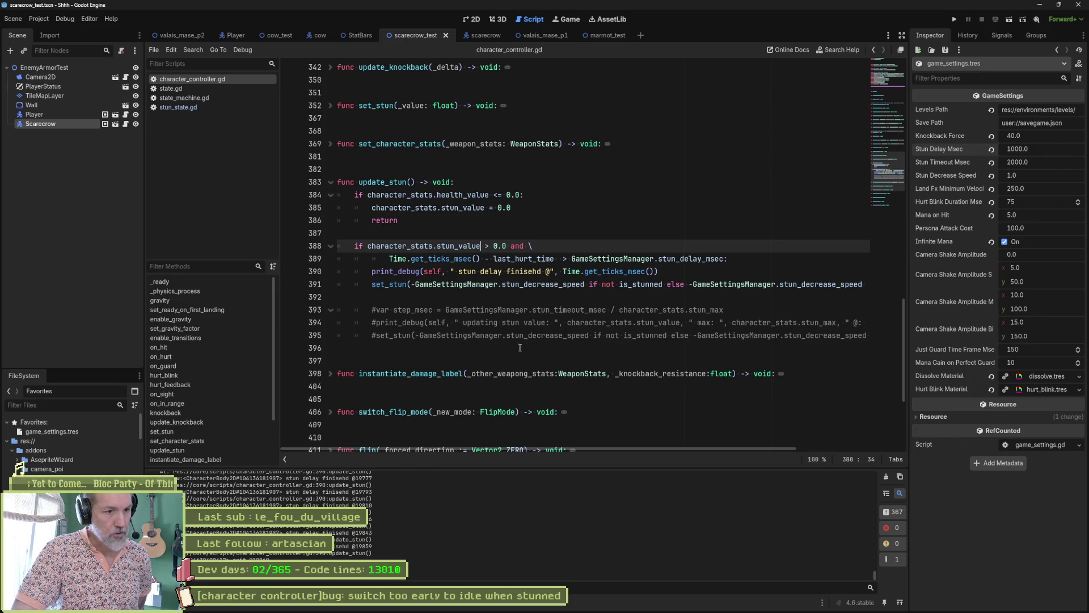
Delete the commented-out step_msec lines, save, and set Stun Timeout Msec to 5000.
drag(515, 349, 520, 295)
key(Delete)
key(Up)
key(Up)
key(ctrl+s)
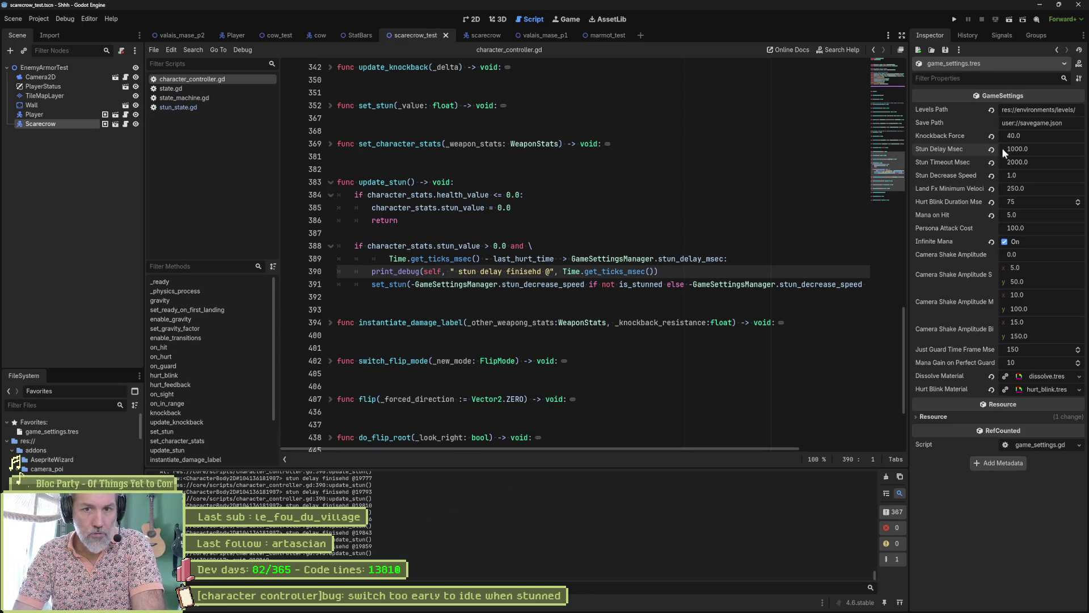
click(1037, 165)
text(5000)
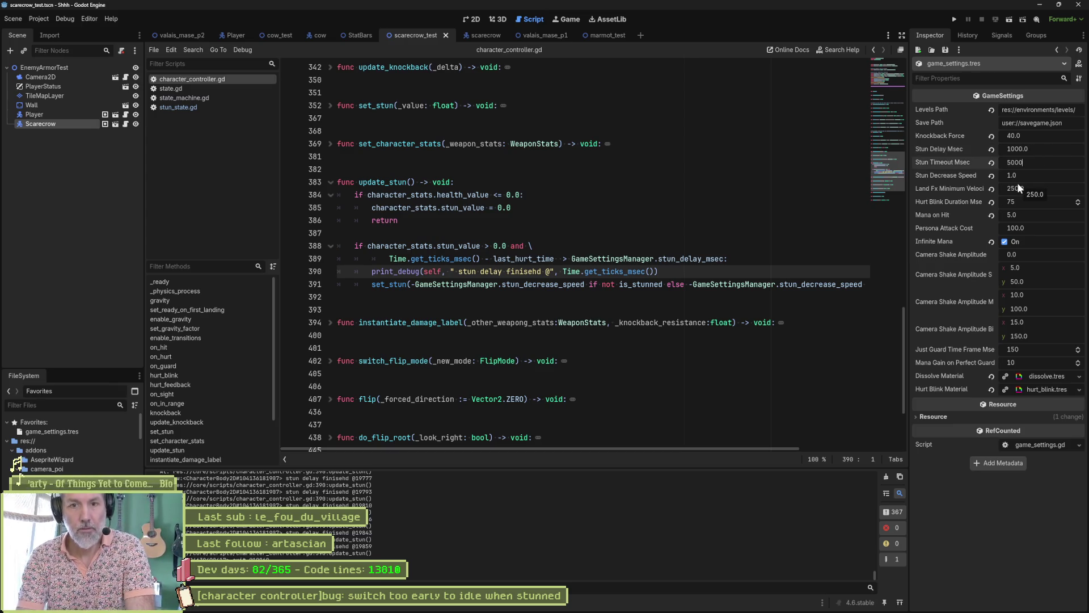
key(Return)
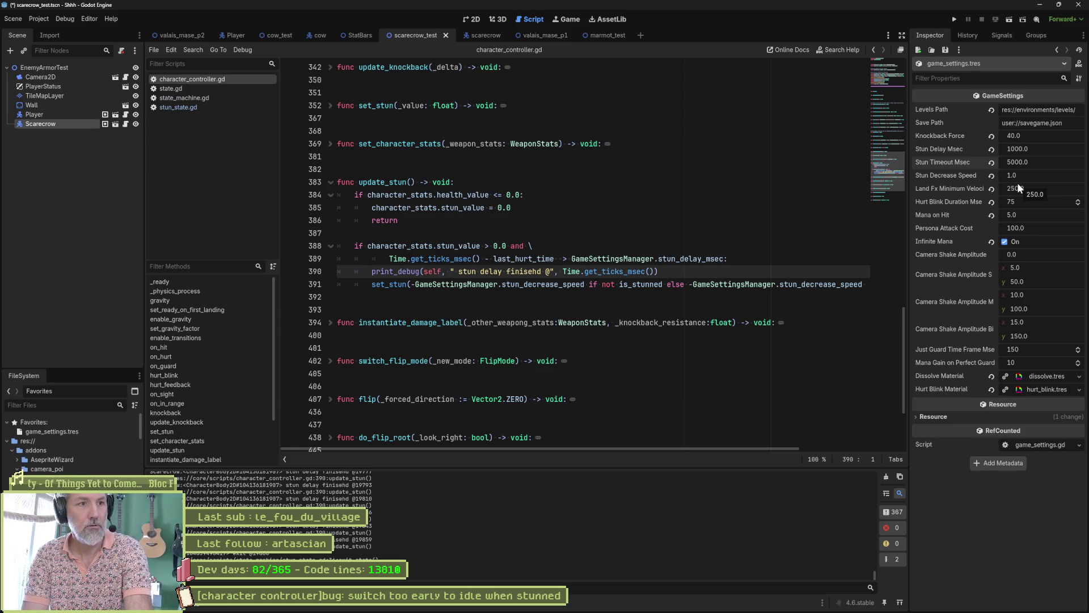
Test the 5000 ms stun timeout in game, then fix the 'finisehd' typo and save.
key(F6)
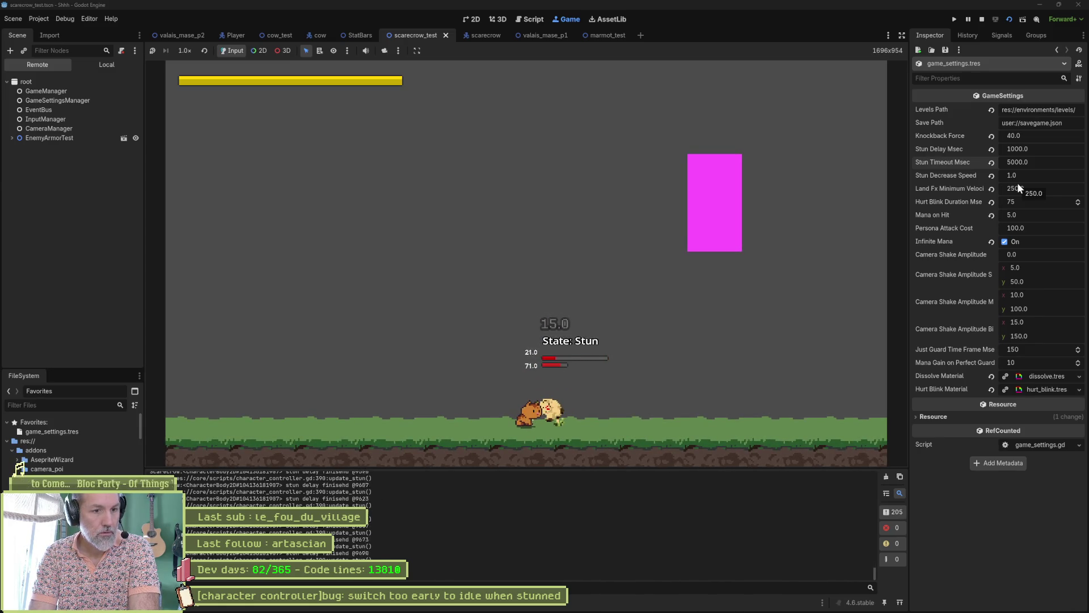
key(F7)
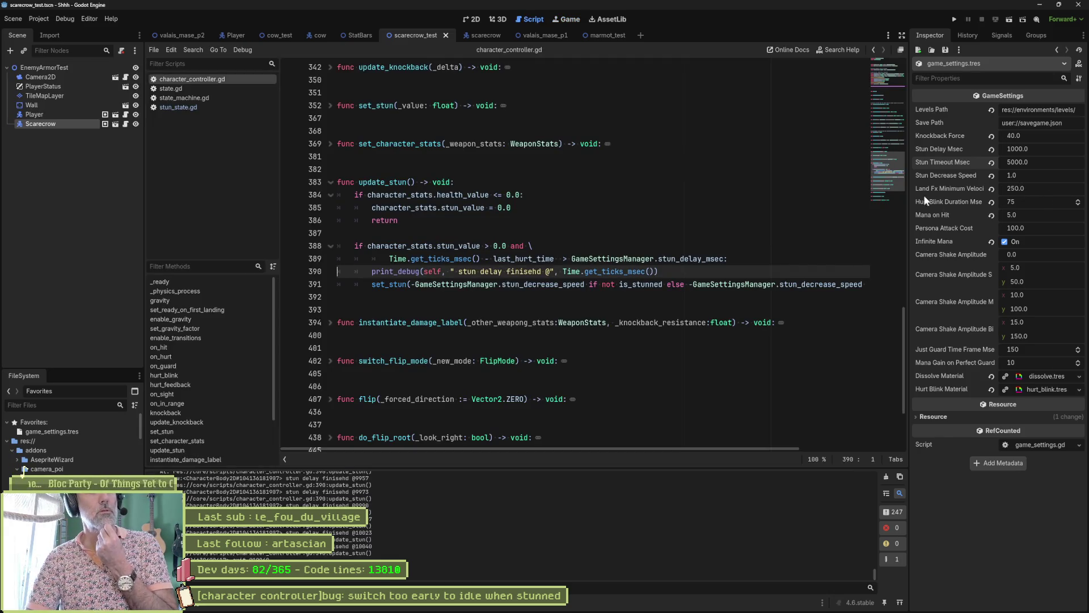
double_click(737, 257)
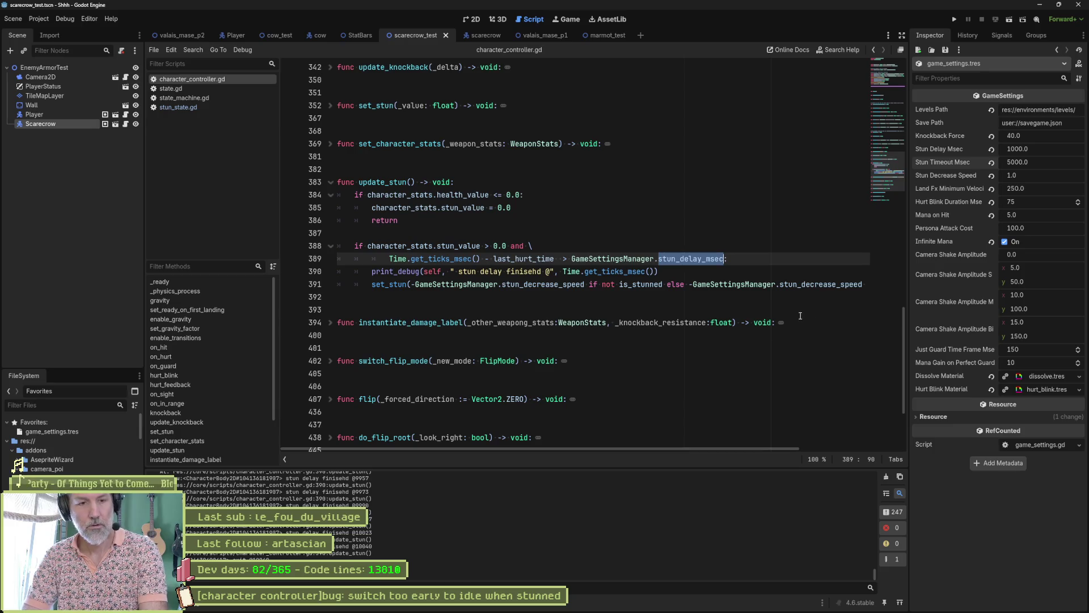
click(537, 273)
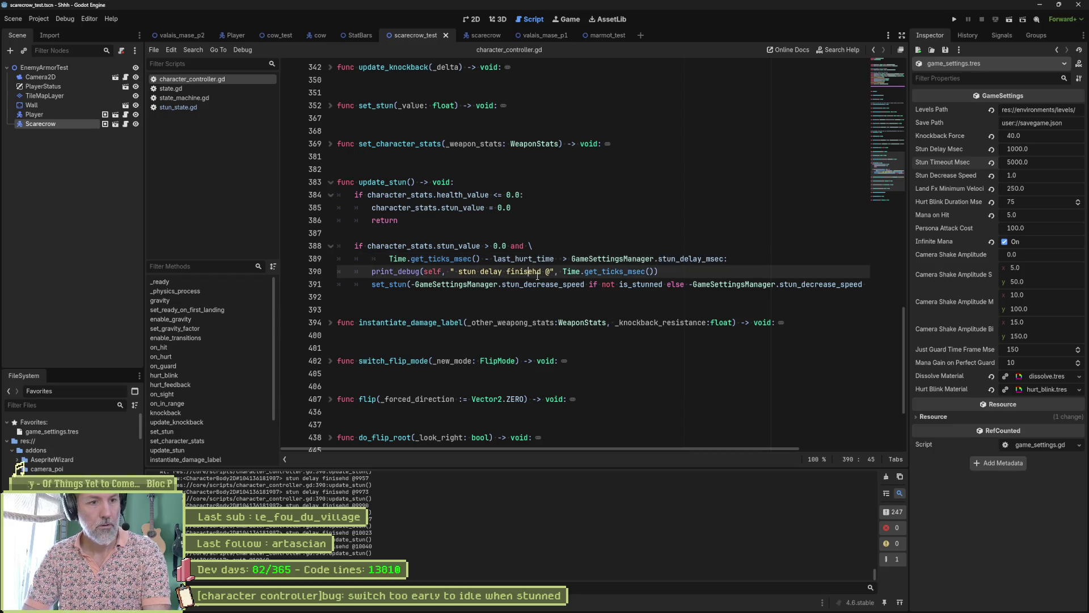
key(Delete)
text(h)
key(ctrl+s)
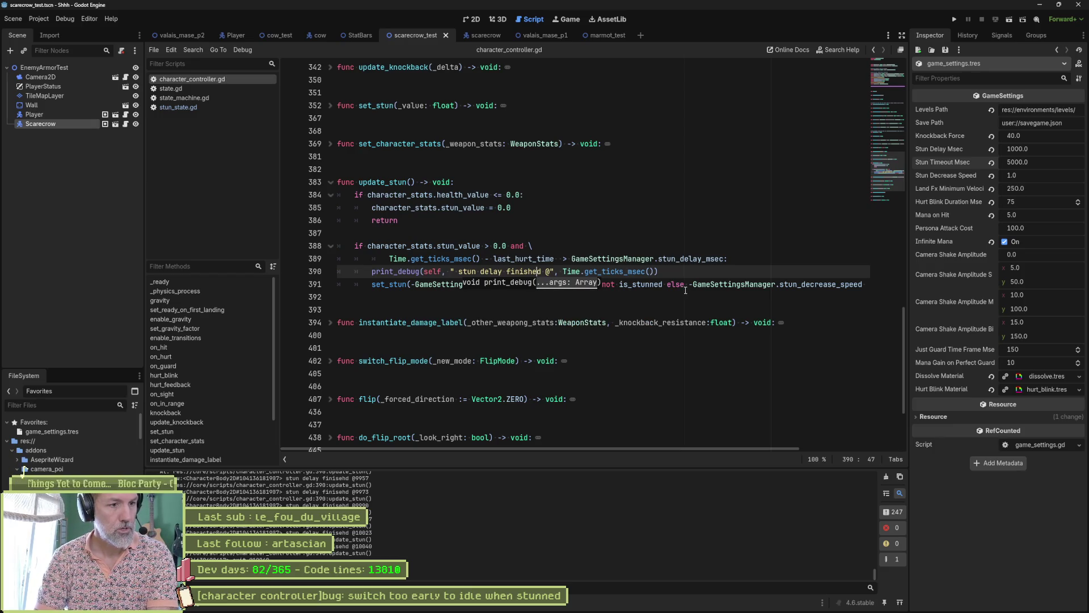
Open stun_state.gd, run the game and attack the scarecrow until it is stunned.
click(189, 110)
scroll(422, 300, up, 8)
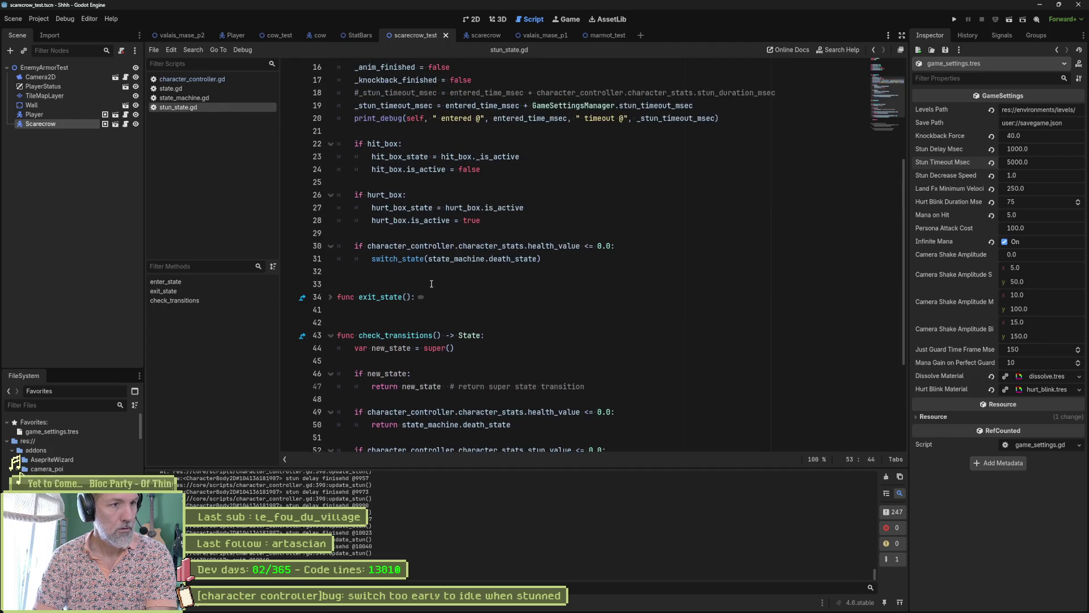
scroll(431, 283, down, 5)
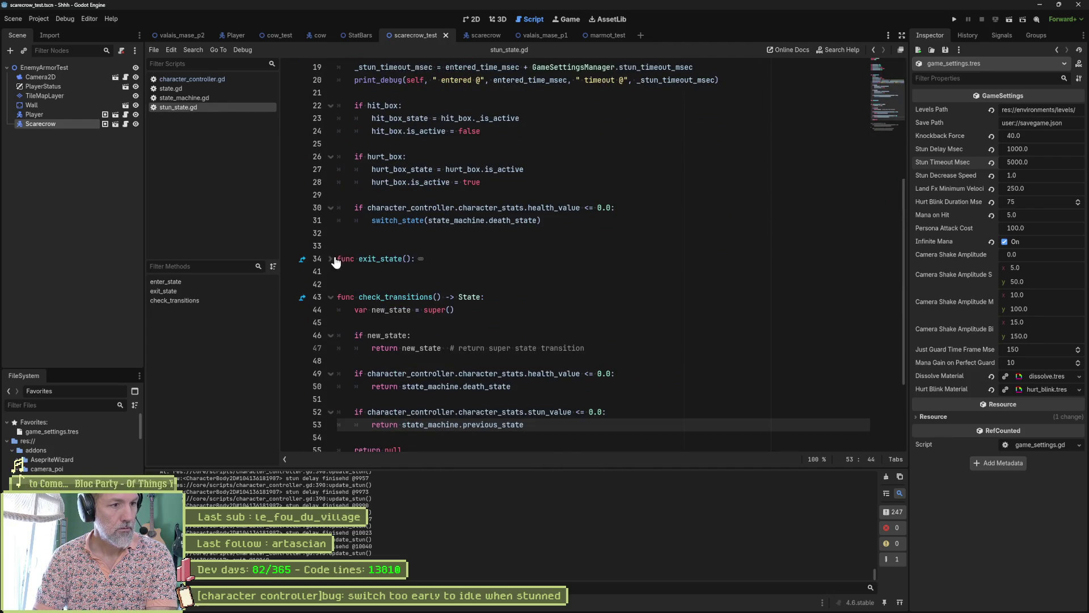
key(F6)
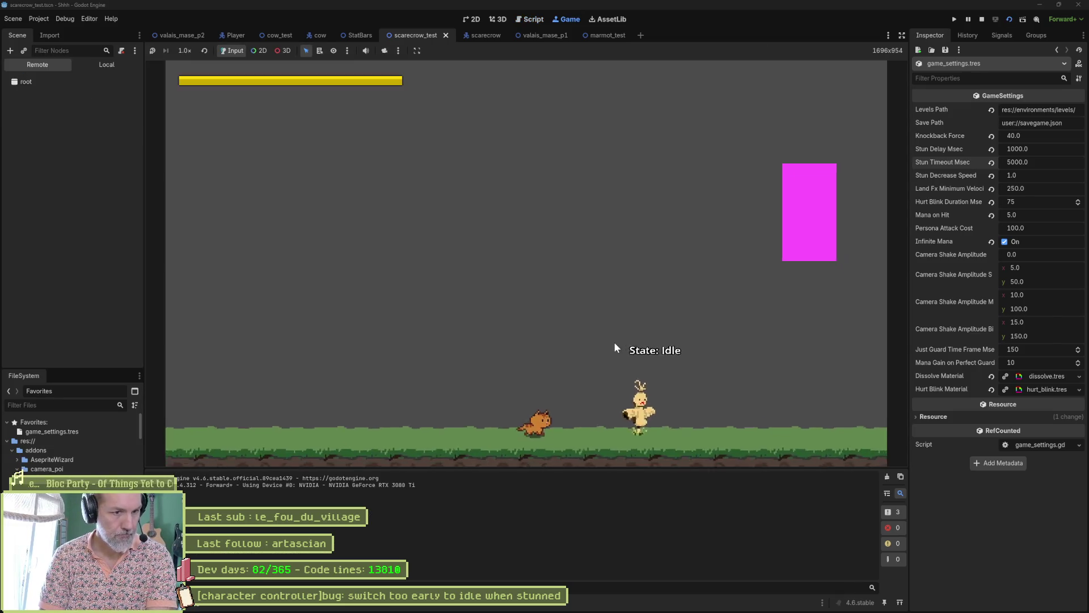
key(x)
key(x)
key(x)
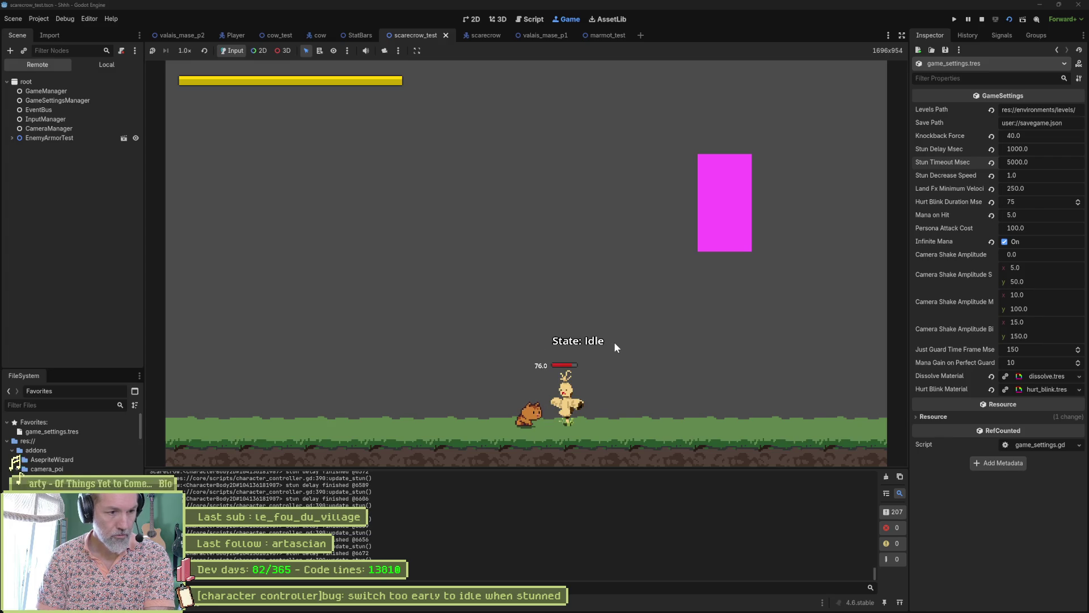
Stop the game and reopen character_controller.gd.
key(F8)
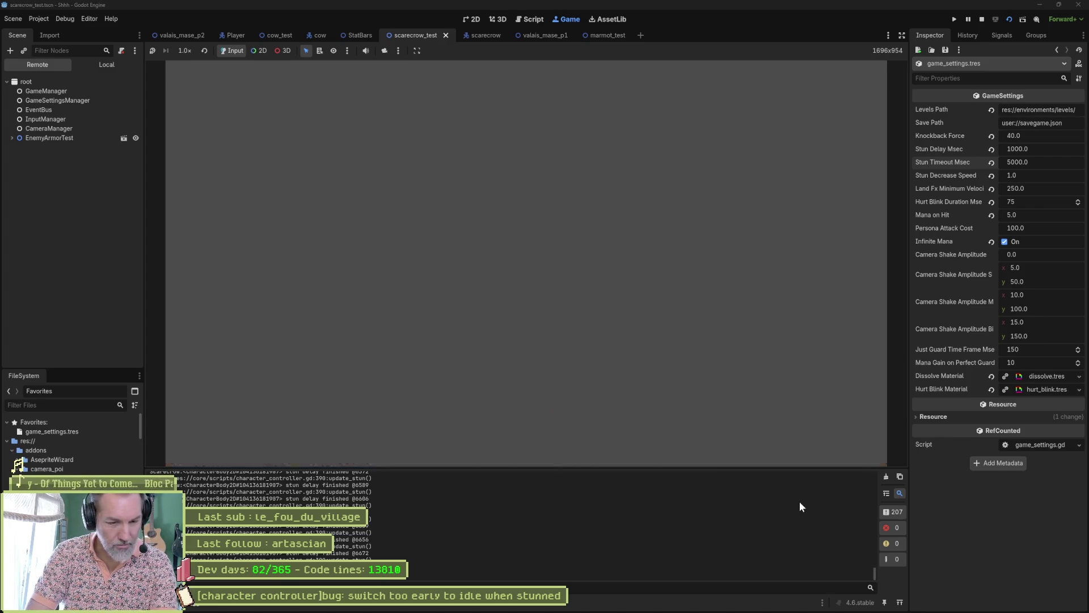
drag(875, 573, 872, 454)
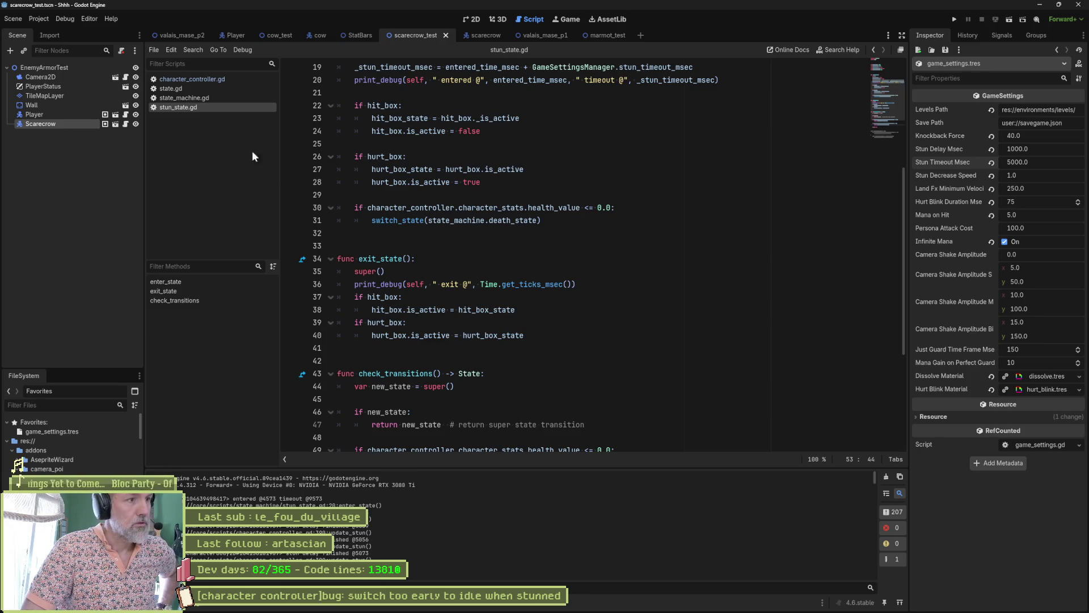
click(213, 82)
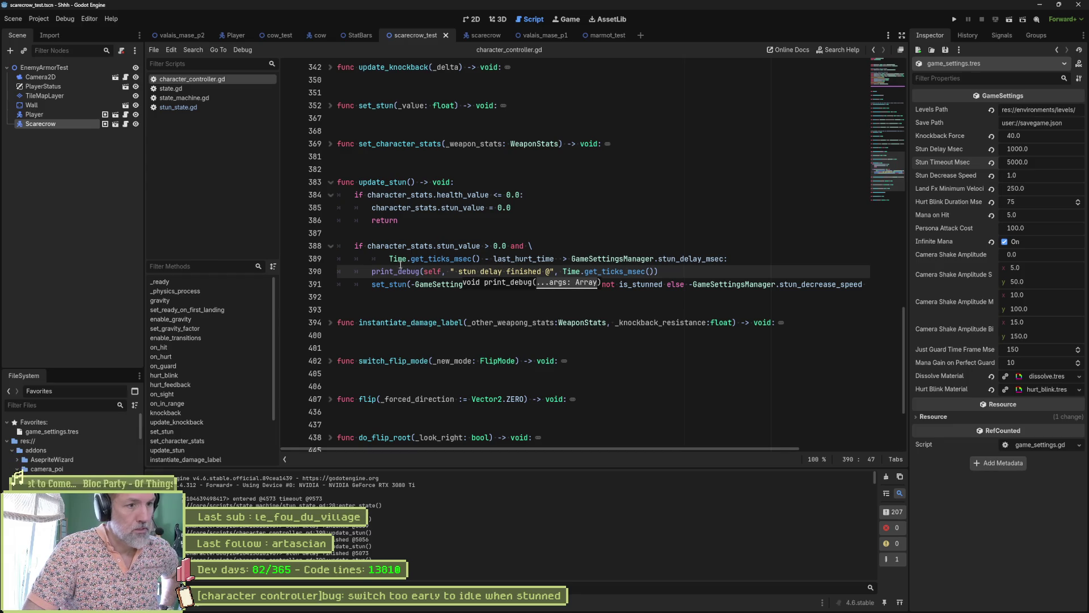
Search the project for last_hurt_time and jump to its assignment on line 235.
drag(390, 258, 553, 255)
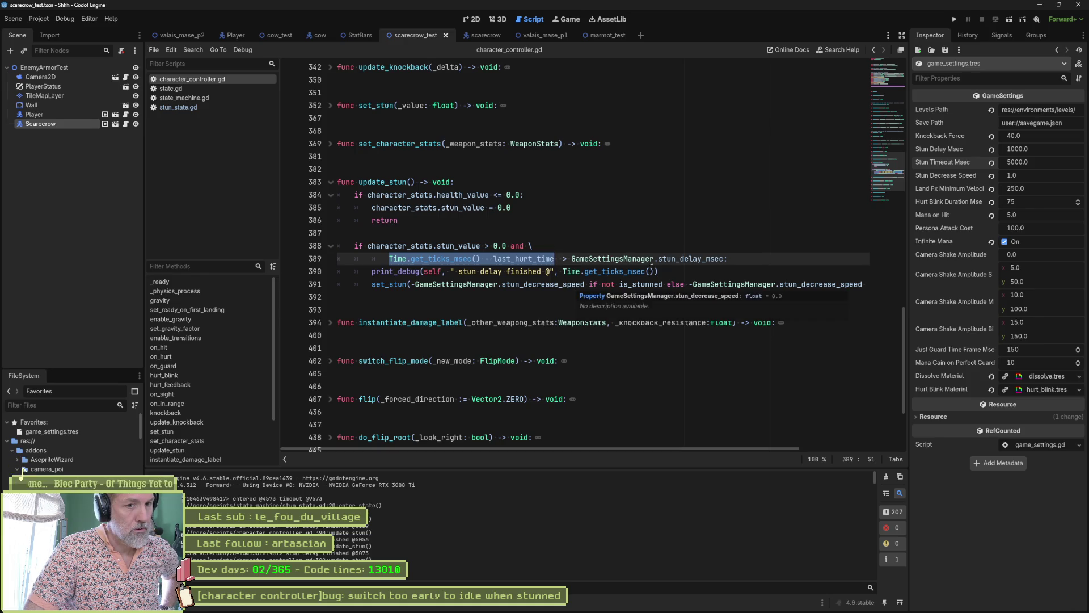
double_click(553, 259)
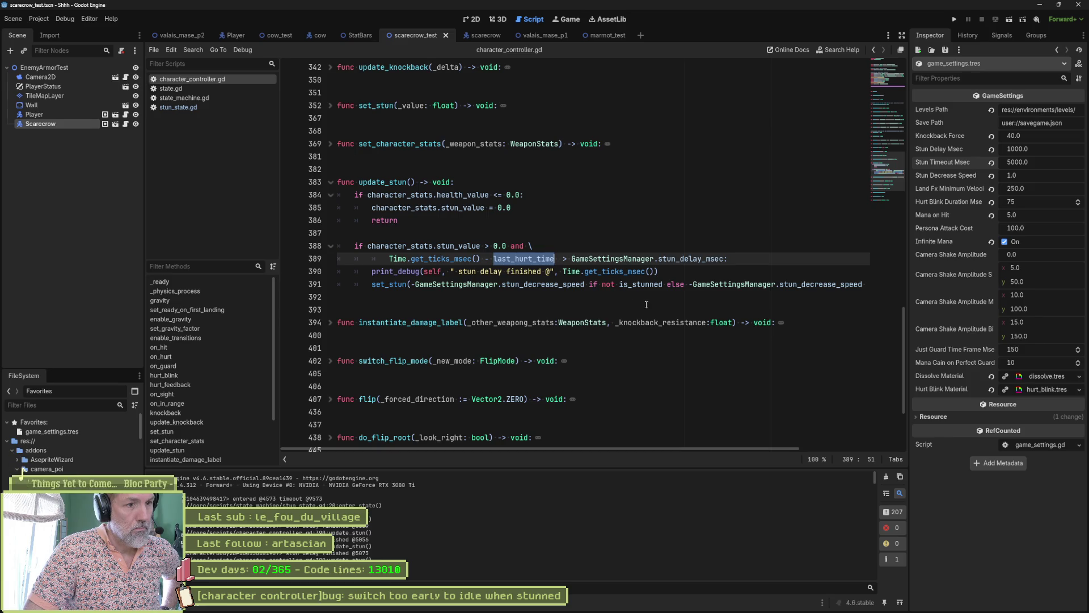
key(ctrl+shift+f)
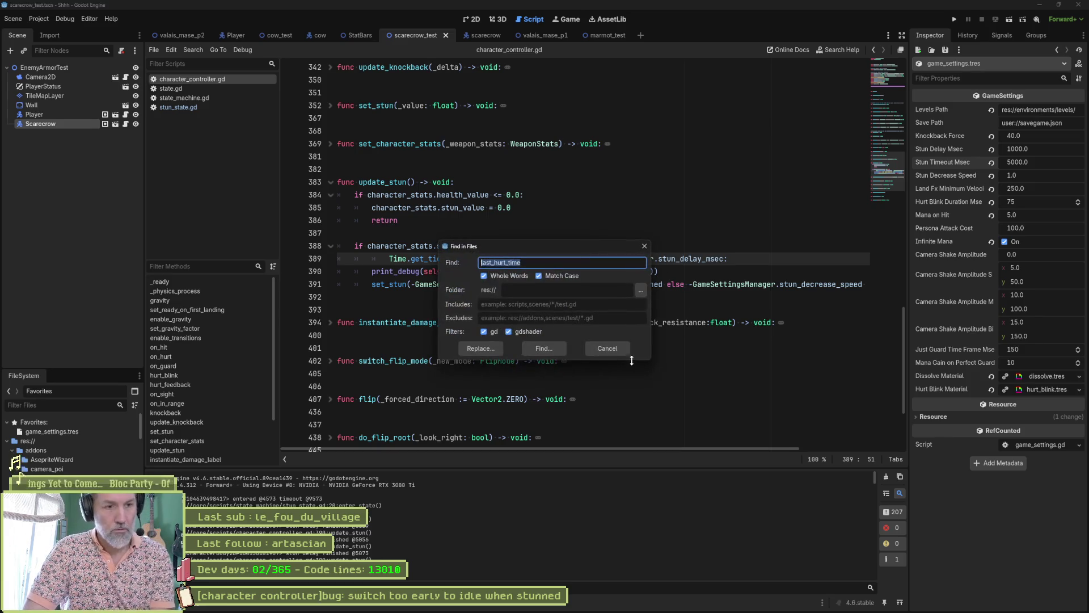
click(552, 349)
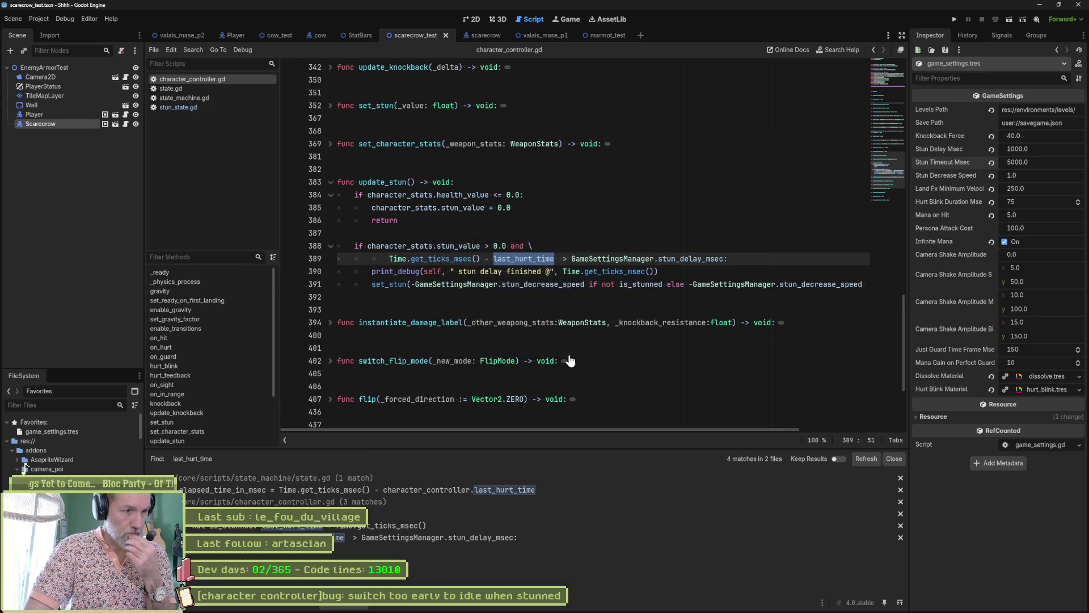
click(420, 526)
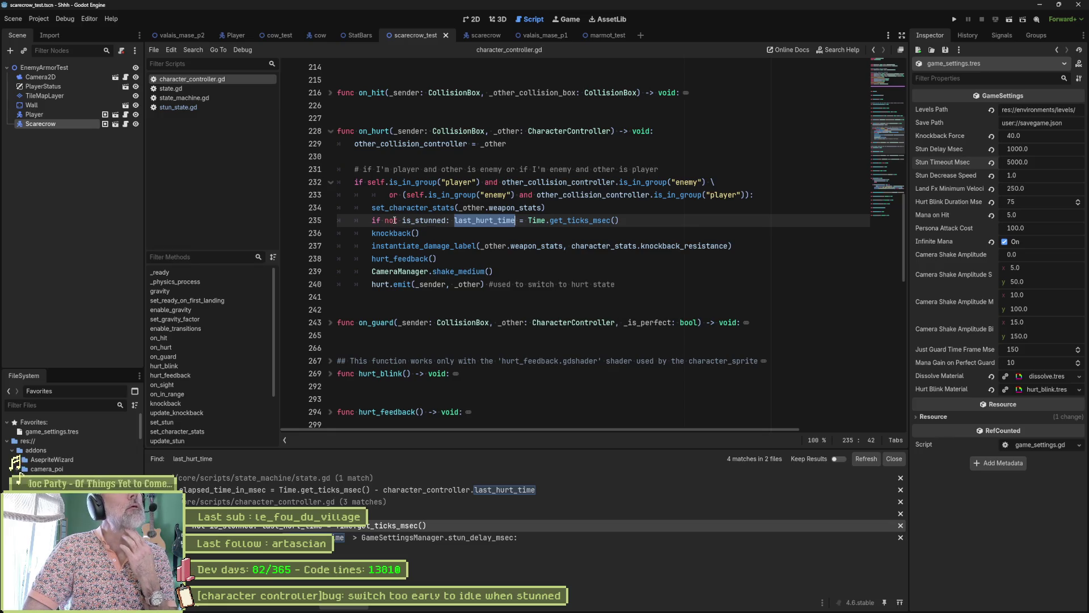
Select the line 235 statement in on_hurt, then save and run the game.
drag(375, 221, 621, 220)
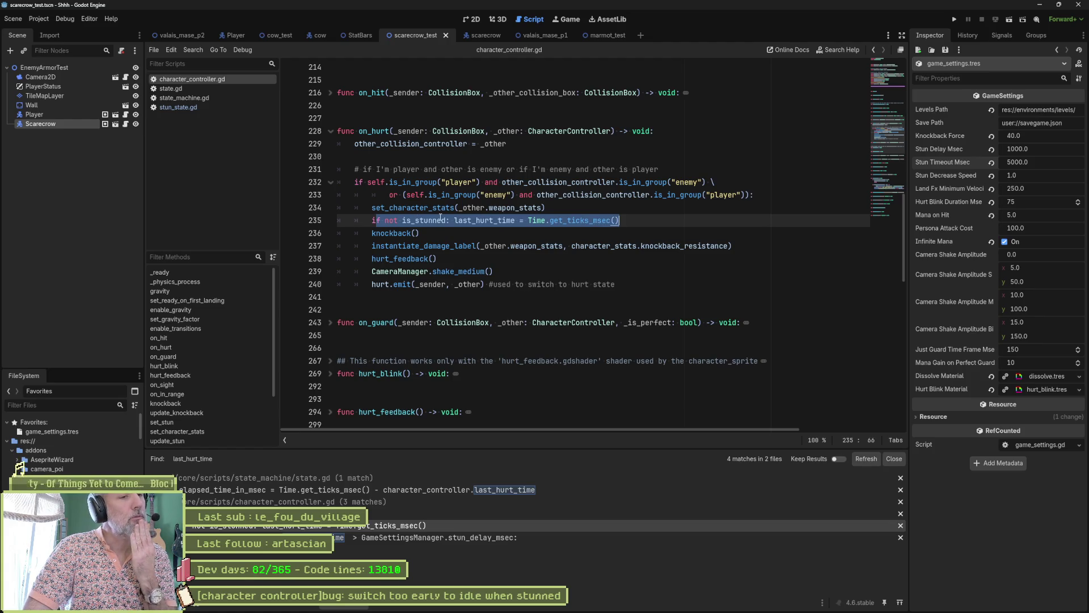
click(491, 220)
key(F6)
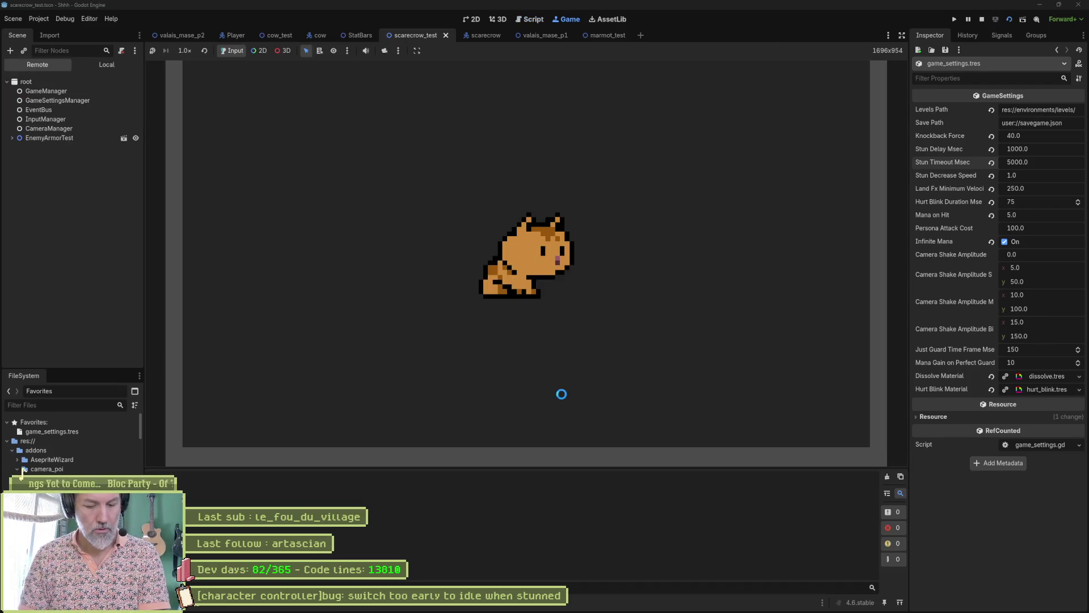
key(Right)
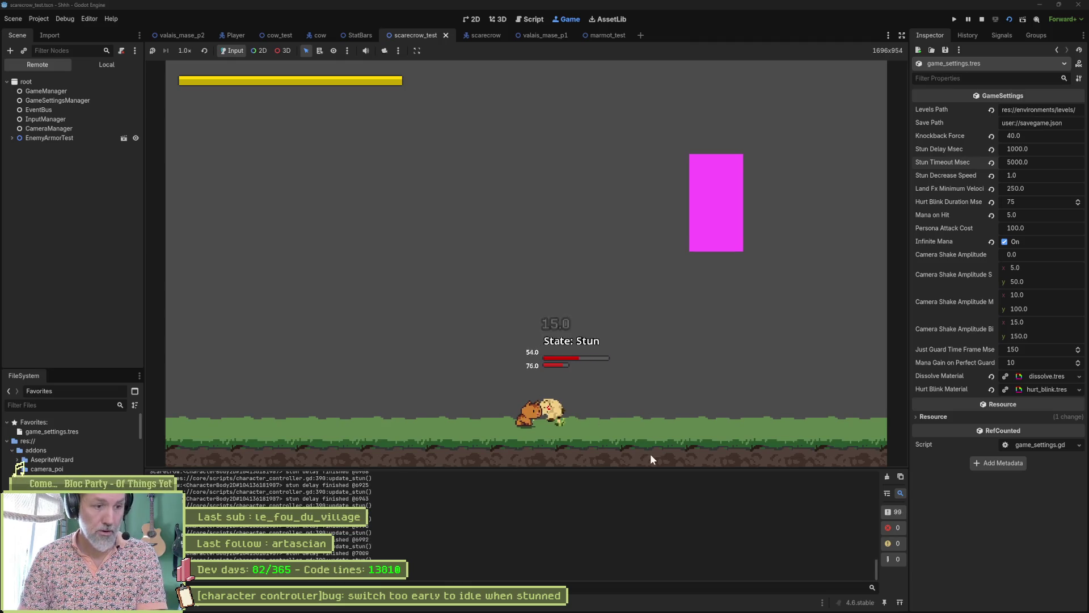
key(F8)
scroll(873, 555, up, 10)
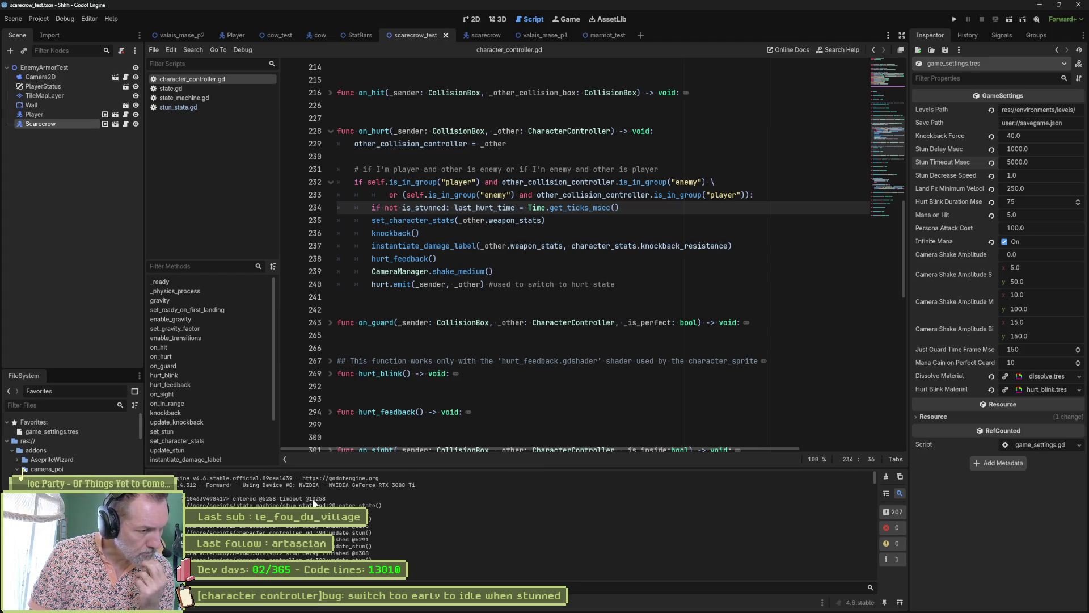
drag(266, 499, 277, 499)
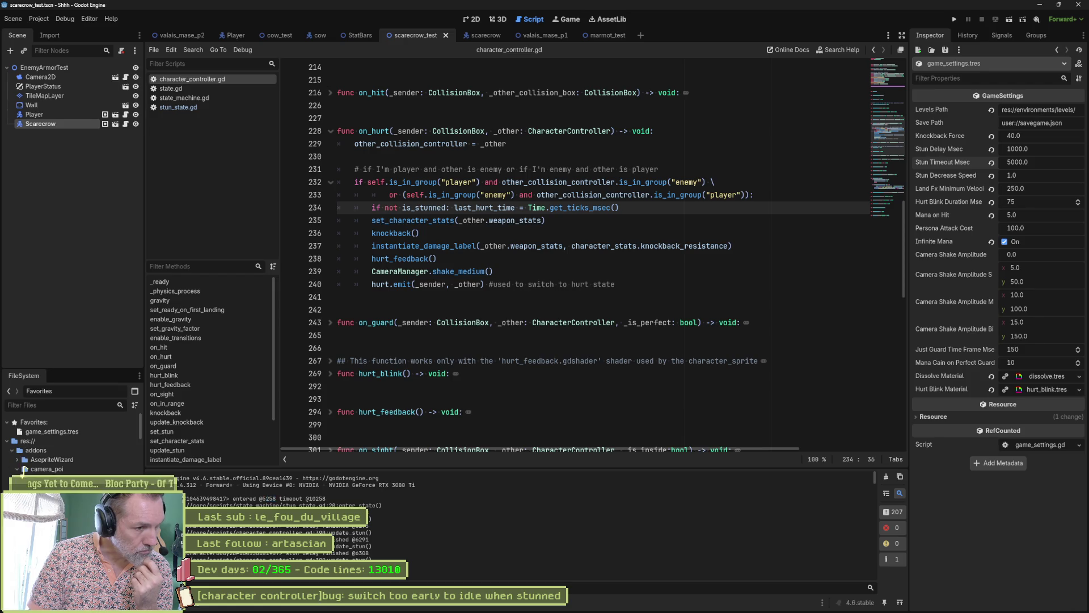
drag(875, 480, 863, 563)
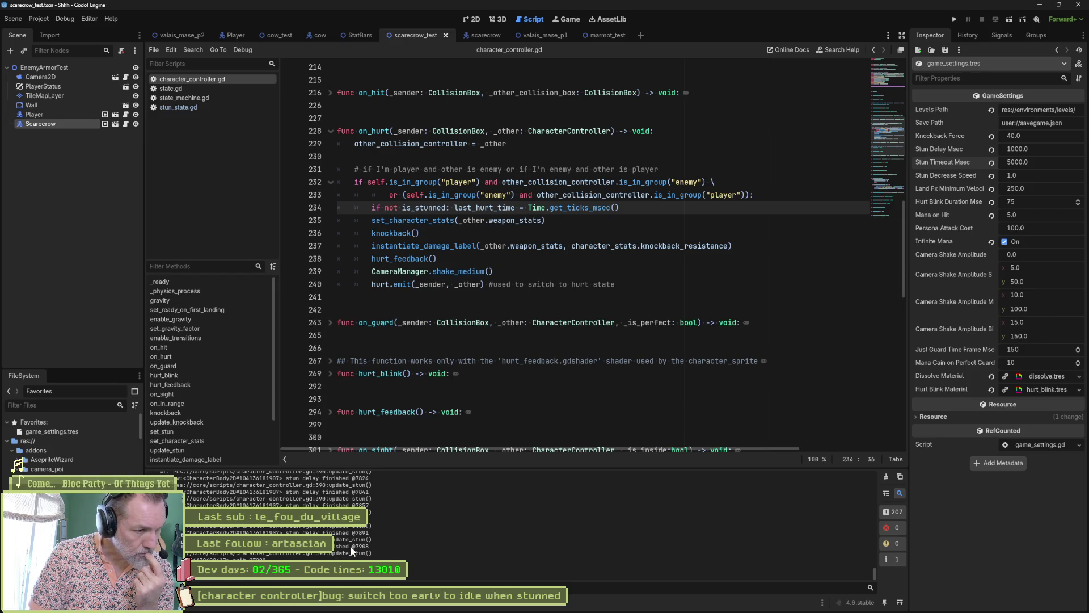
drag(363, 546, 370, 547)
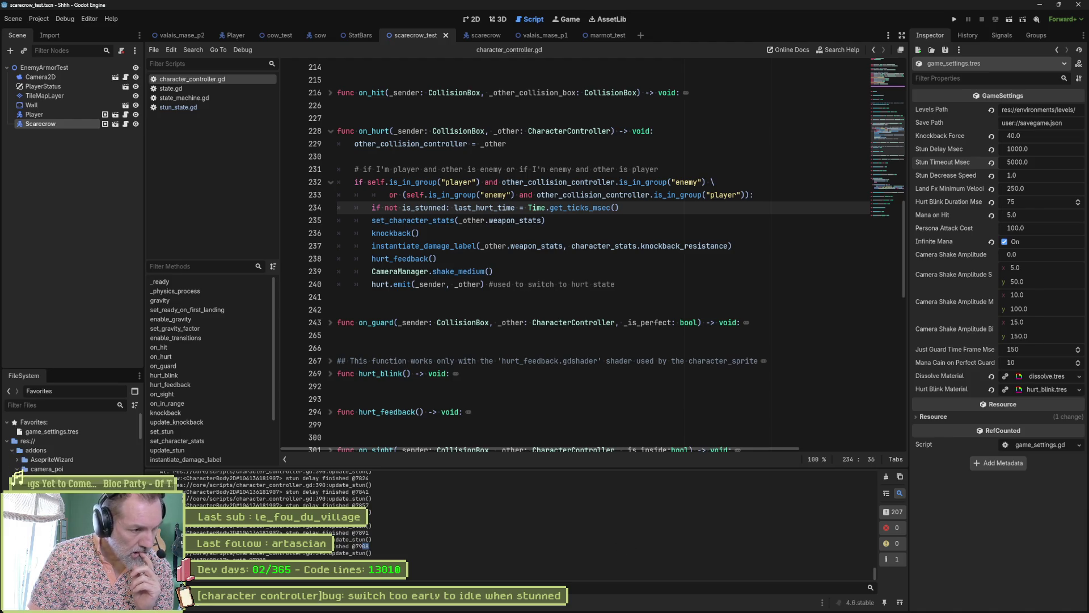
drag(232, 558, 268, 558)
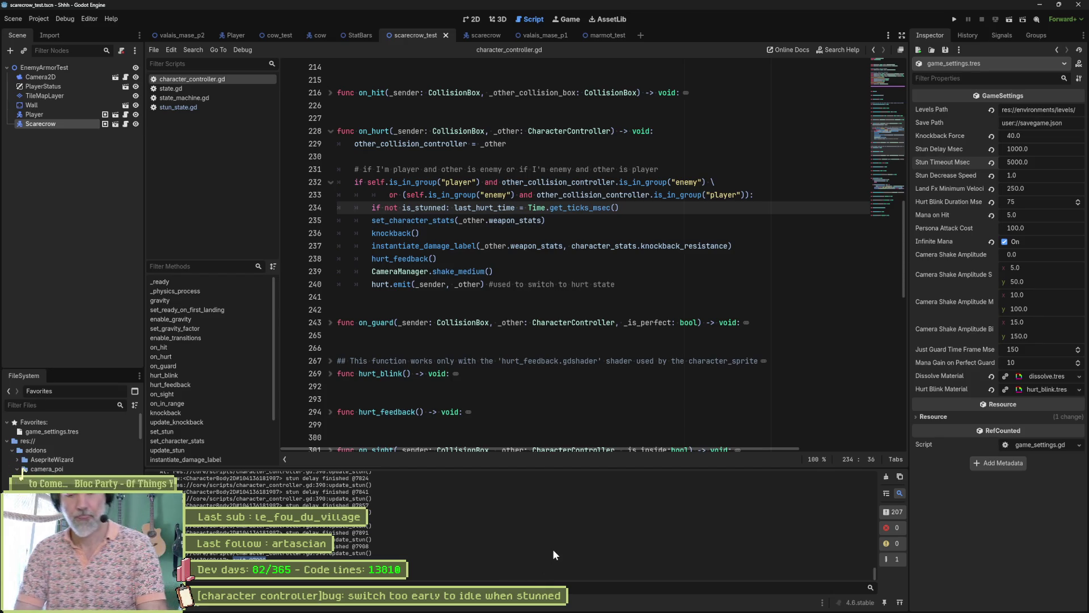
key(F6)
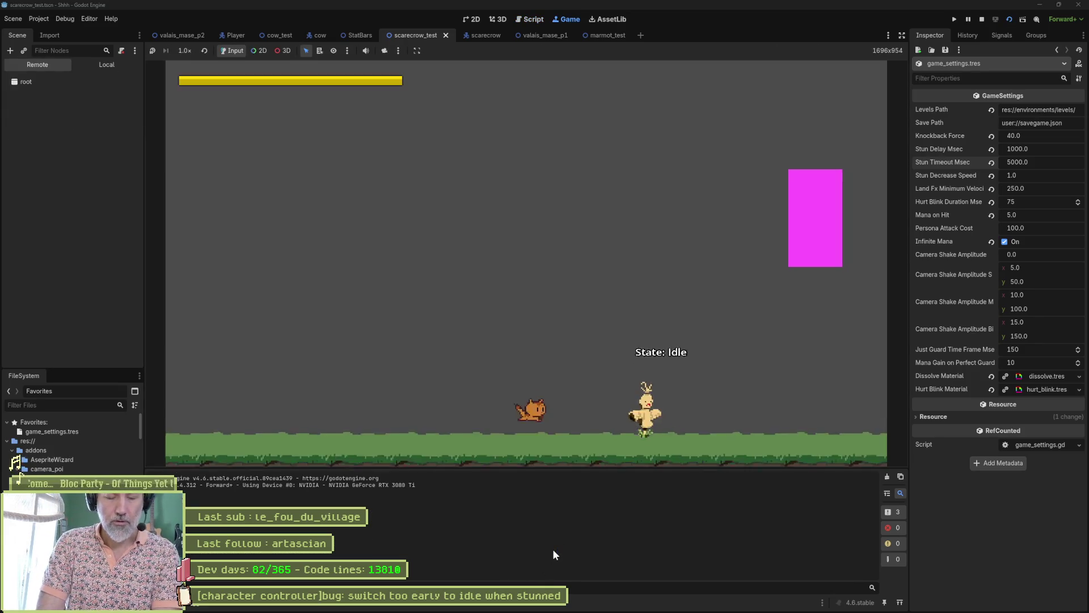
key(Right)
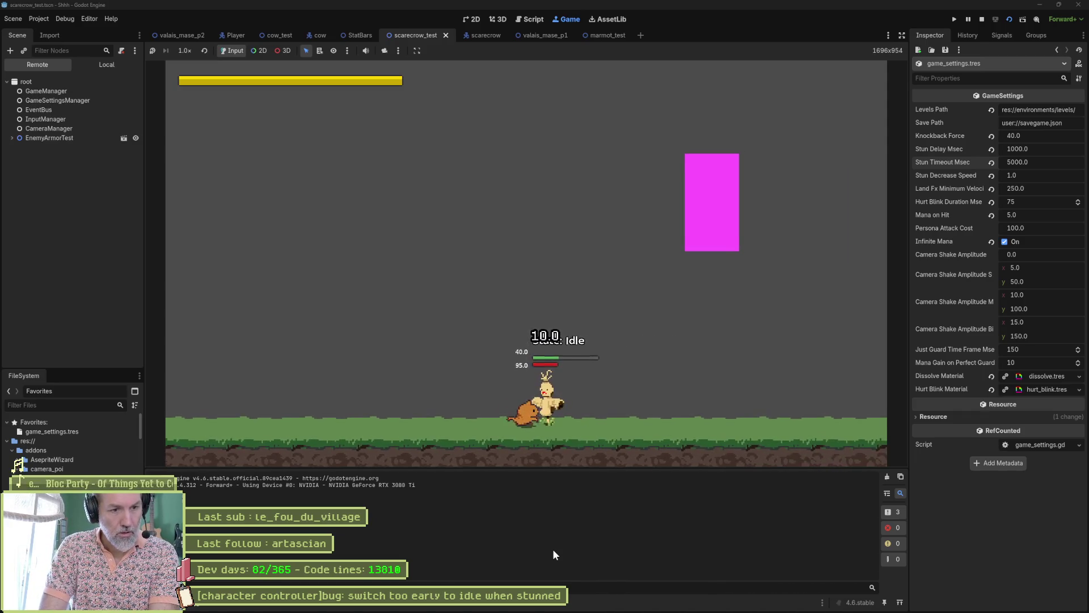
key(x)
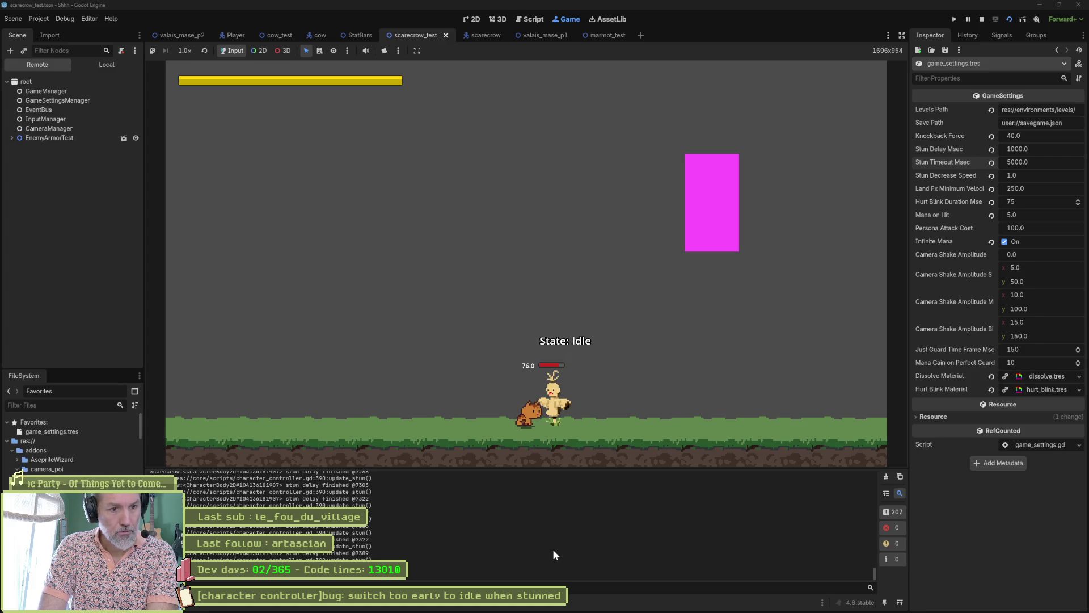
key(F8)
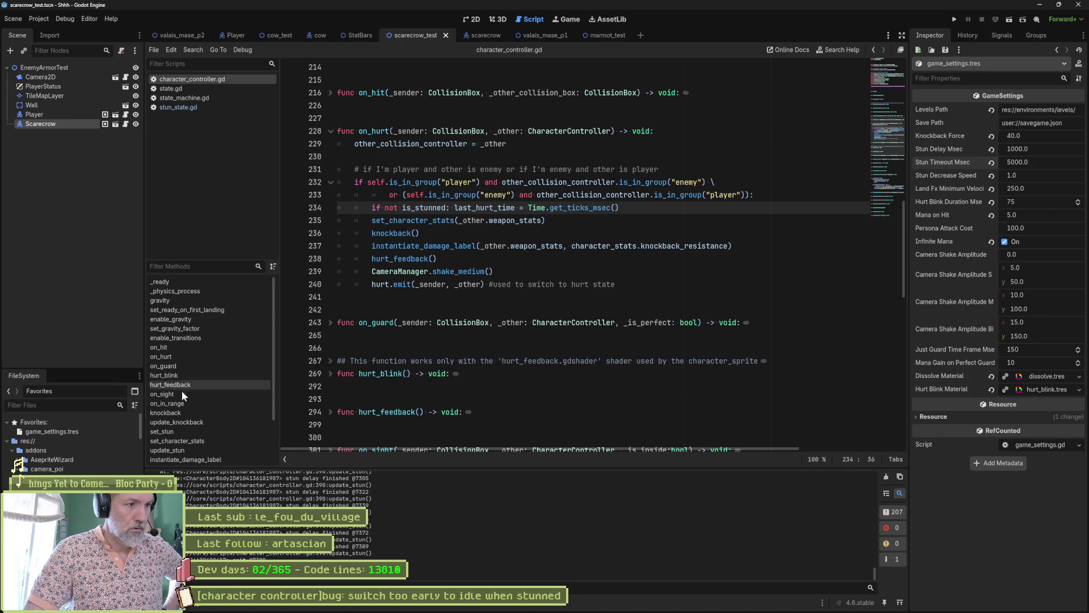
Jump to update_stun and inspect stun_delay_msec (line 389) and stun_decrease_speed (line 391).
click(201, 449)
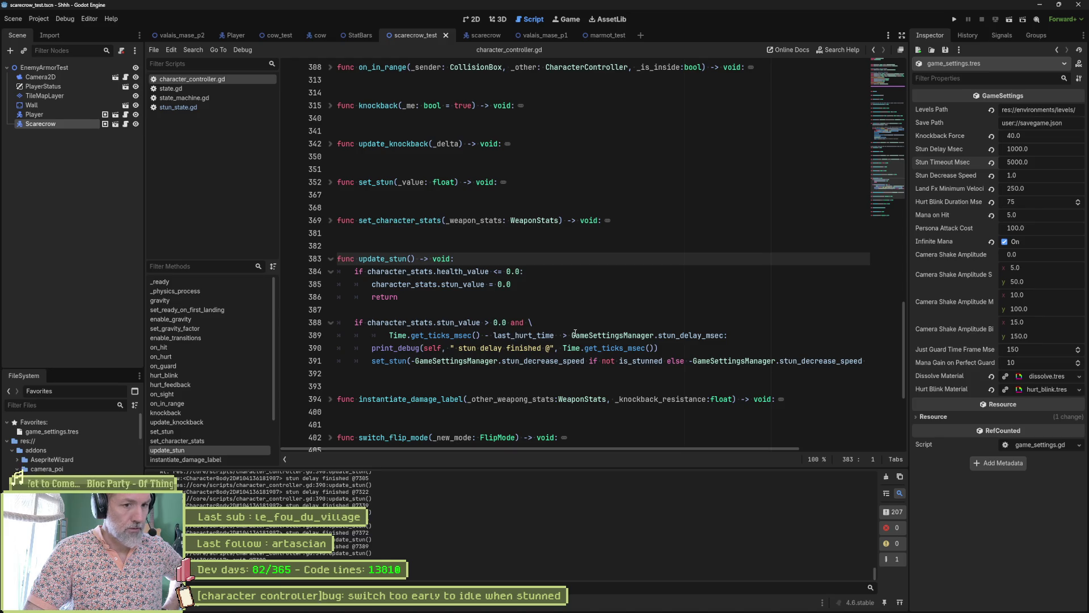
double_click(704, 337)
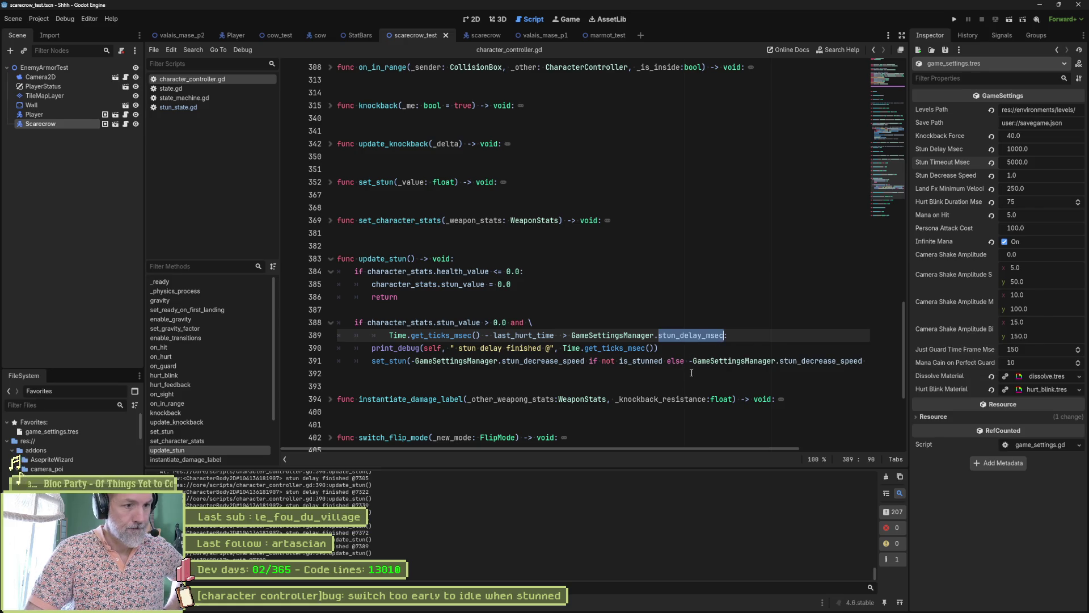
double_click(543, 361)
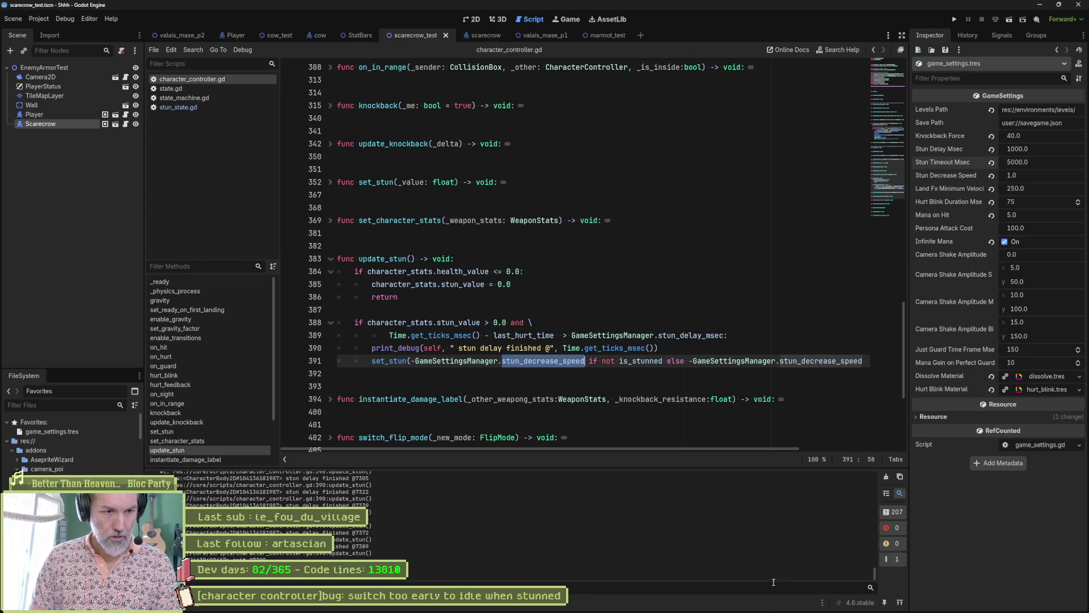
mouse_move(767, 611)
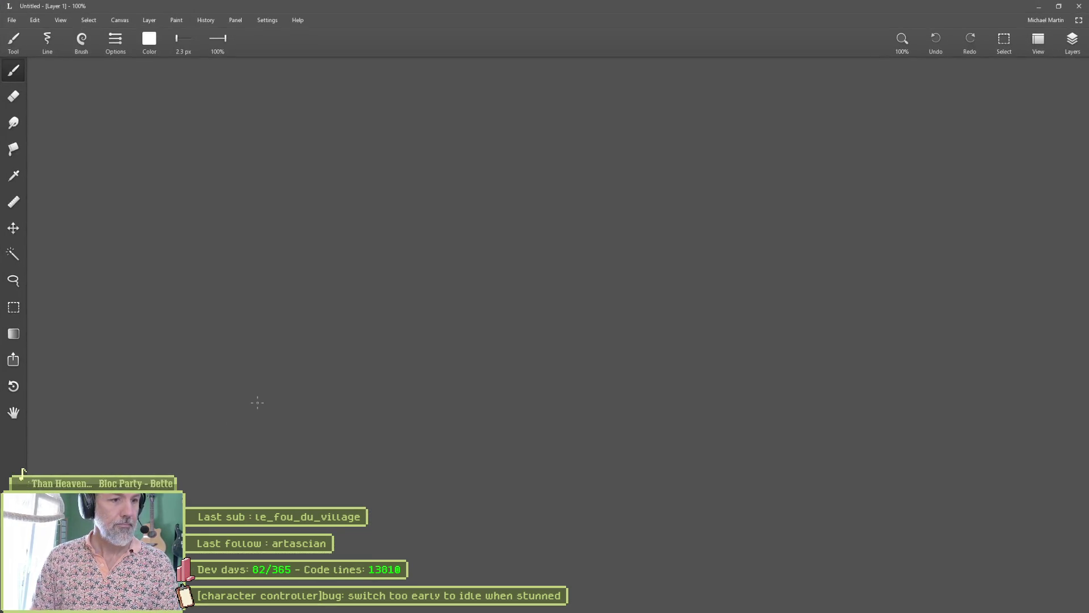
Detach the colour swatches and handwrite 'durée 5000' with 'stun max' beneath it.
click(153, 46)
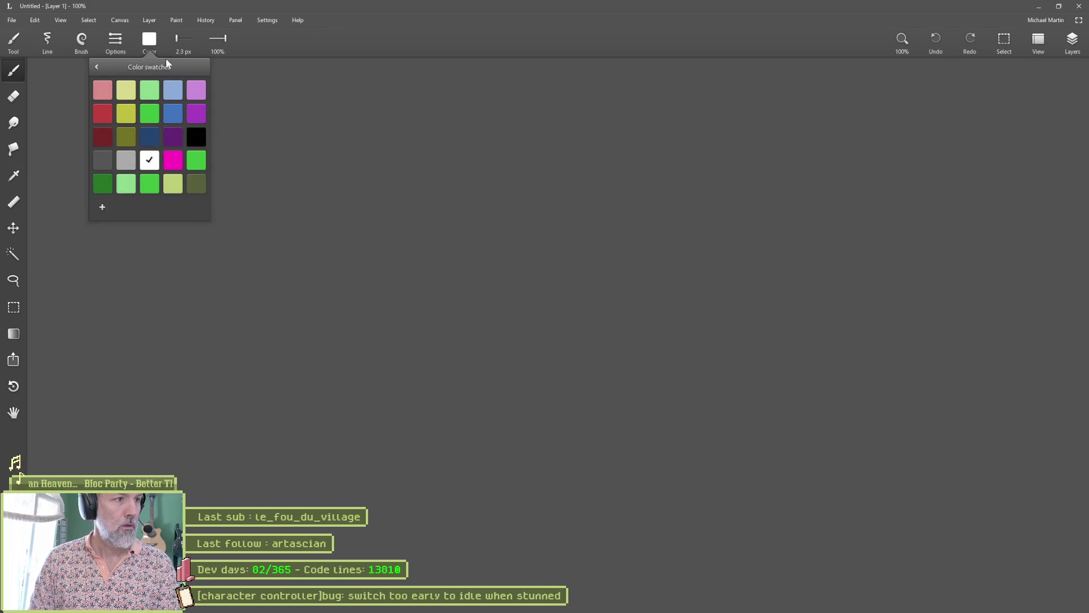
drag(166, 60, 128, 84)
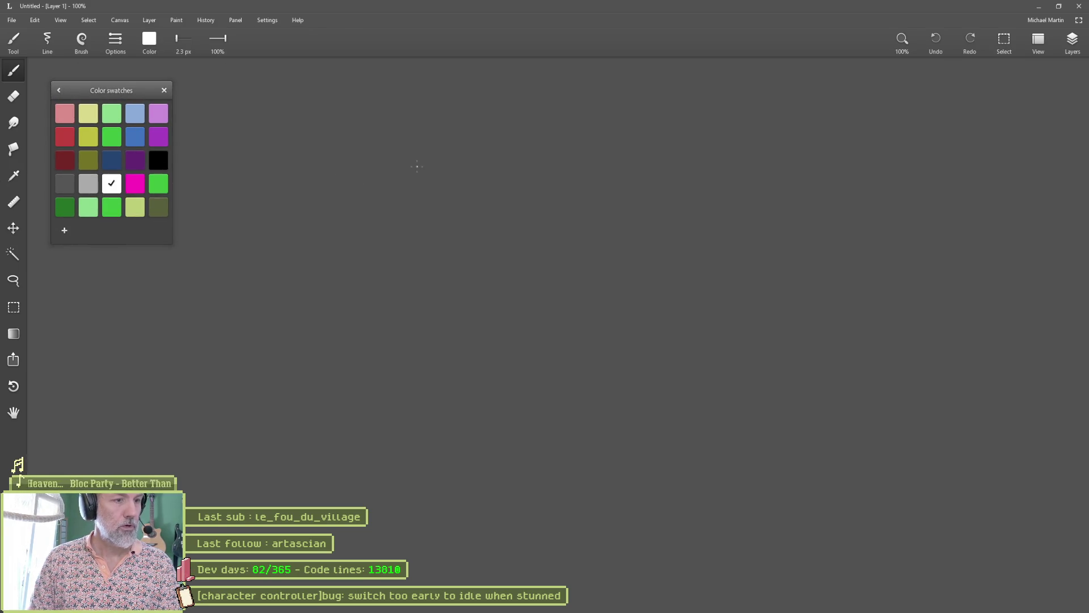
mouse_move(458, 142)
mouse_down()
mouse_move(457, 185)
mouse_move(507, 164)
mouse_move(522, 173)
mouse_move(516, 191)
mouse_up()
drag(537, 133, 532, 146)
mouse_move(647, 160)
mouse_down()
mouse_move(640, 185)
mouse_move(670, 154)
mouse_move(677, 188)
mouse_move(716, 175)
mouse_move(724, 187)
mouse_up()
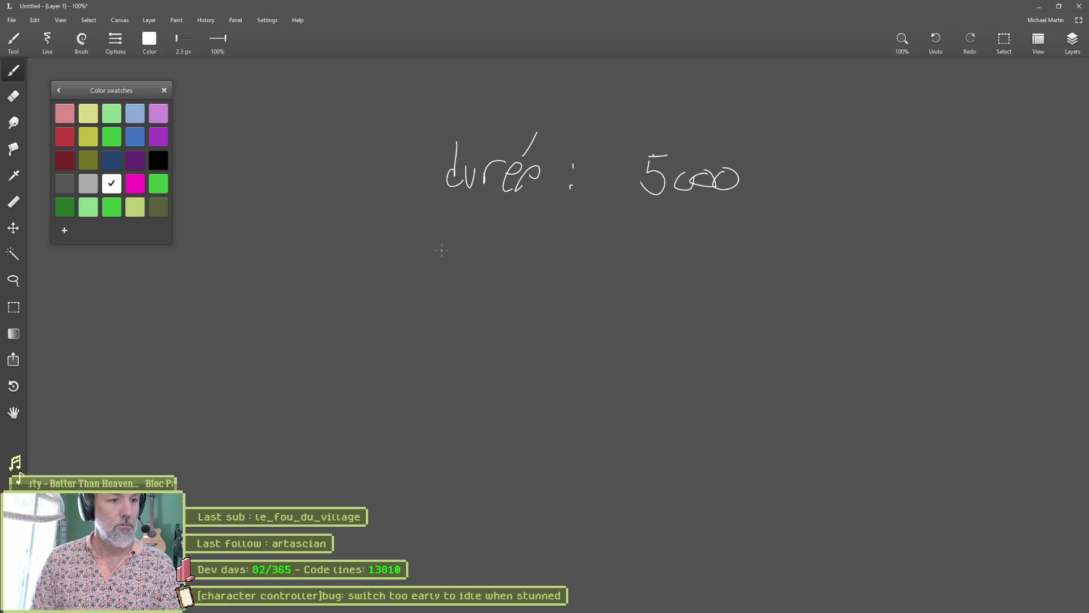
mouse_move(446, 244)
mouse_down()
mouse_move(435, 262)
mouse_move(455, 262)
mouse_up()
mouse_move(453, 249)
mouse_down()
mouse_move(483, 258)
mouse_move(535, 248)
mouse_move(579, 262)
mouse_move(570, 264)
mouse_up()
mouse_move(672, 233)
mouse_down()
mouse_move(657, 251)
mouse_move(689, 259)
mouse_move(688, 235)
mouse_up()
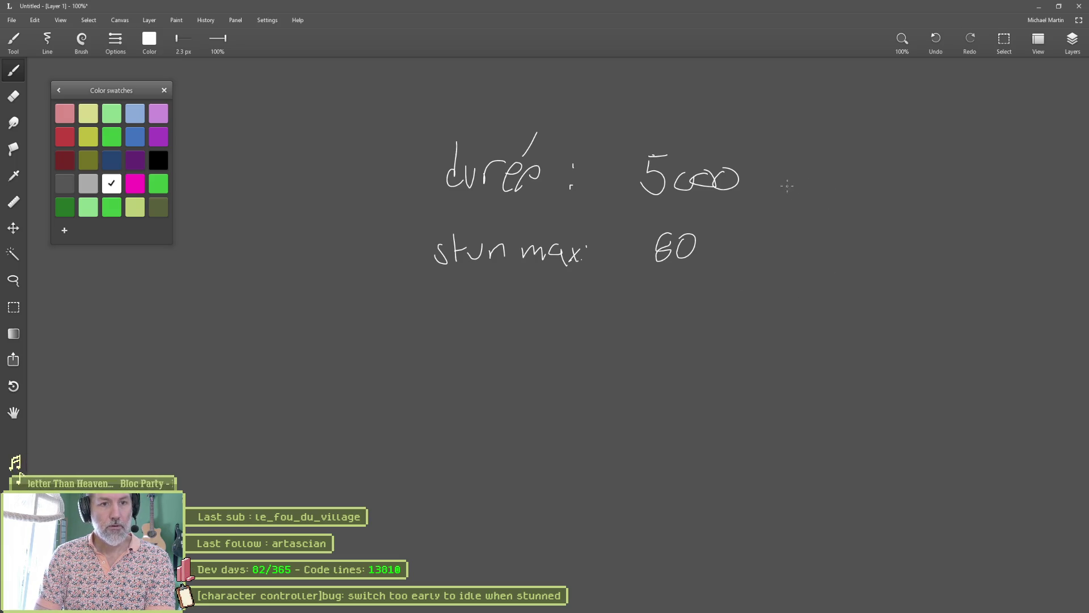
Add '× 80', erase the wrong stun max value, and complete the fractions 5000/1 and 80/?
mouse_move(795, 196)
mouse_down()
mouse_move(815, 221)
mouse_move(796, 220)
mouse_up()
mouse_move(893, 156)
mouse_down()
mouse_move(883, 162)
mouse_move(911, 155)
mouse_up()
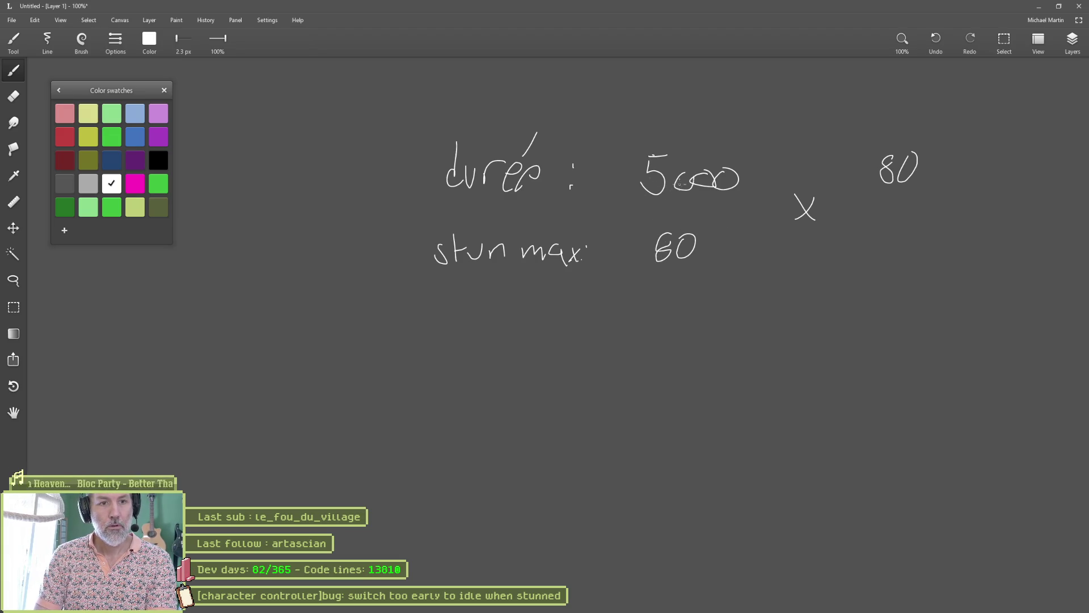
key(e)
mouse_move(673, 238)
mouse_down()
mouse_move(703, 244)
mouse_move(658, 250)
mouse_move(689, 256)
mouse_up()
key(b)
drag(640, 207, 734, 209)
drag(859, 201, 949, 203)
drag(896, 226, 918, 254)
click(917, 266)
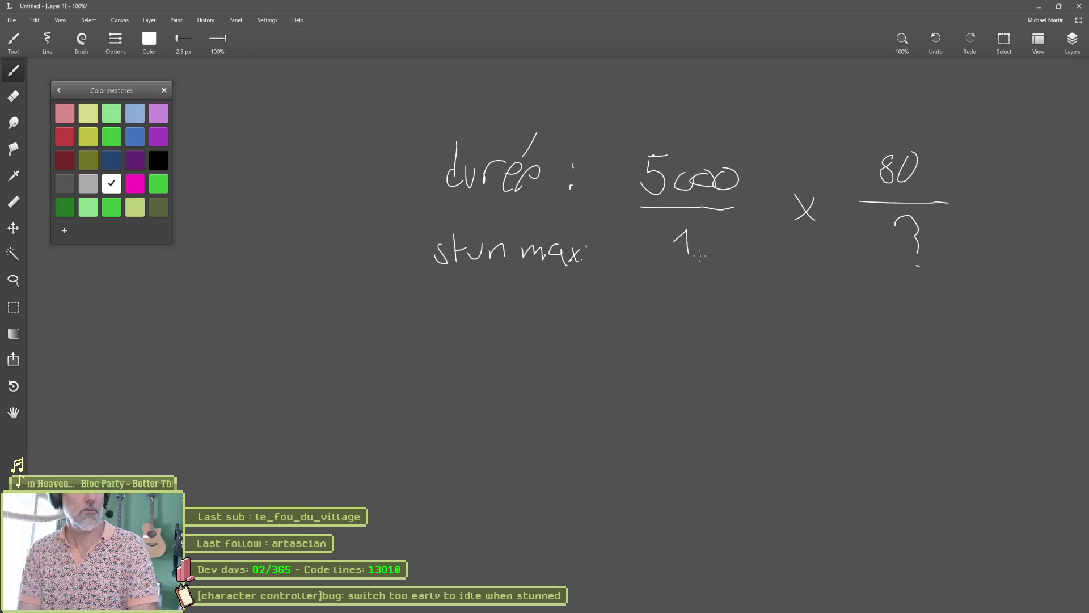
Return to Godot with the cursor at the end of line 390.
key(alt+Tab)
key(Up)
key(End)
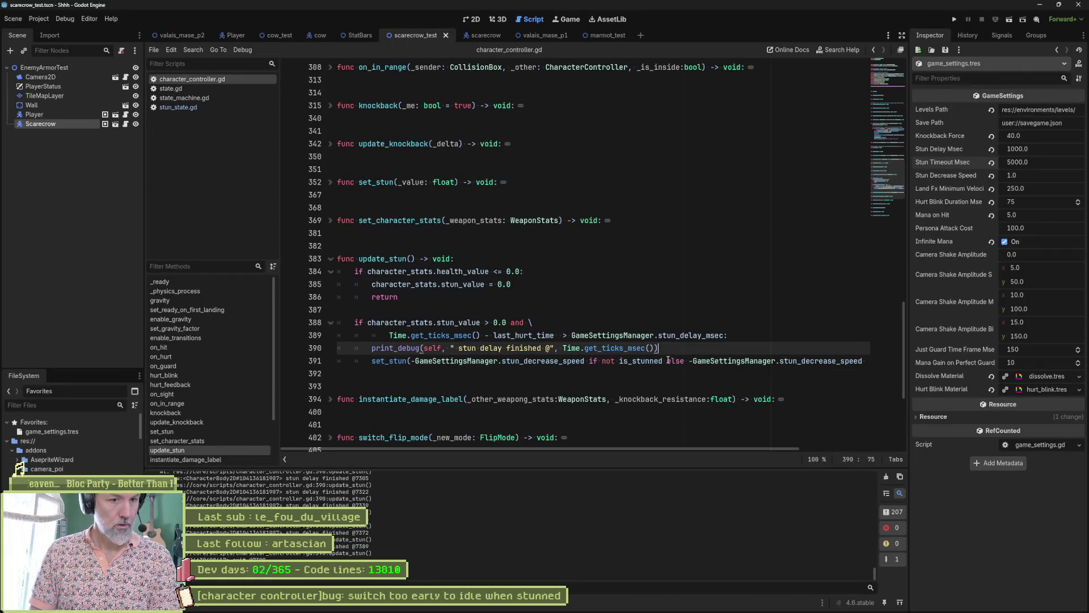
Insert the comment '# stun max / timeout' on a new line after line 390.
key(Return)
text(# )
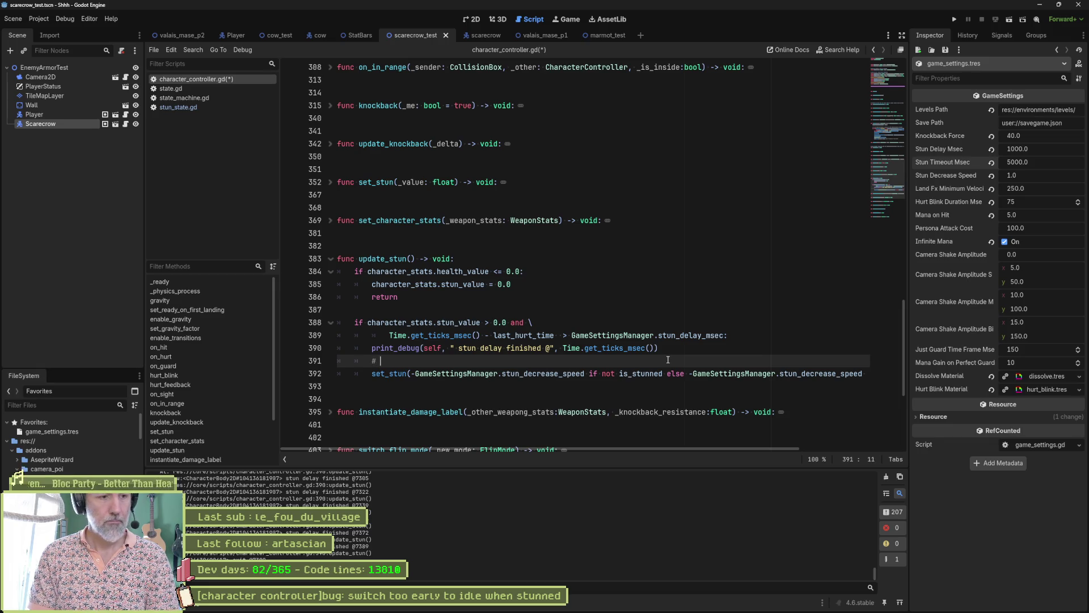
text(stun max / d)
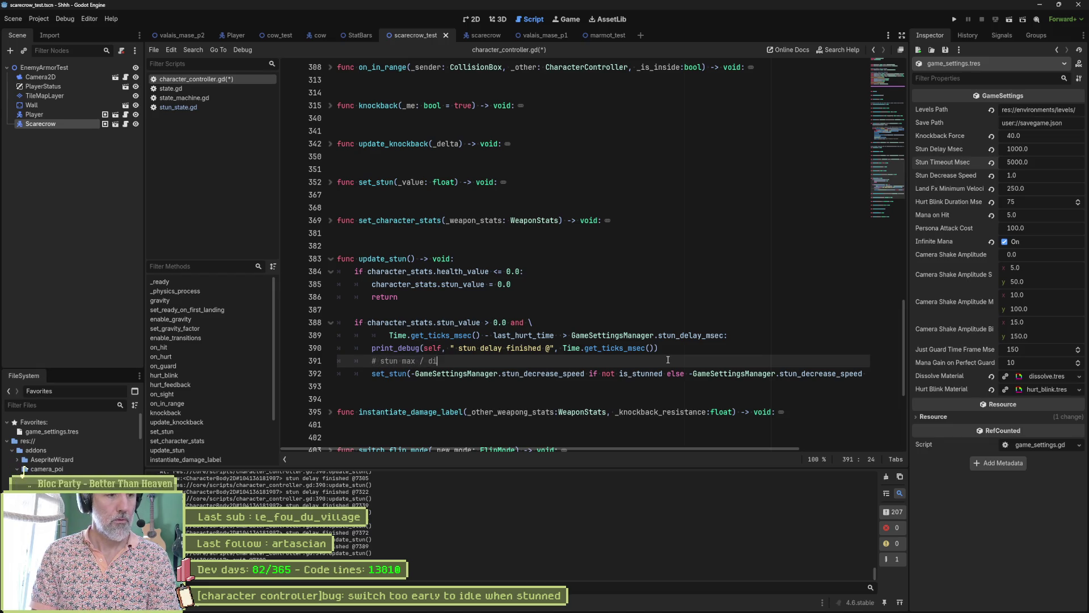
key(BackSpace)
text(timeout)
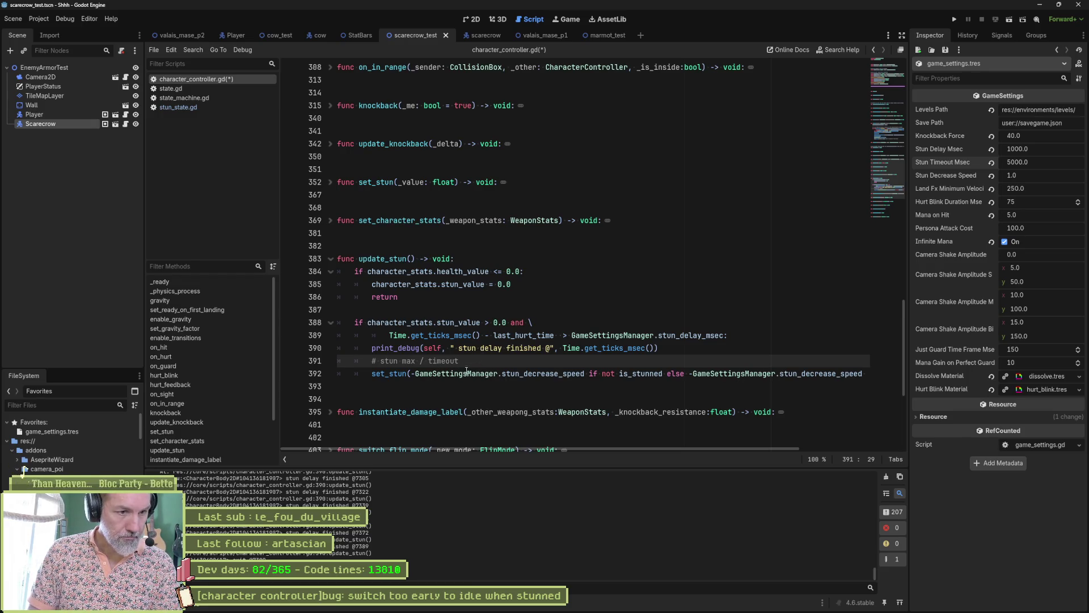
click(414, 374)
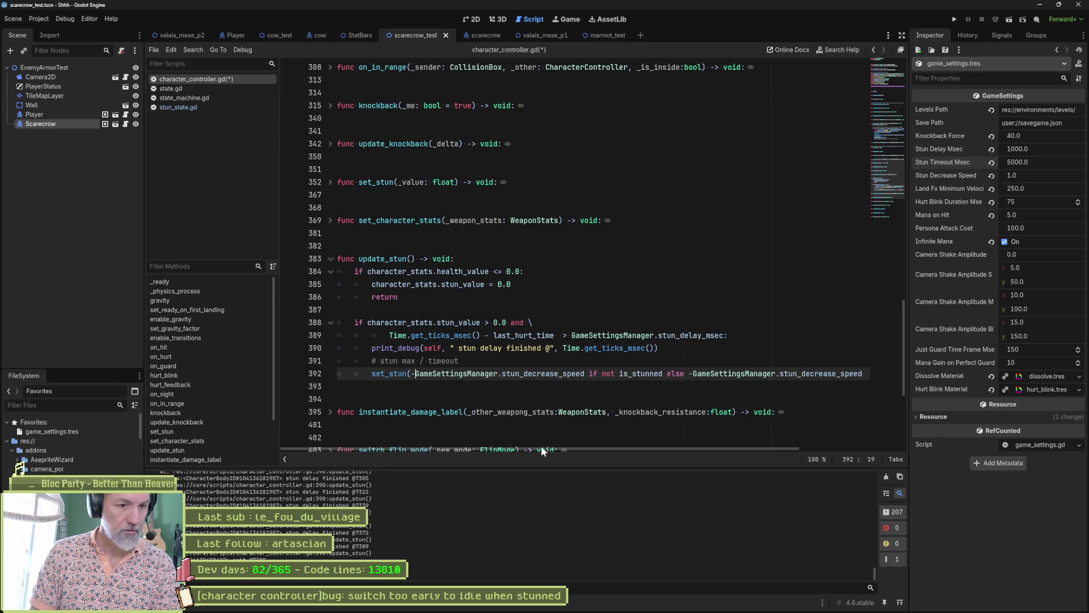
drag(543, 448, 647, 448)
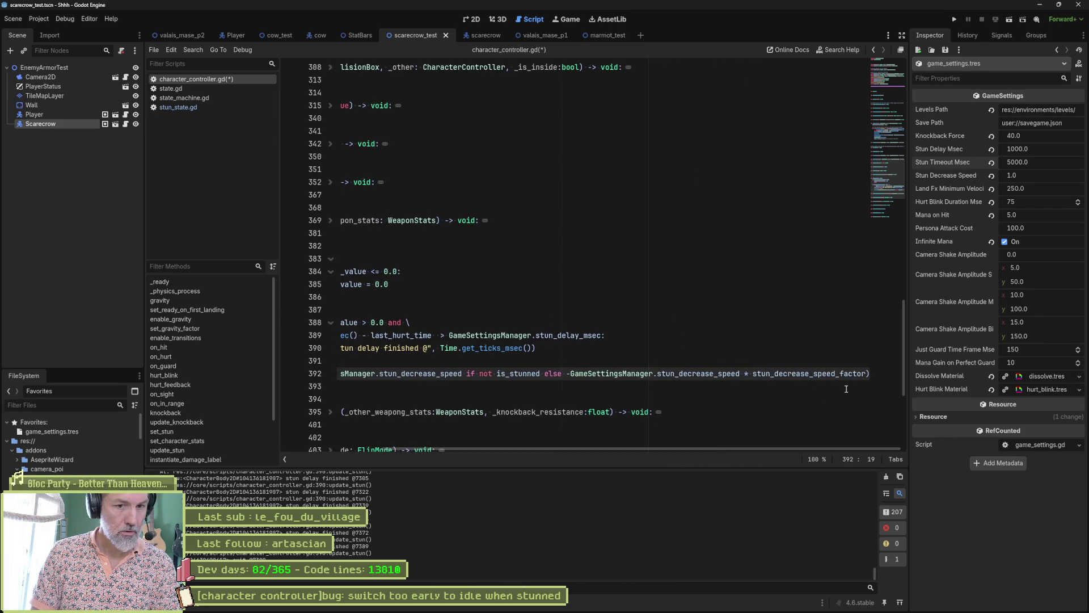
Change the set_stun argument to -character_stats.stun_max / GameSettingsManager.stun_timeout_msec and run the scene.
shift+click(867, 373)
key(BackSpace)
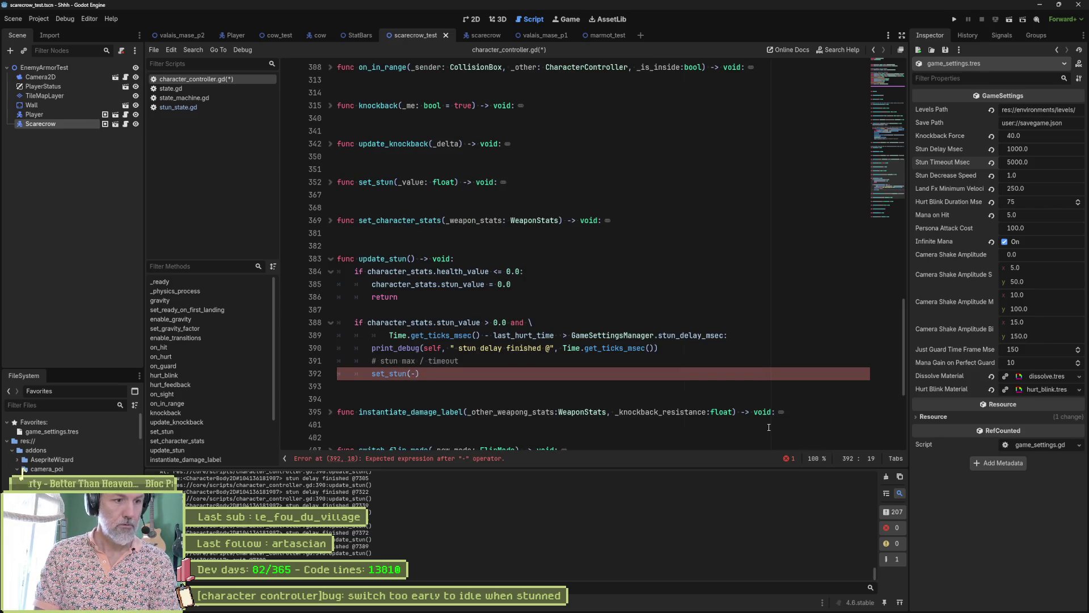
text(stats)
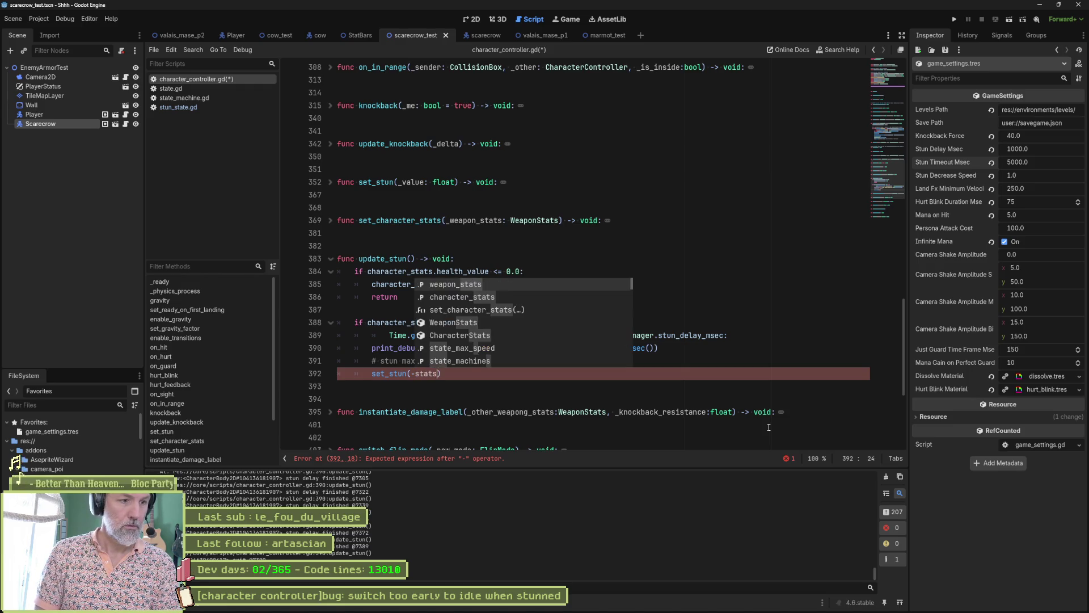
key(Down)
key(Return)
text(.stun_max / )
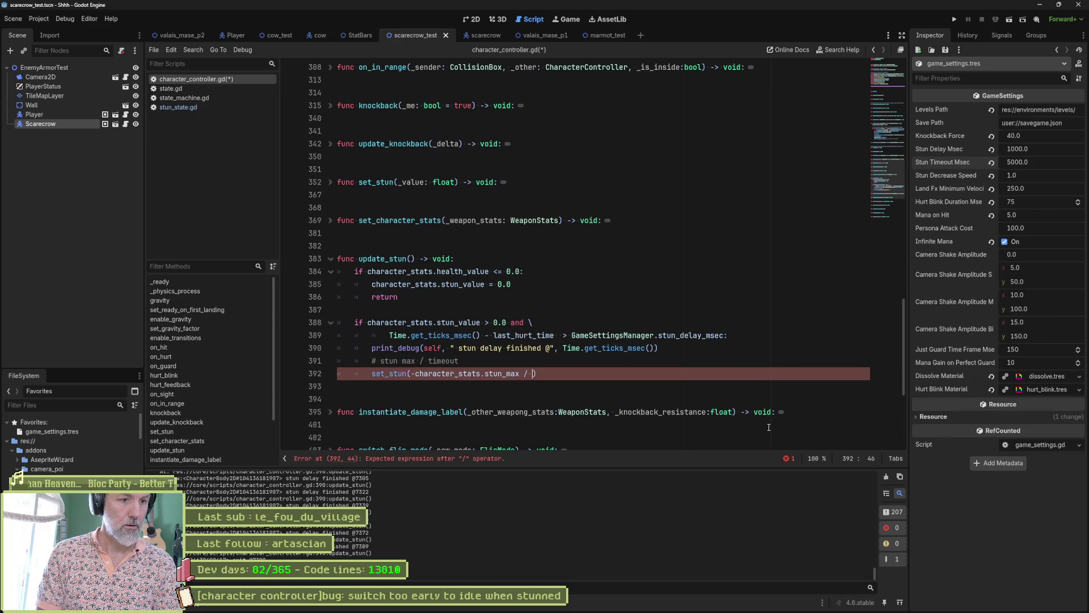
text(Game)
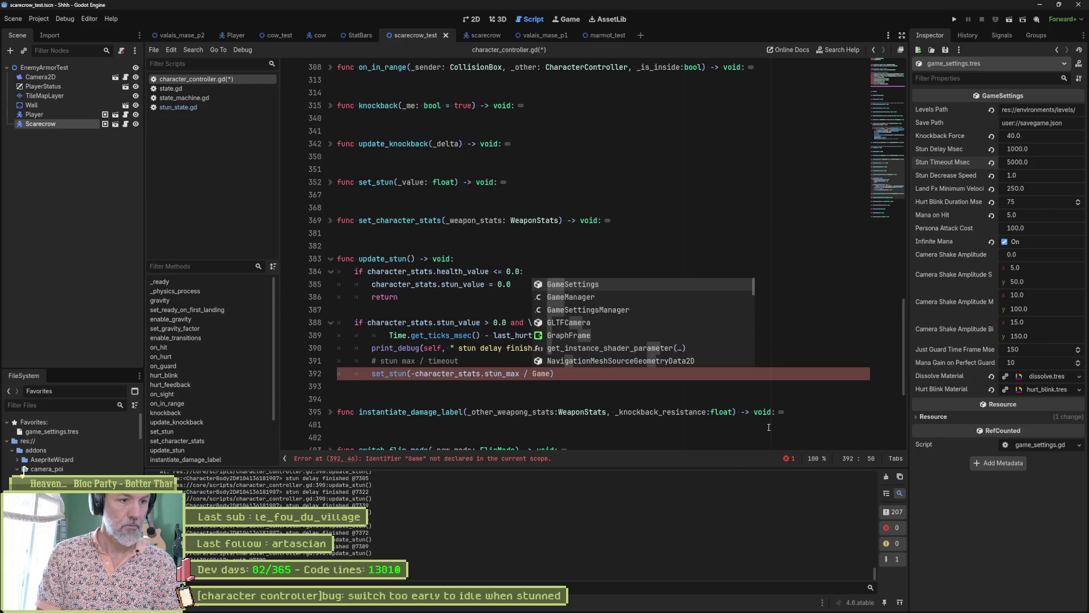
key(Down)
key(Down)
key(Return)
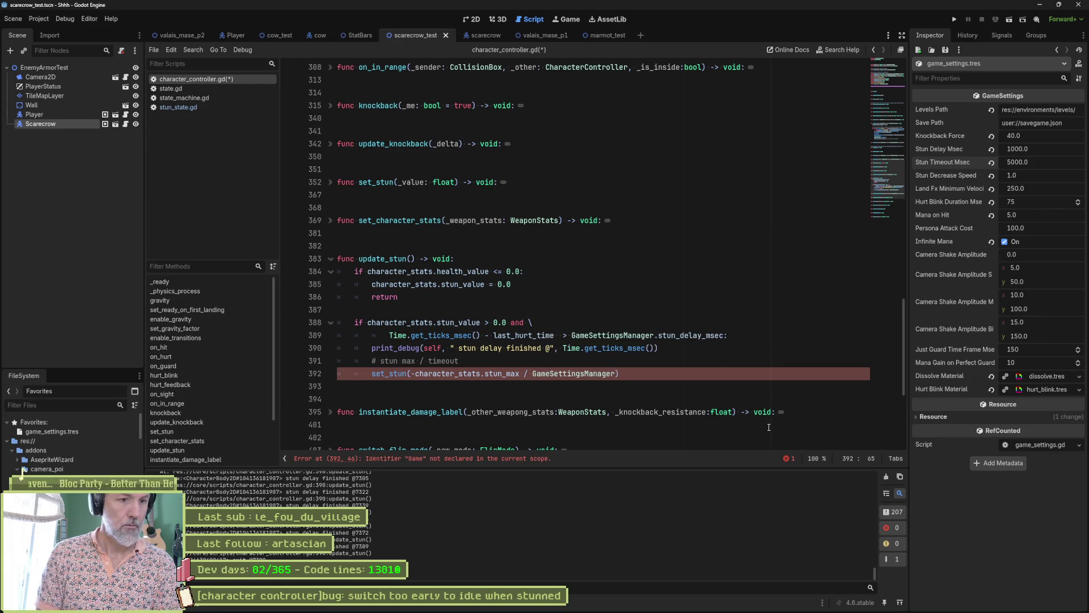
text(.stun)
key(Down)
key(Down)
key(Return)
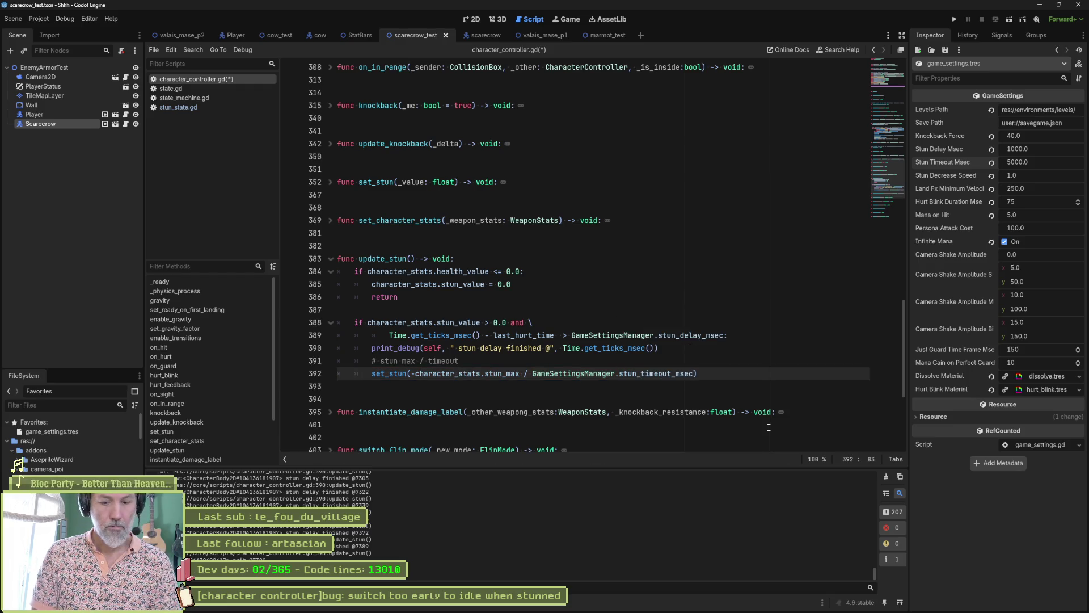
key(F6)
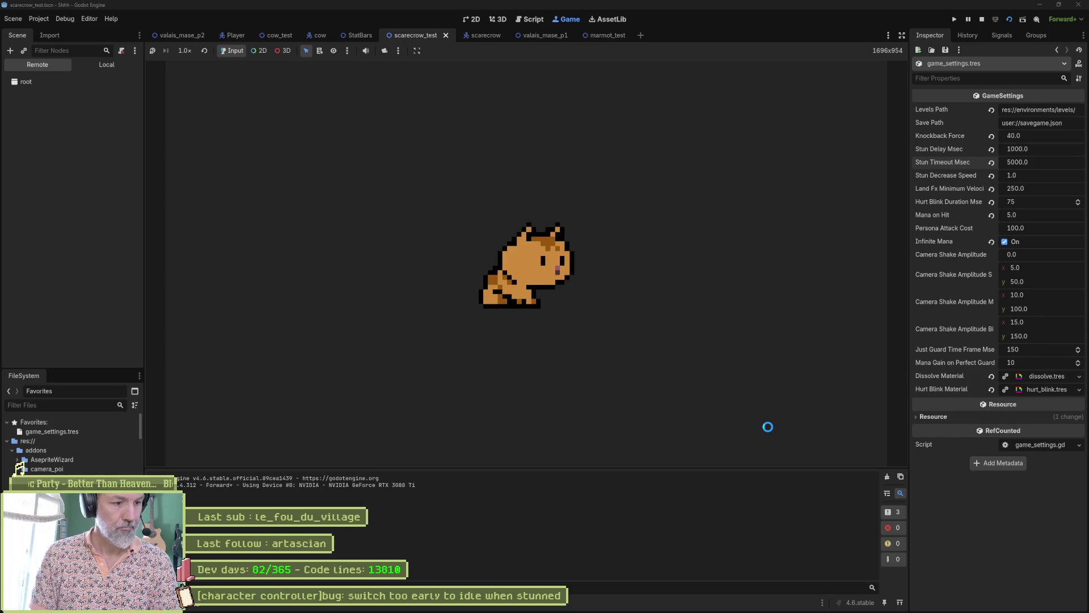
Stop the game, open a parenthesis after set_stun(-, and run the scene.
key(F8)
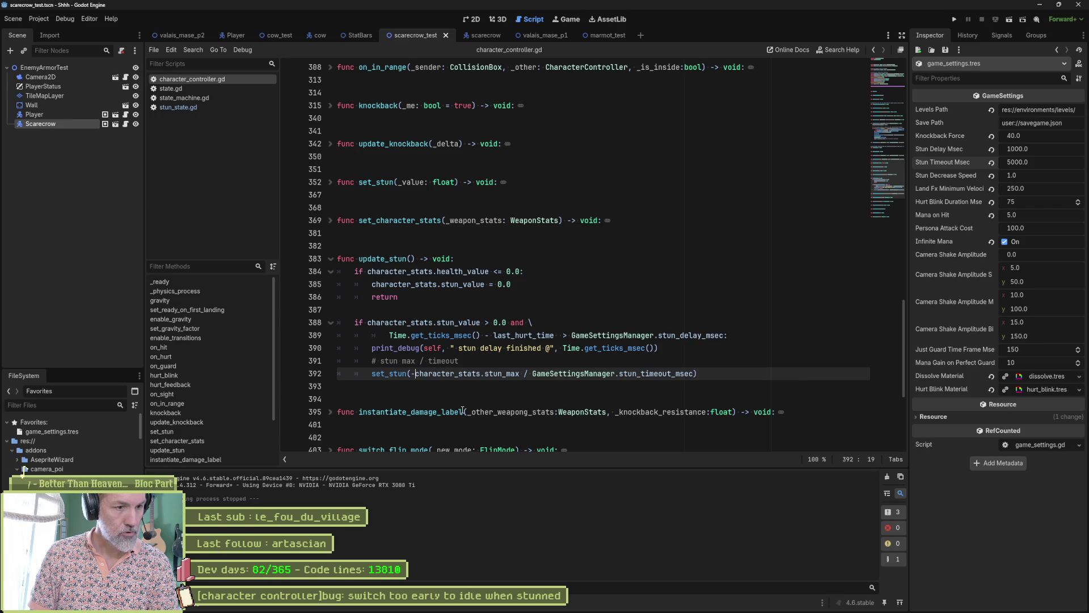
text(()
click(698, 375)
key(F6)
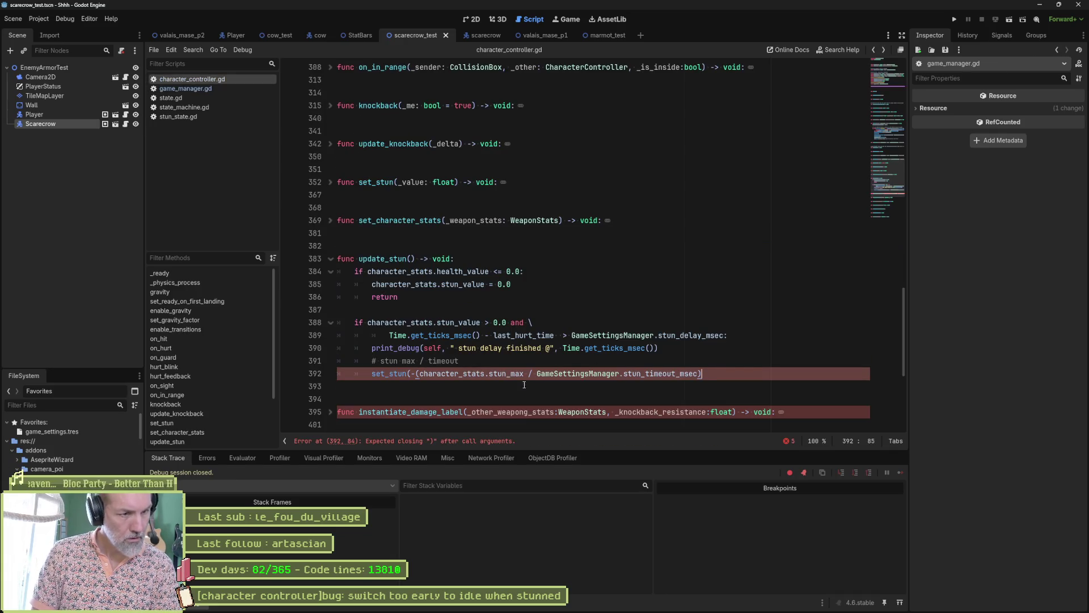
Close the parenthesis at the end of line 392, rerun, and walk the cat into the scarecrow.
text())
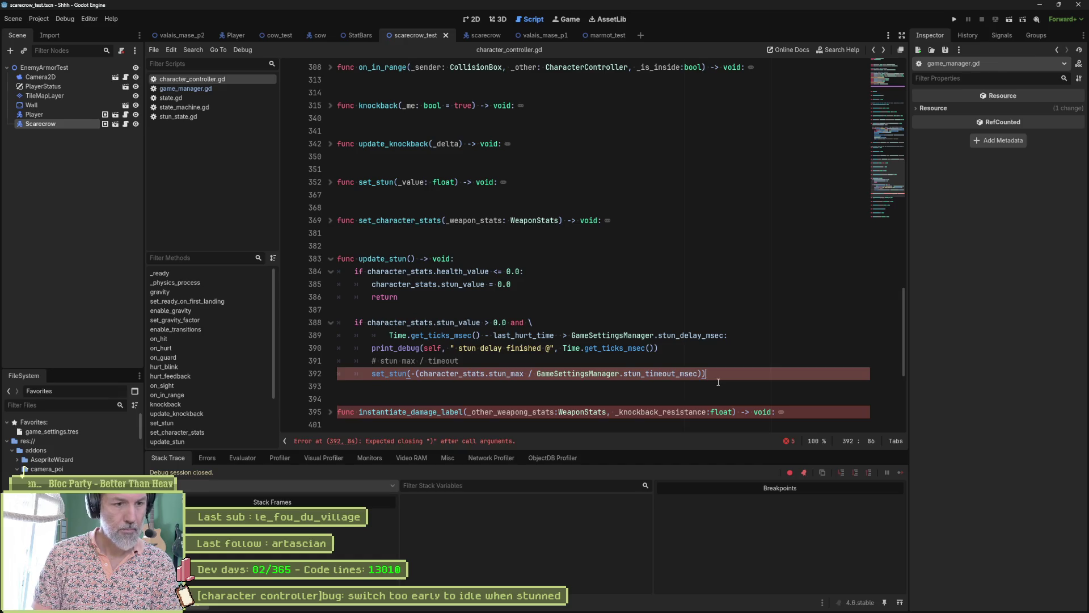
key(F6)
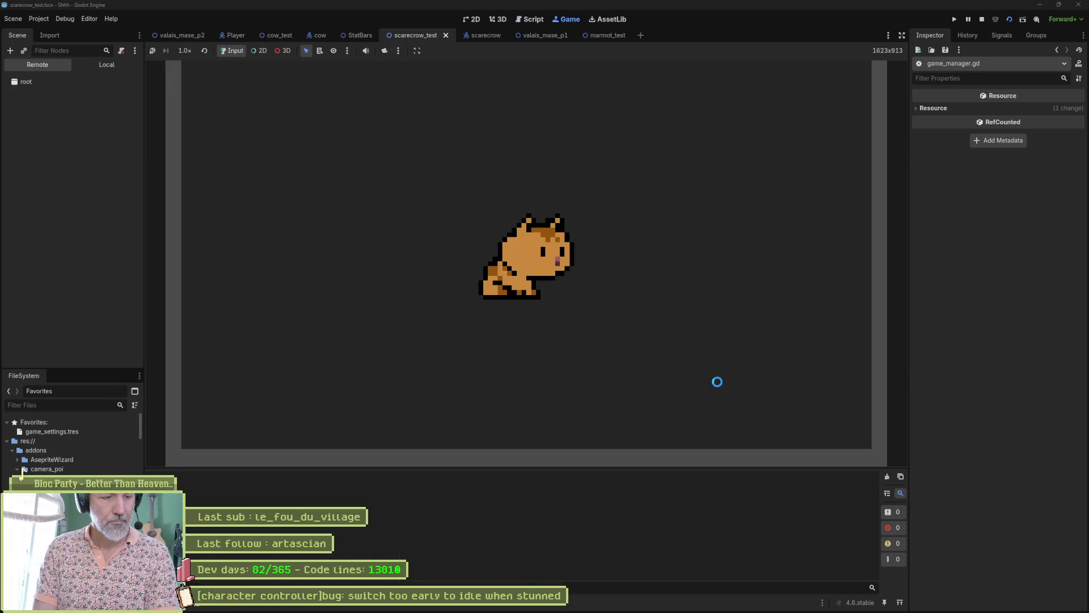
key(d)
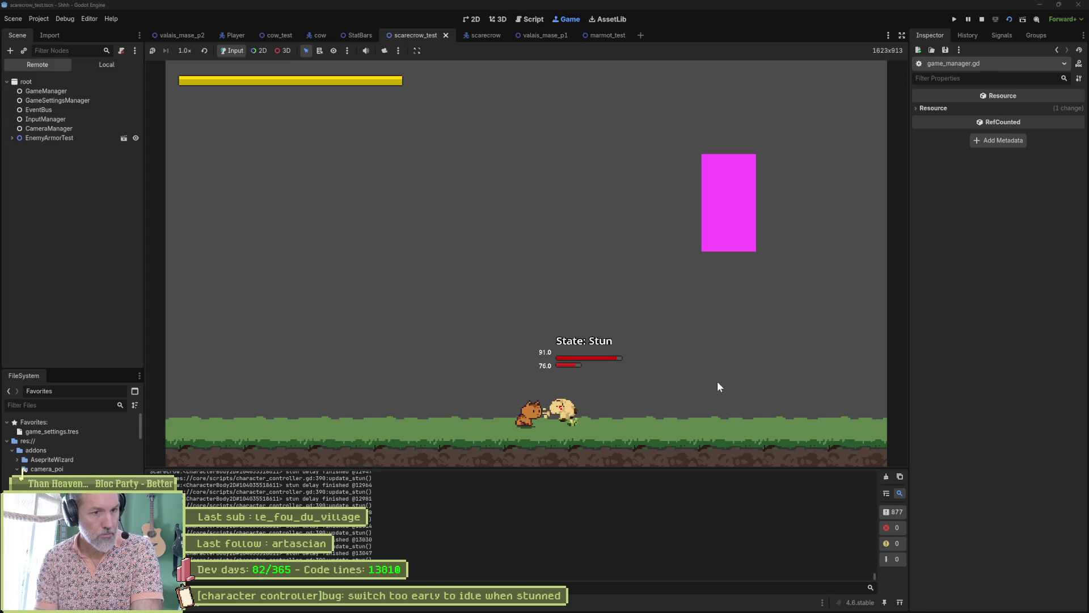
key(F8)
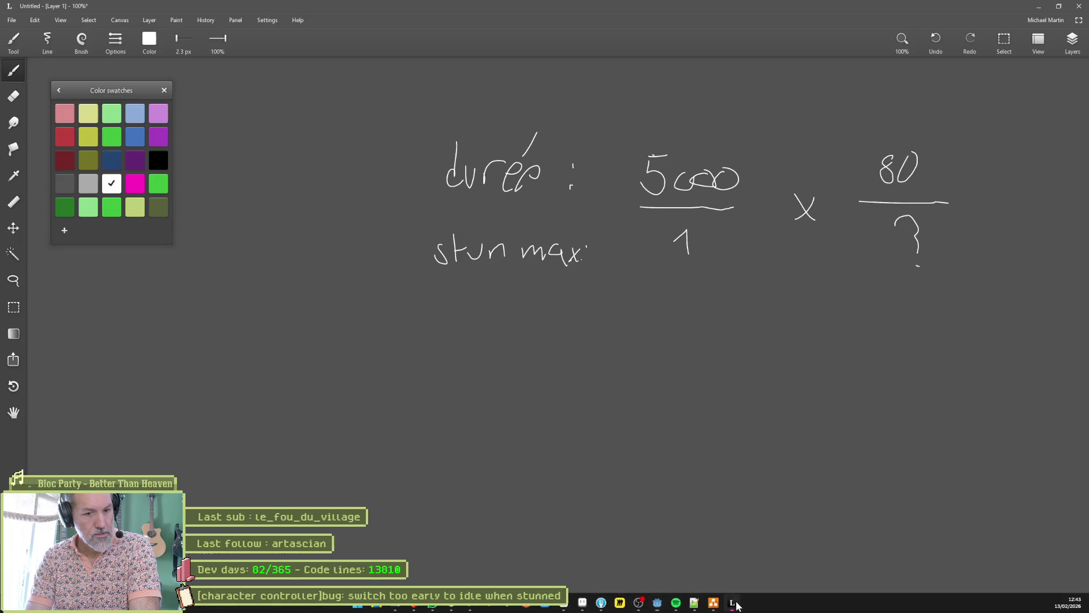
Switch to the sketch and compute 80/5000 in Calculator, getting 0.016.
click(731, 604)
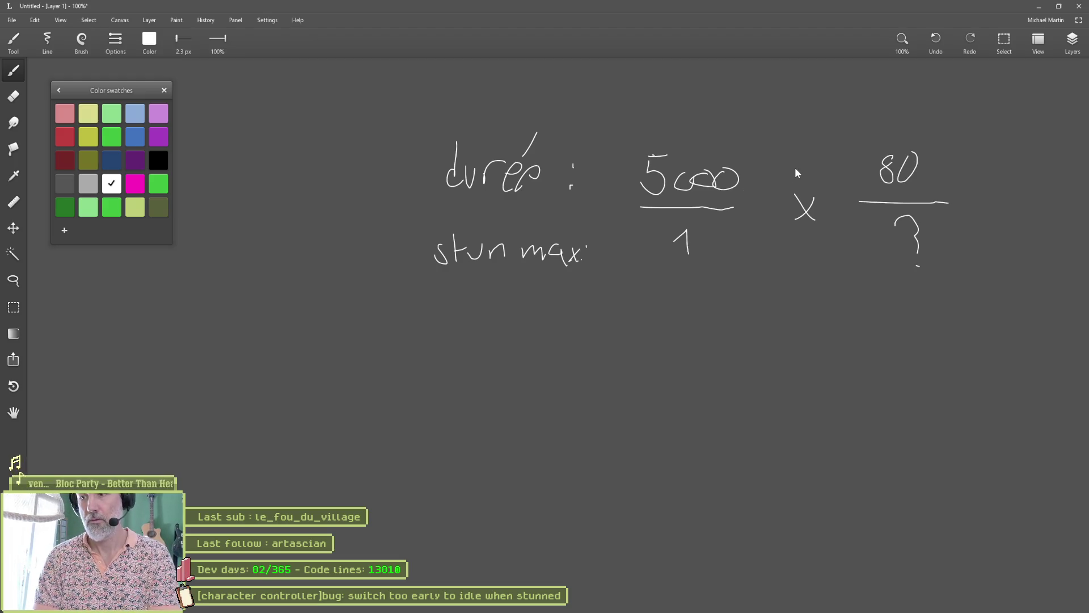
key(XF86Calculator)
text(80/5000)
key(Return)
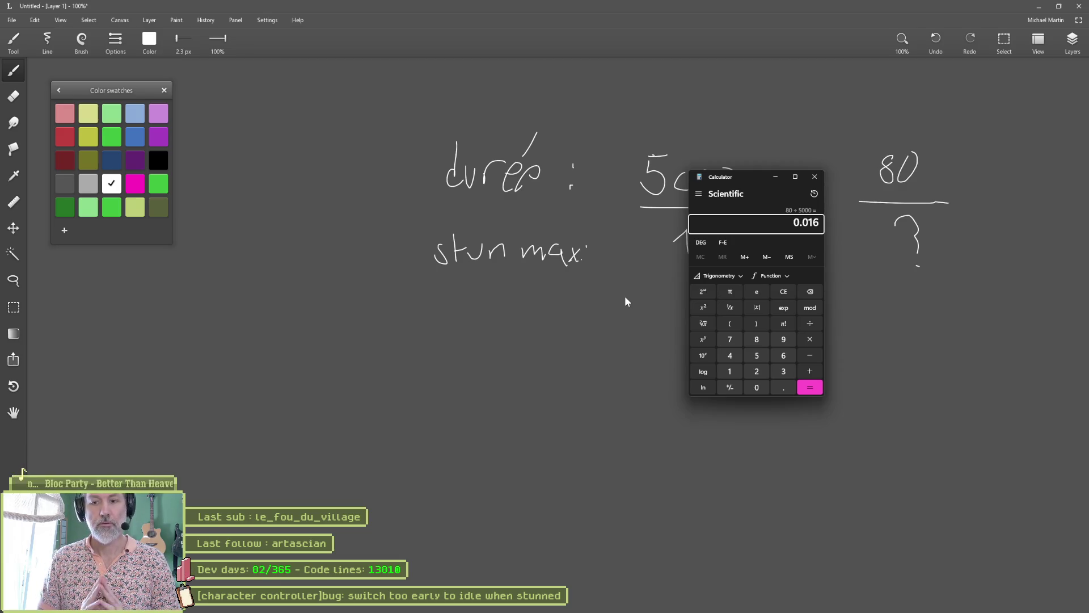
Verify 5 × 16 = 80 in Calculator, then return to Godot.
key(Escape)
text(5 × 16)
key(Return)
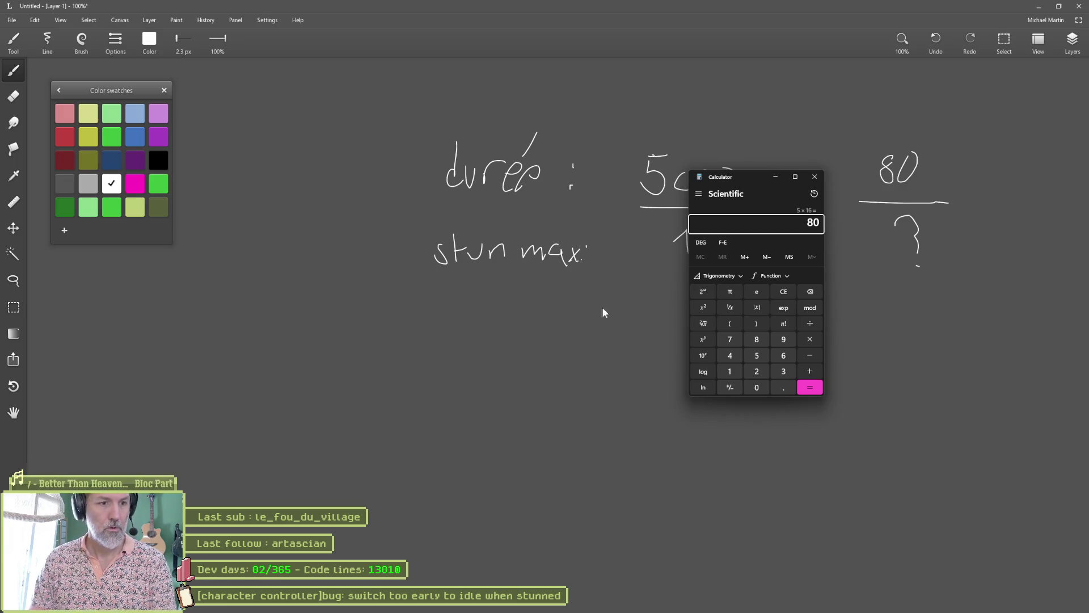
click(648, 602)
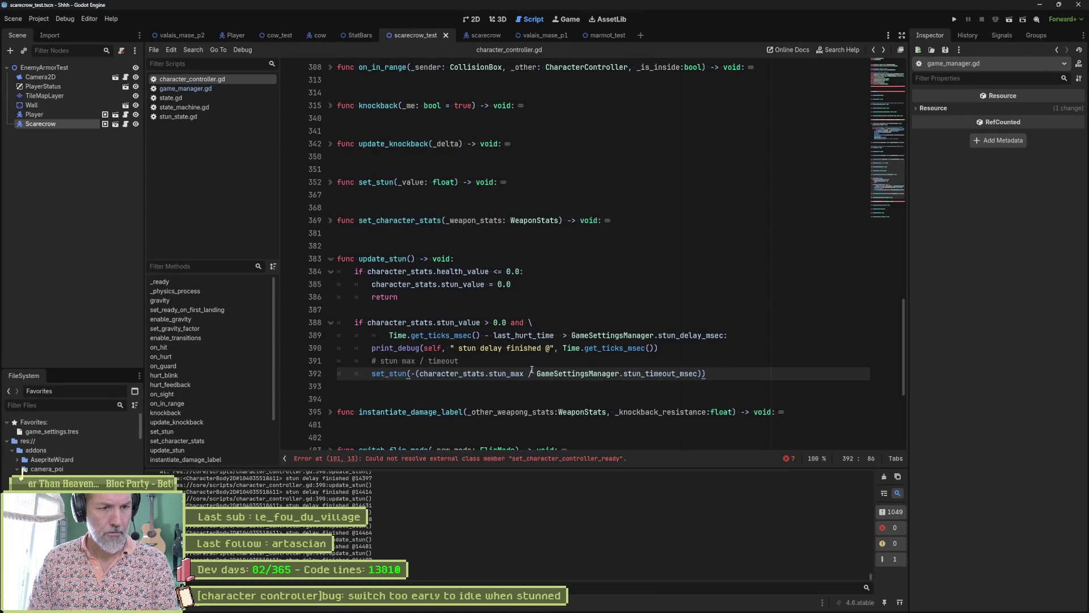
Select the Scarecrow node and change the debug message to 'decreasing stun' with a step label.
mouse_move(512, 373)
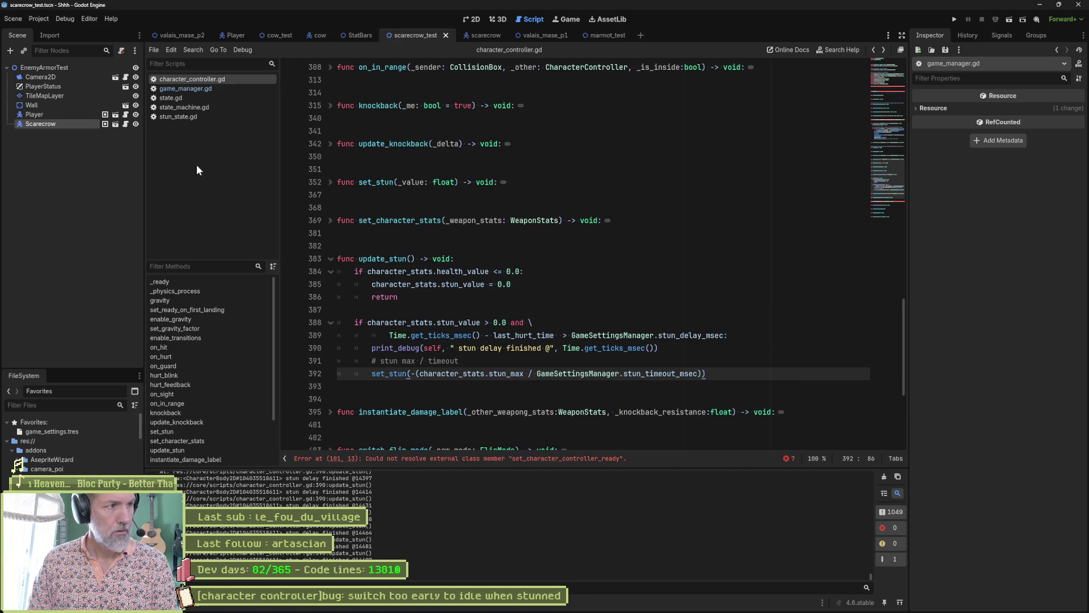
click(73, 122)
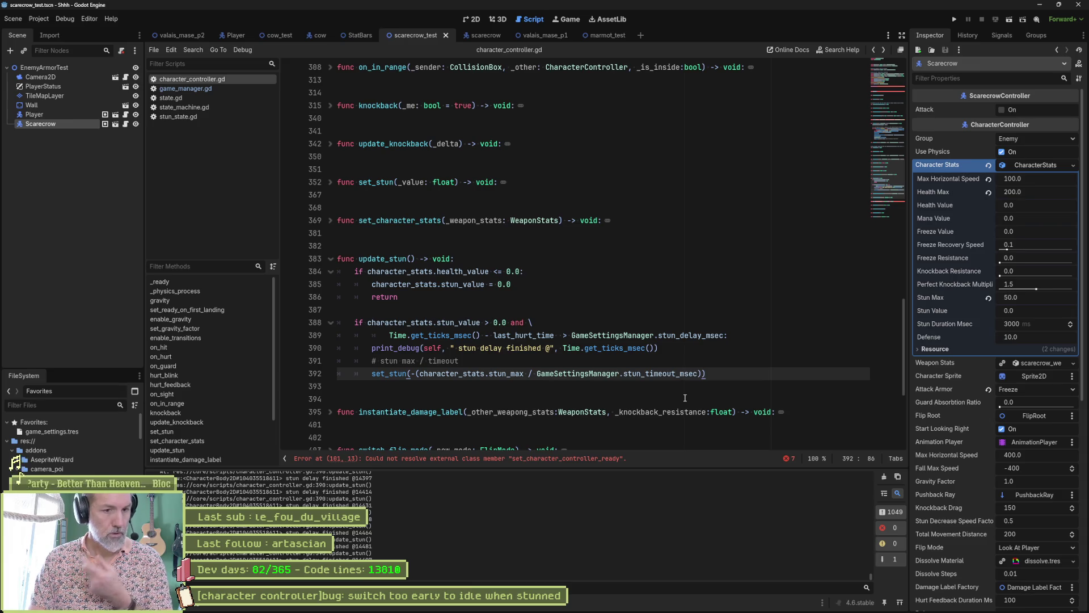
drag(459, 348, 537, 347)
text(decreasin)
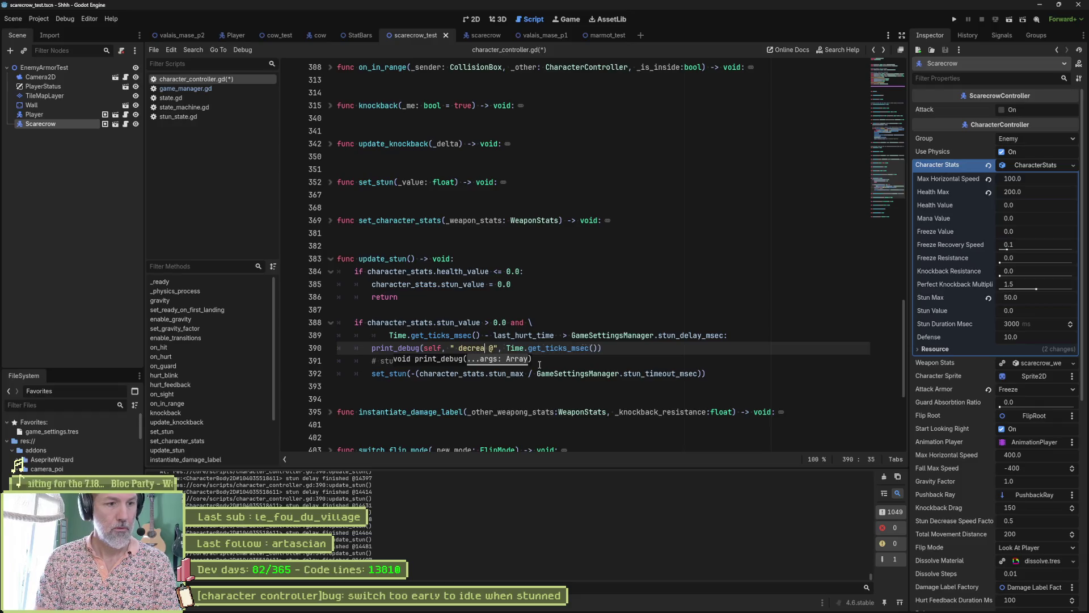
text(g stun)
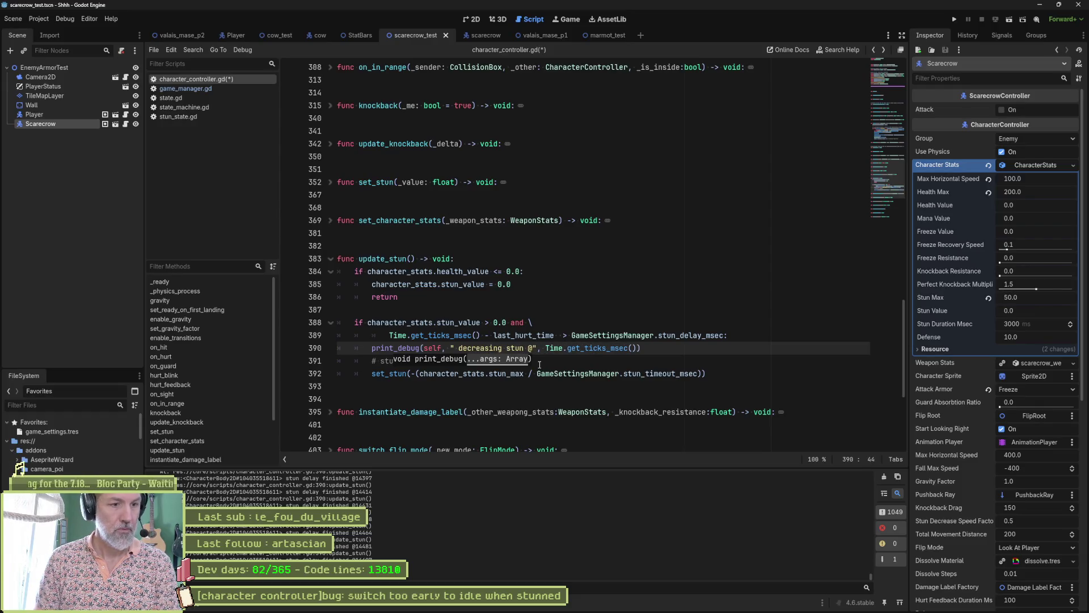
click(635, 348)
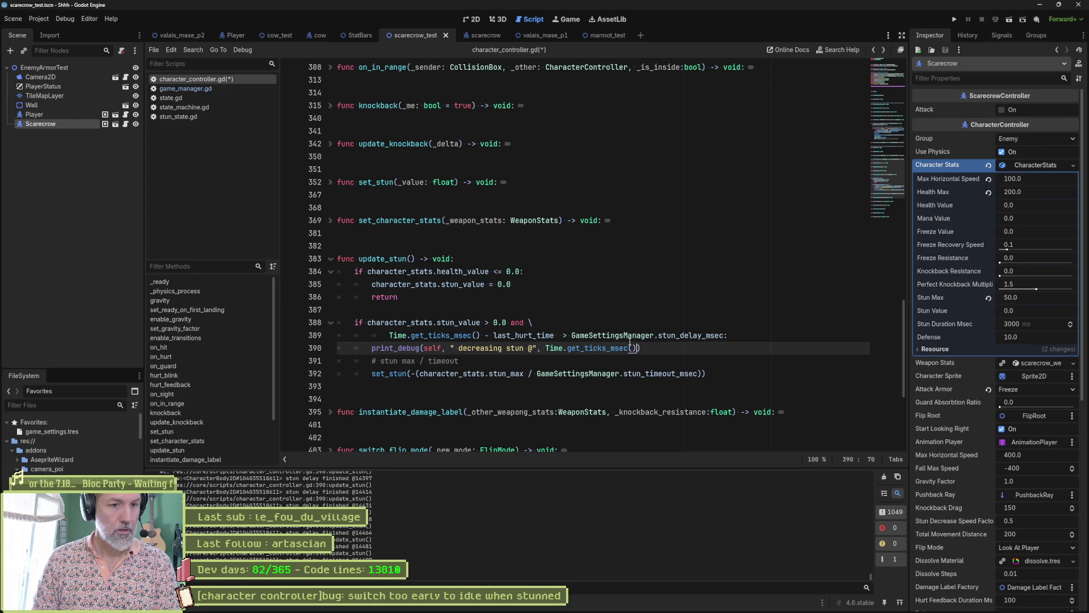
text(, b)
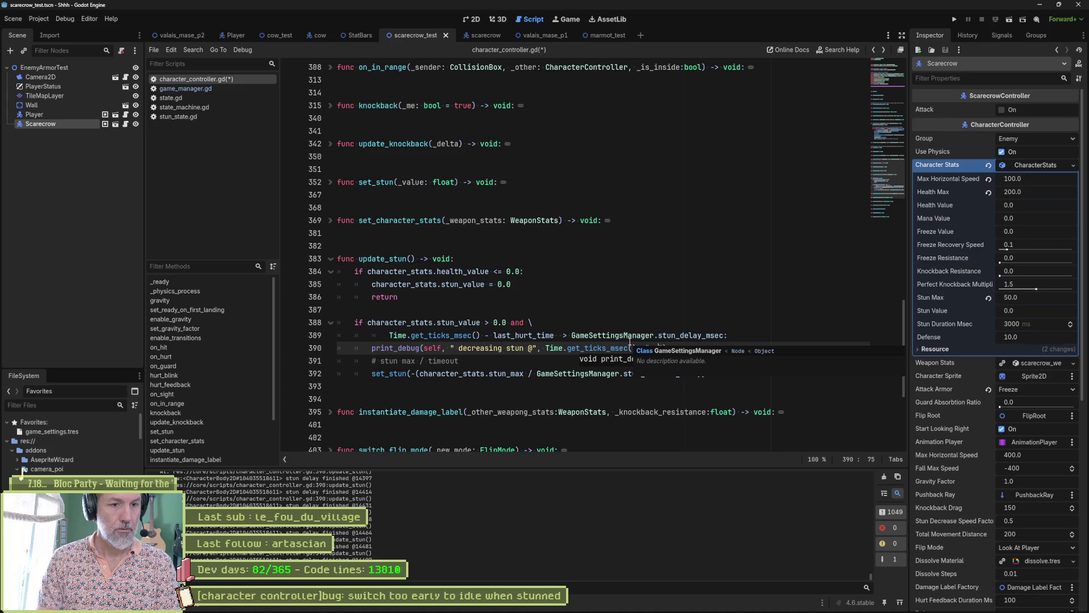
text(step:)
key(Down)
key(Down)
key(Home)
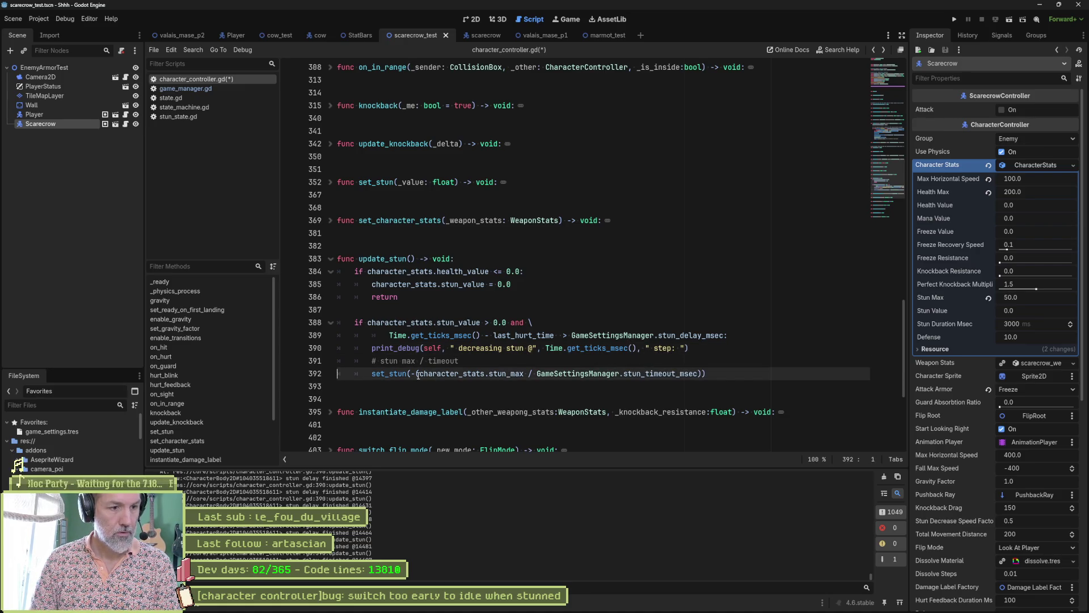
Add 'var step := -(character_stats.stun_max / GameSettingsManager.stun_timeout_msec)' above the debug print.
drag(412, 373, 701, 374)
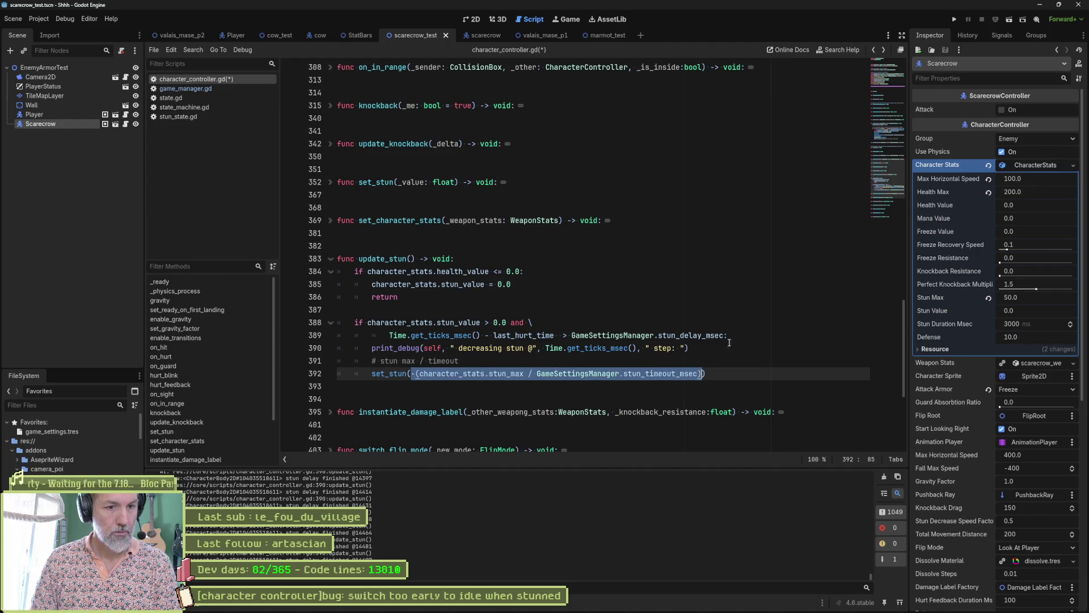
click(747, 340)
key(Return)
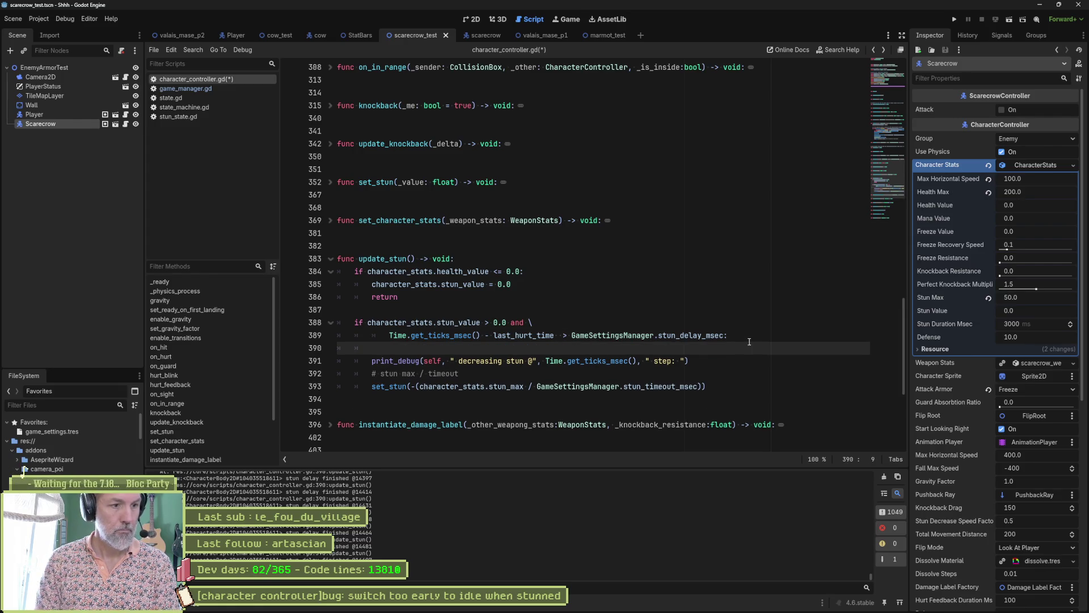
text(var stp)
key(BackSpace)
text(ep := -(character_stats.stun_max / GameSettingsManager.stun_timeout_msec))
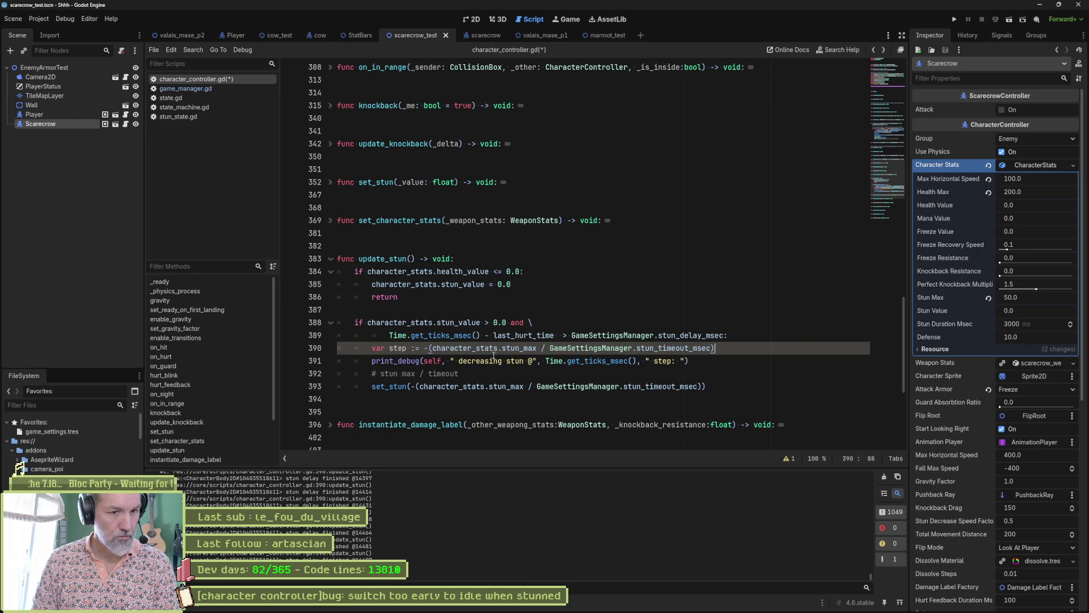
Append step to the print_debug call, save the script, and run the scene.
double_click(402, 348)
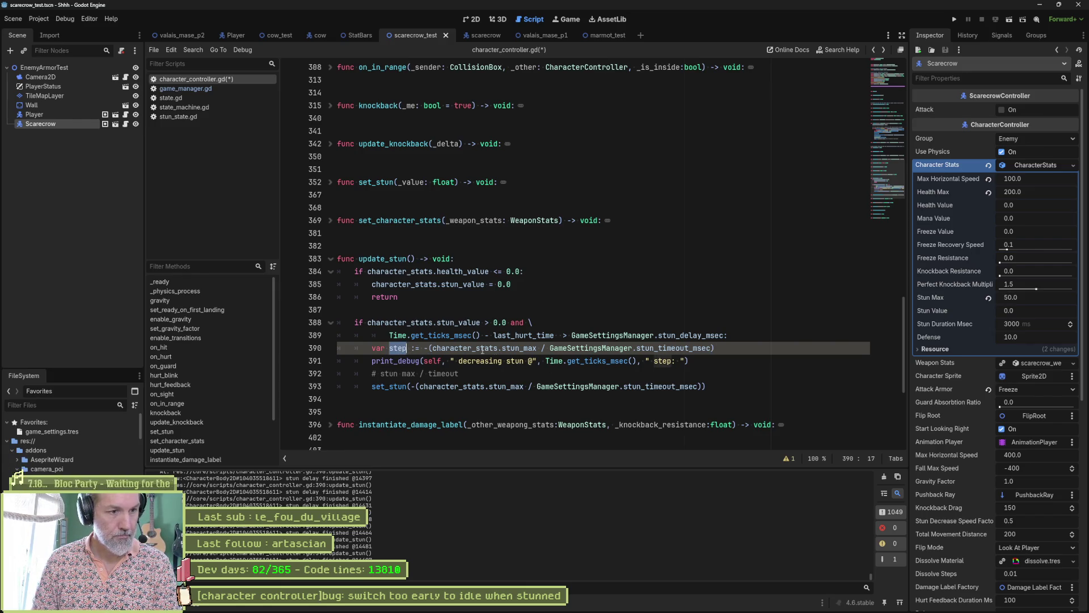
click(676, 360)
text(")
text(, step)
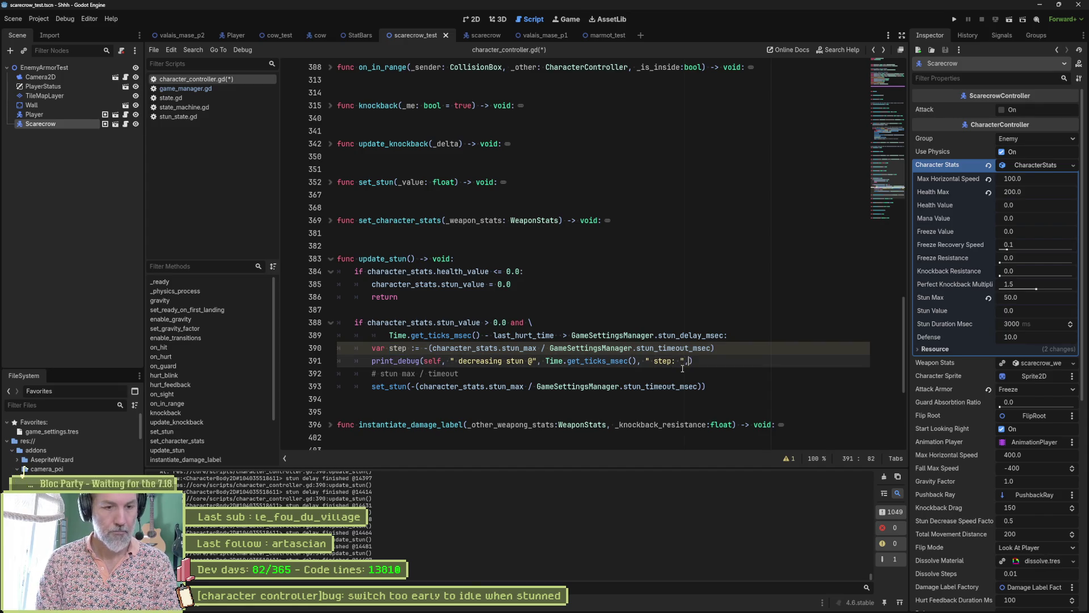
key(ctrl+s)
key(F6)
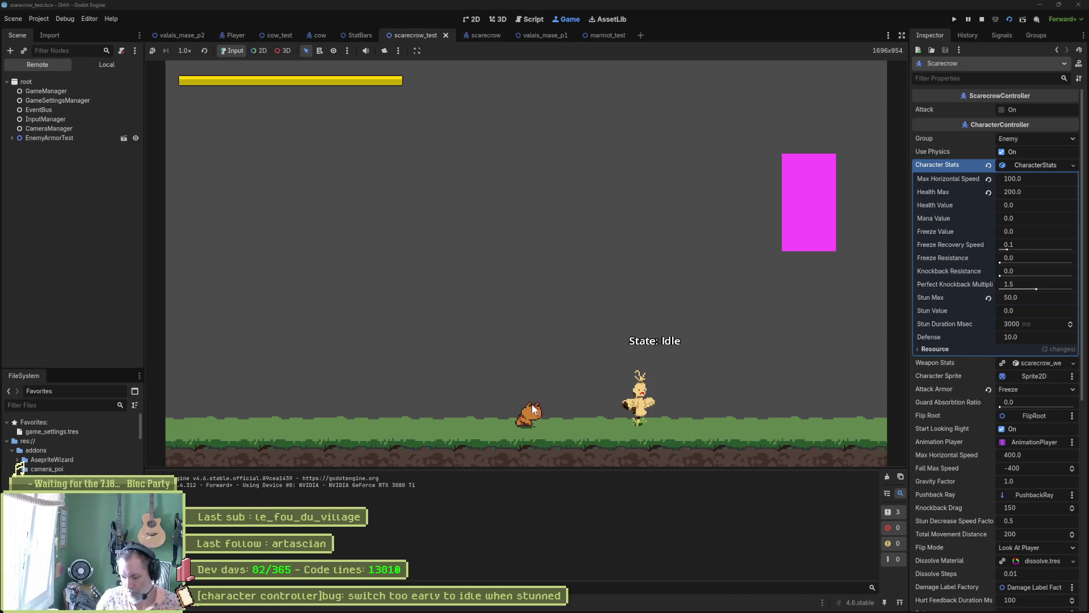
Walk the player to the scarecrow, attack it to log stun decreasing by -0.01, then stop the game.
key(Right)
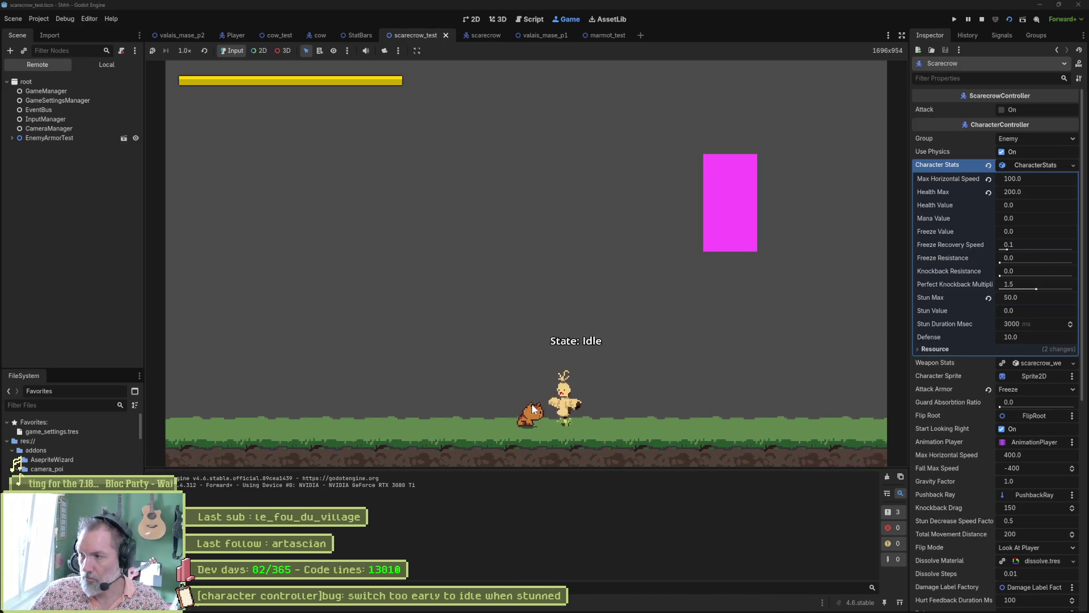
click(533, 403)
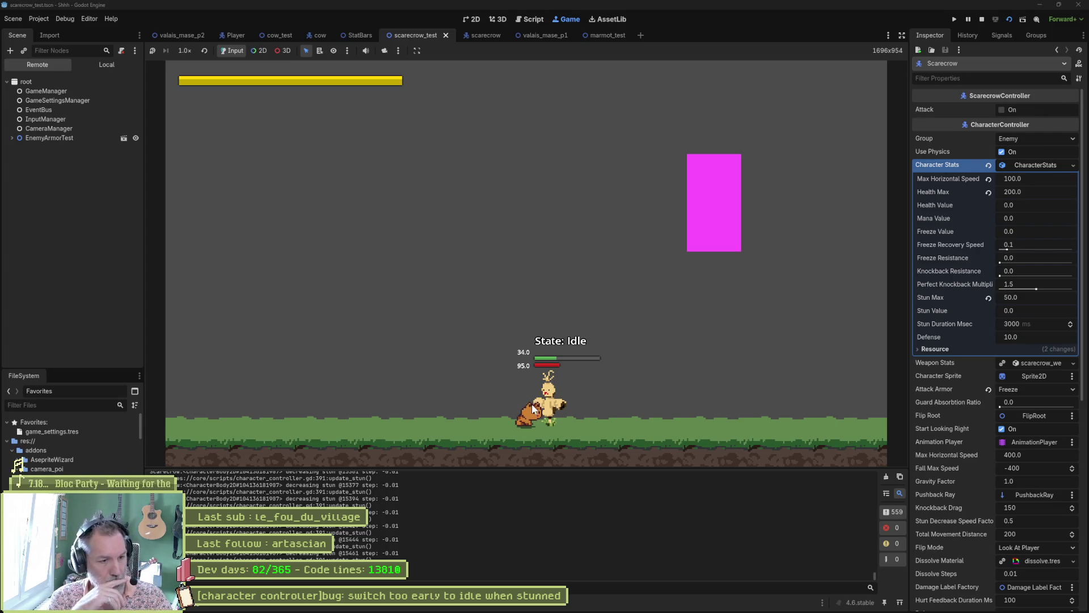
key(F8)
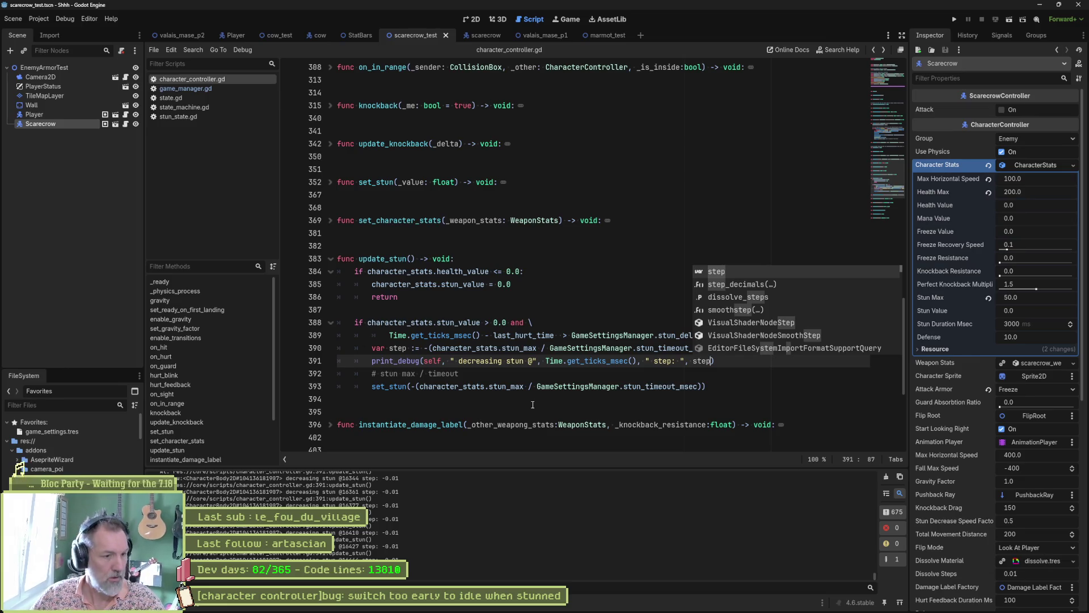
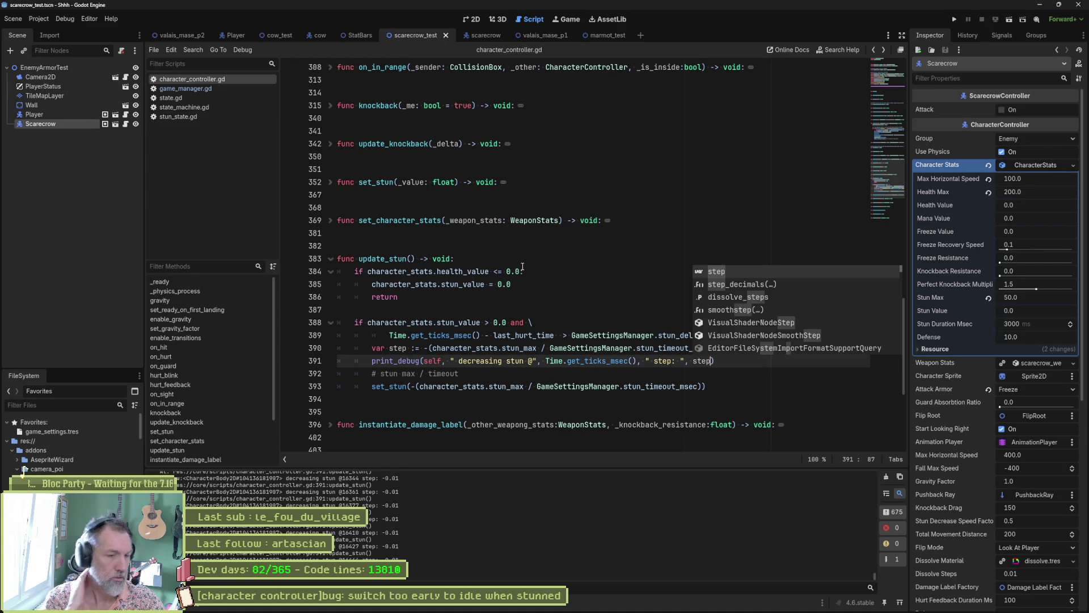
Jump to the set_stun definition and scroll through it.
click(385, 386)
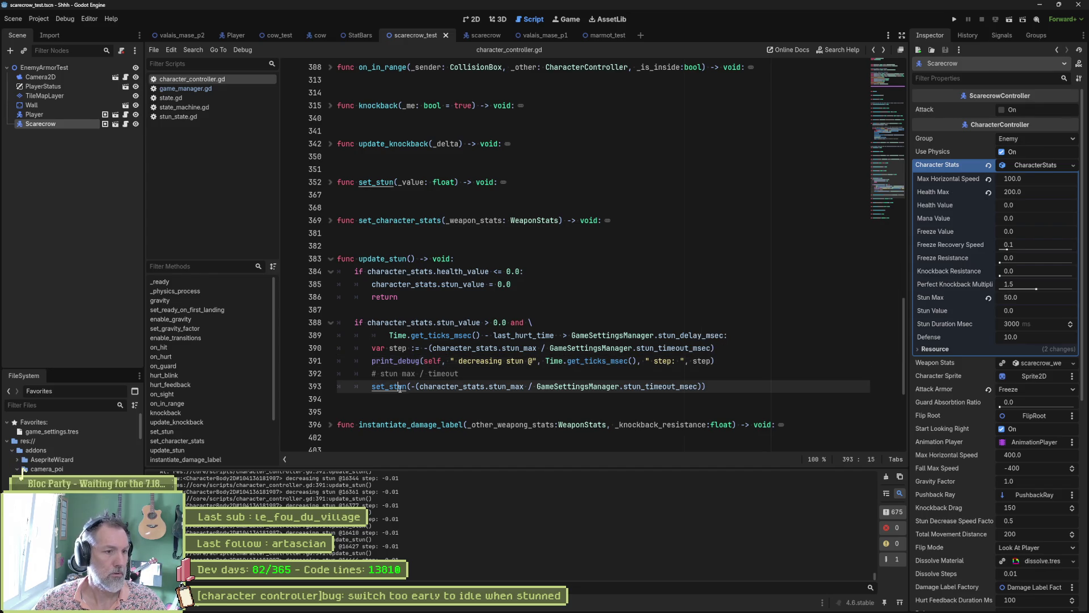
ctrl+click(385, 386)
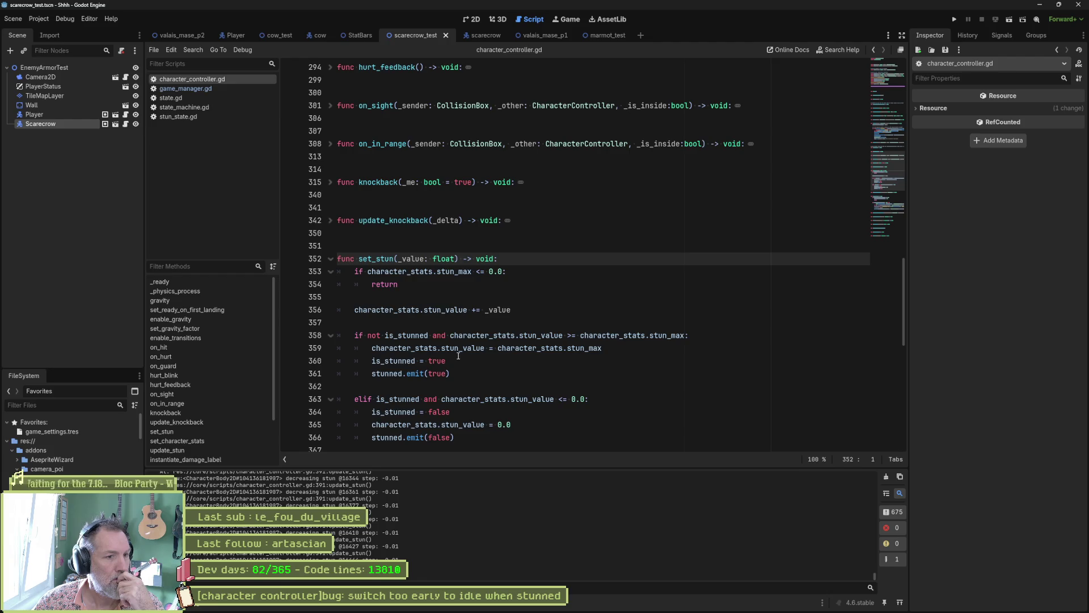
scroll(470, 357, down, 1)
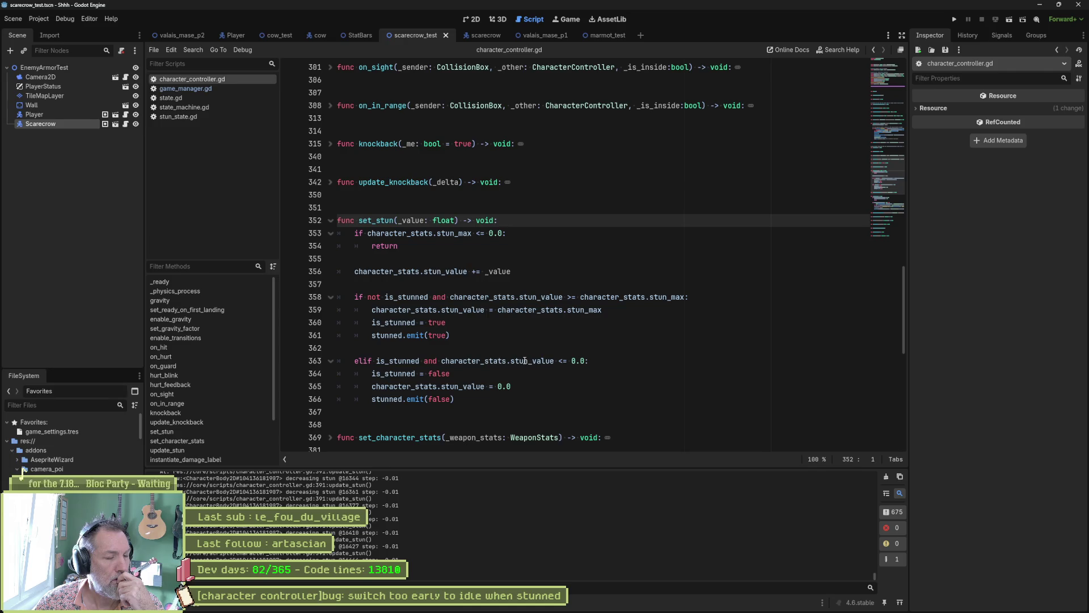
scroll(518, 357, down, 1)
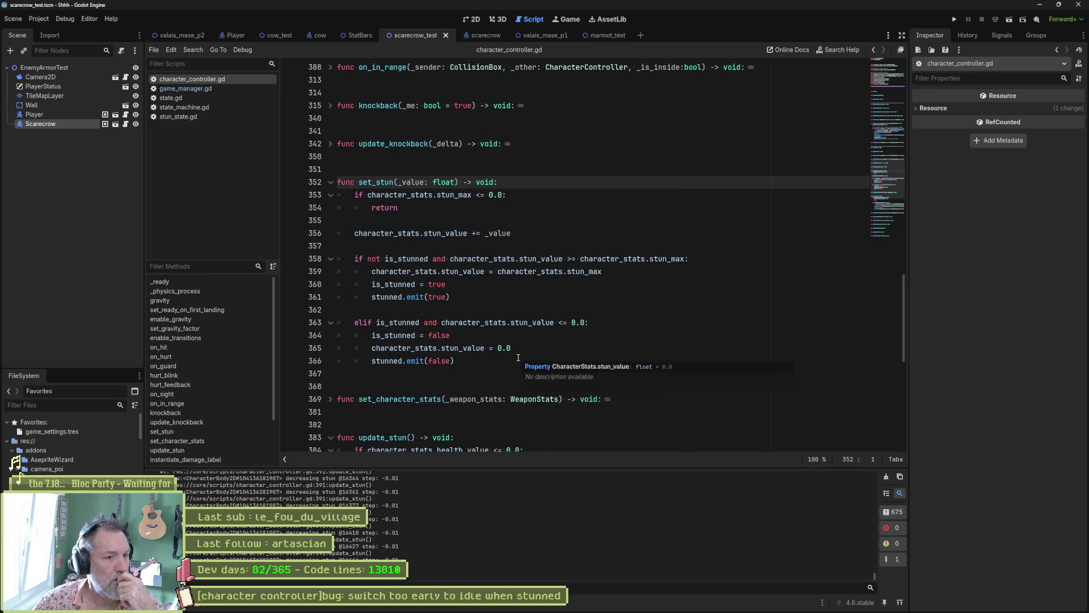
scroll(516, 357, up, 1)
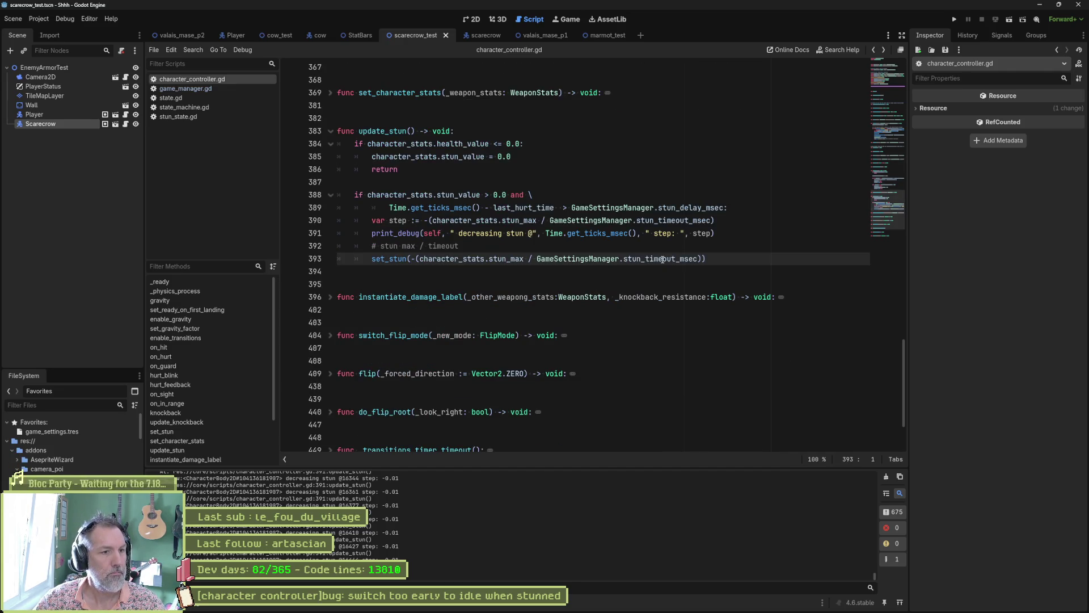
mouse_move(663, 258)
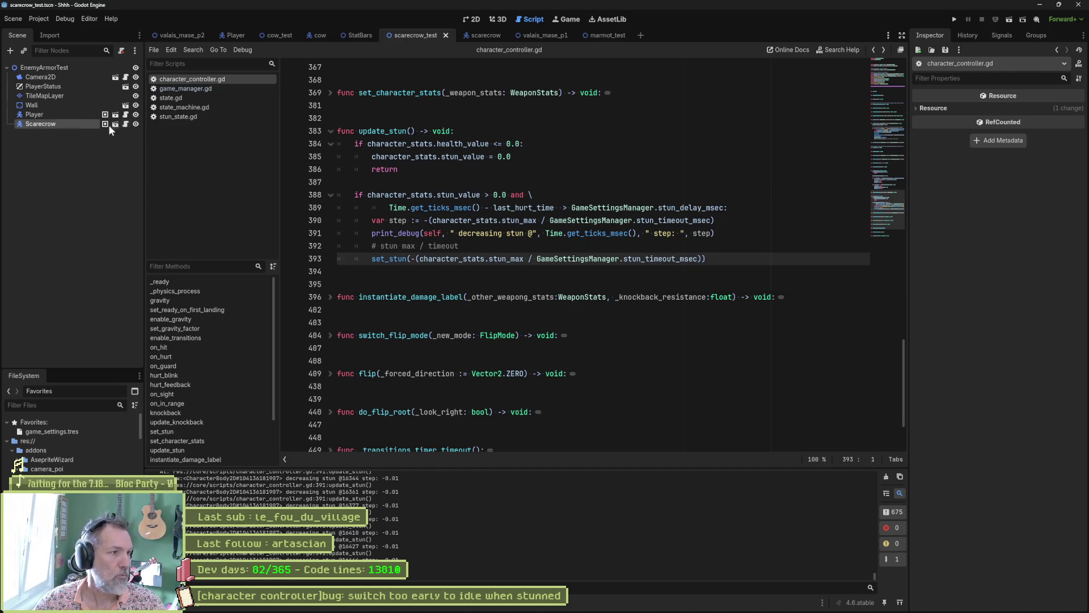
Change the Scarecrow's Stun Max to 20, then open game_settings.tres.
click(90, 124)
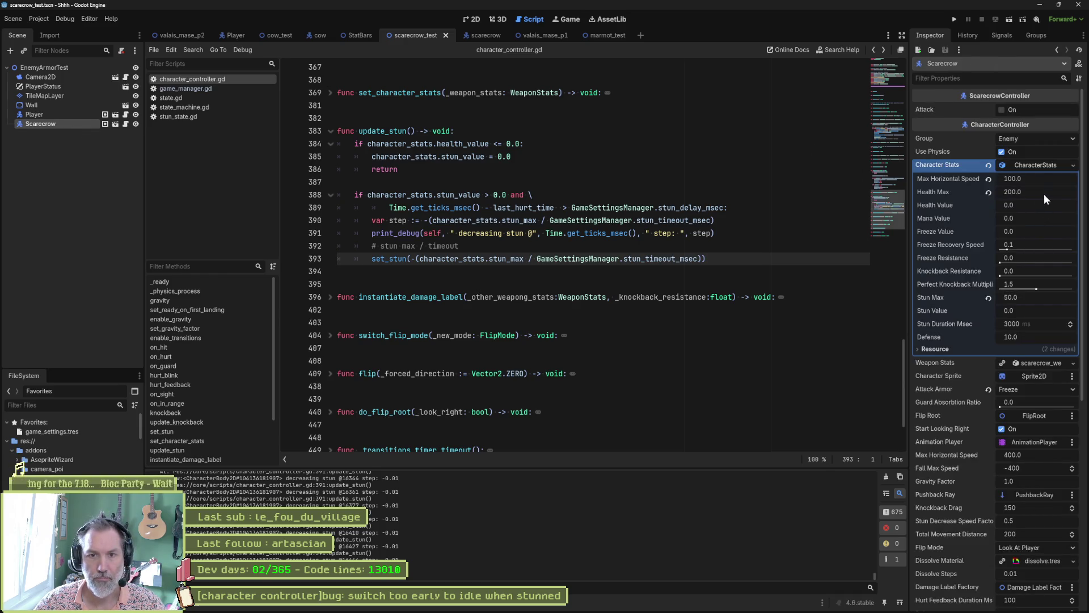
click(59, 114)
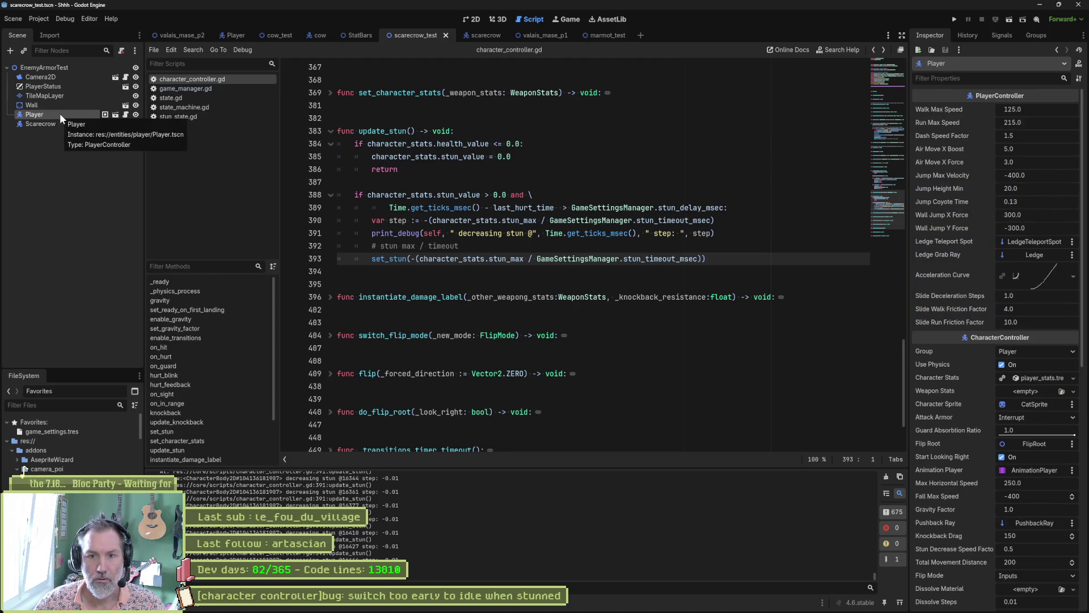
click(60, 124)
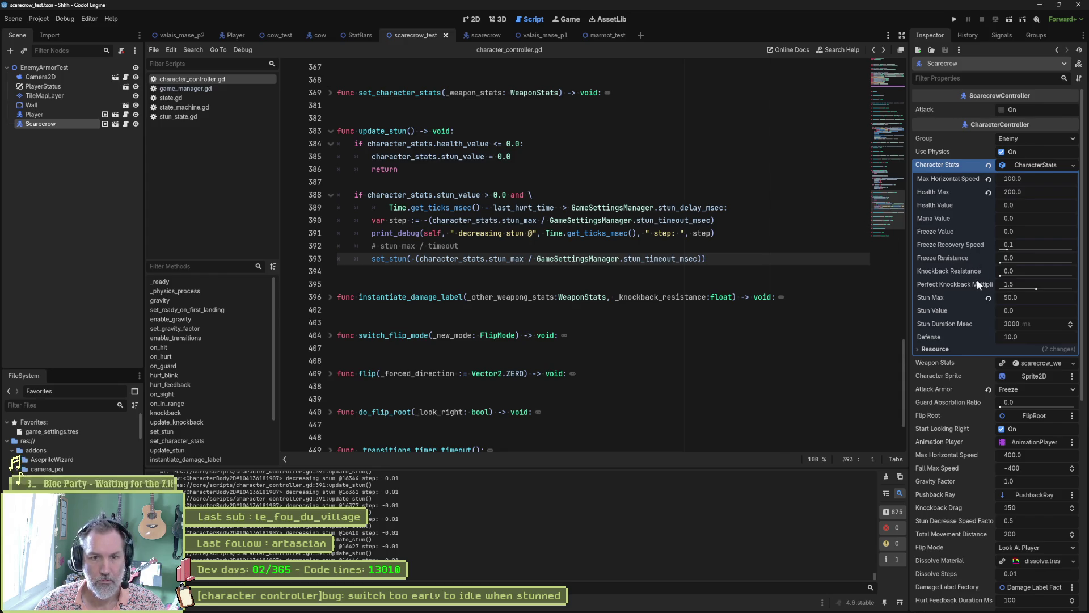
click(1024, 297)
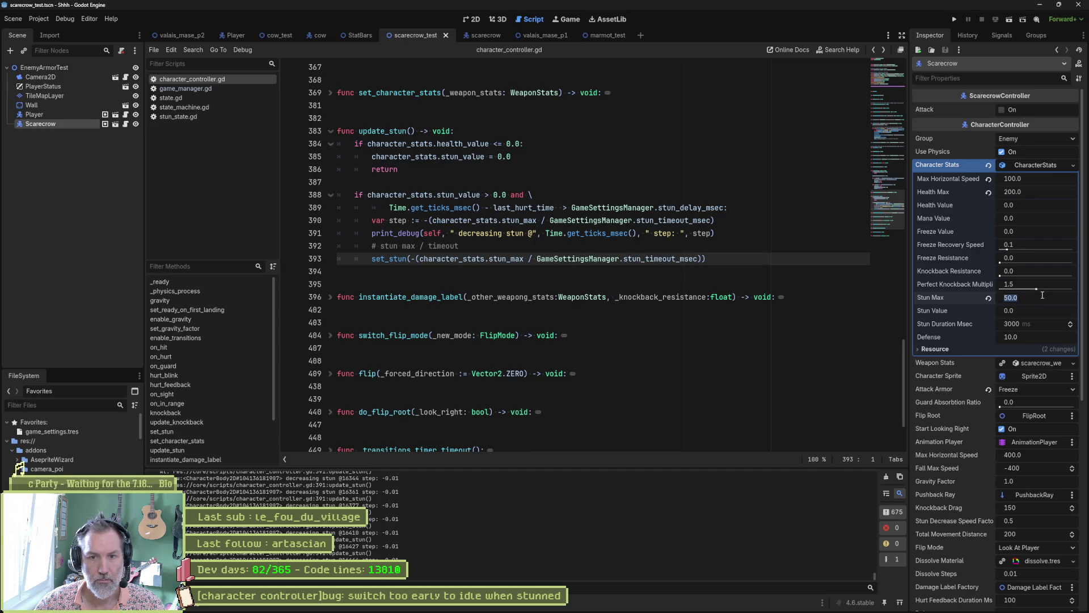
text(20)
key(Return)
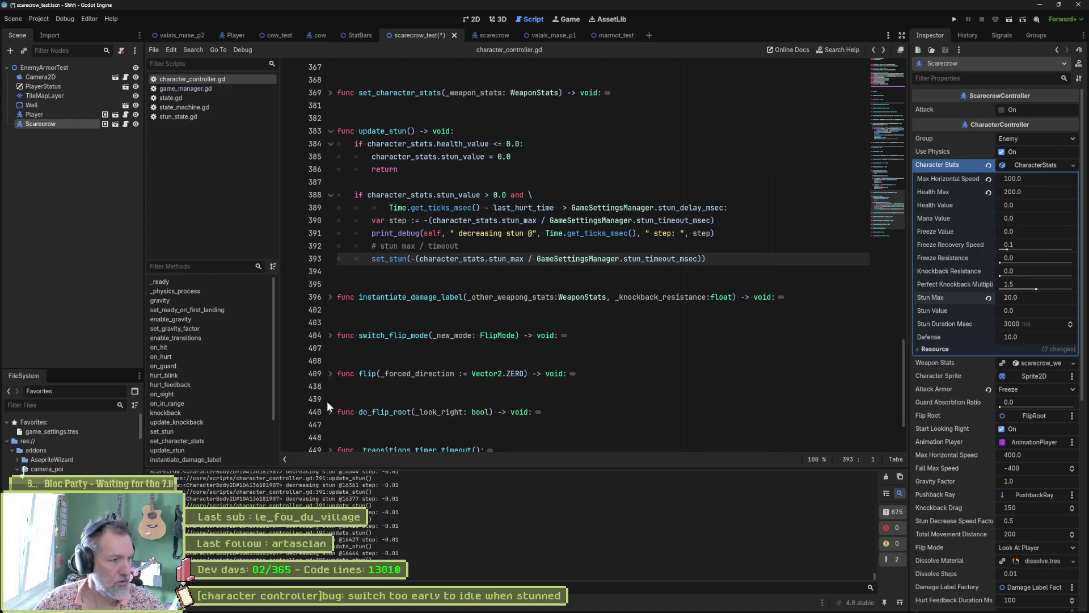
click(51, 431)
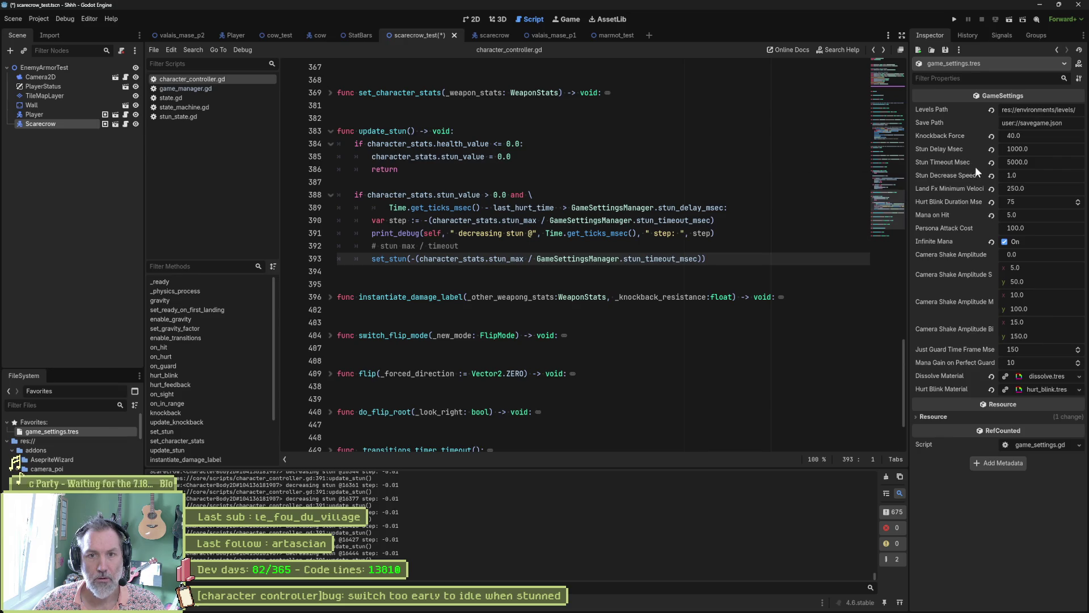
Set Stun Timeout Msec to 2000 and save.
click(1038, 162)
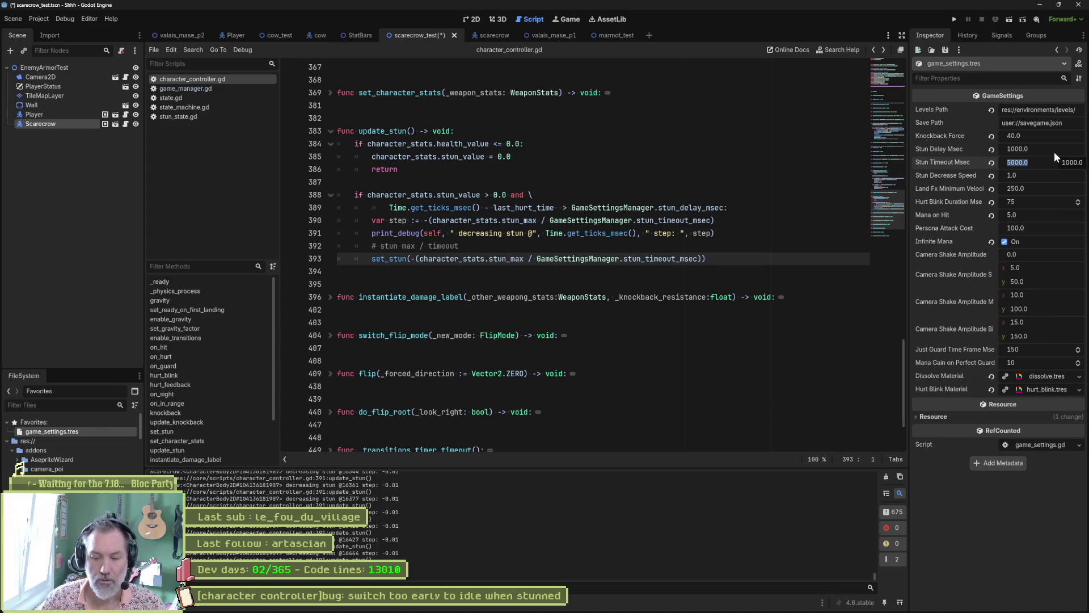
text(2000)
key(Return)
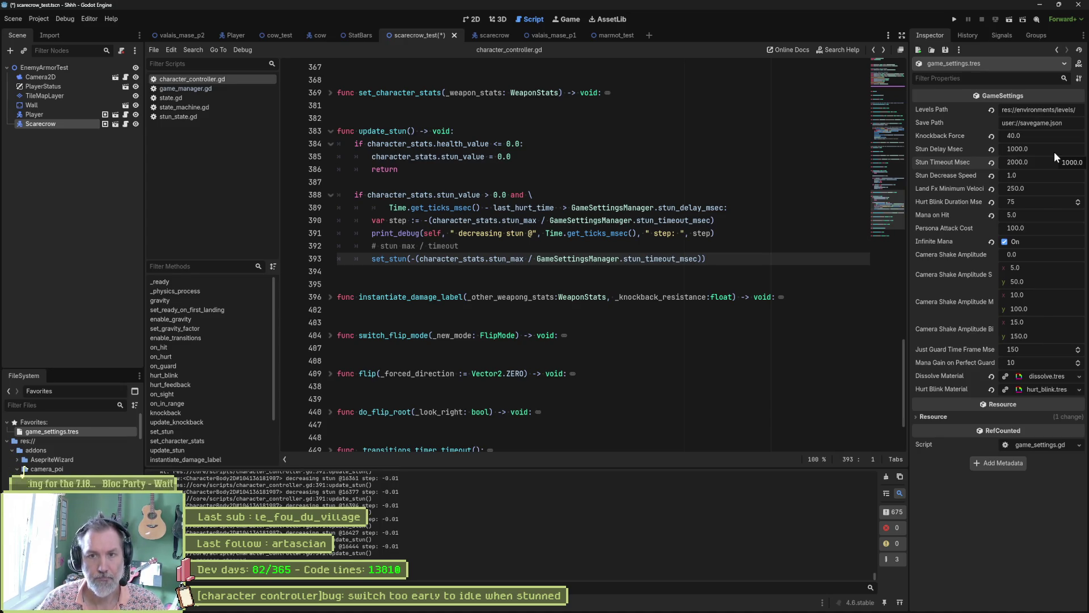
key(ctrl+s)
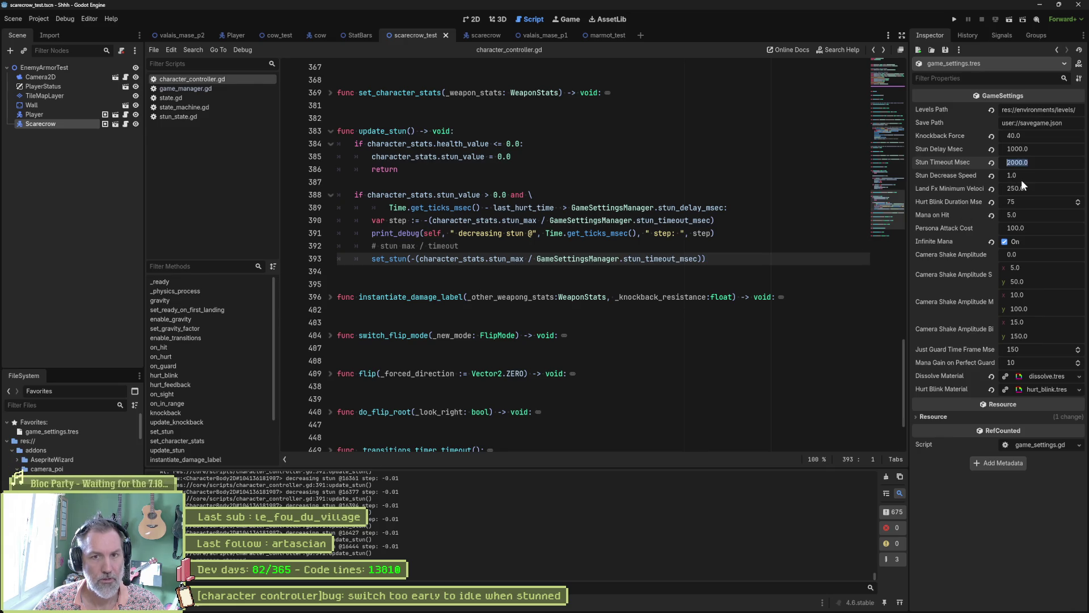
Change Stun Timeout Msec to 0 and run the scarecrow test scene.
text(0)
key(Return)
click(708, 335)
key(F6)
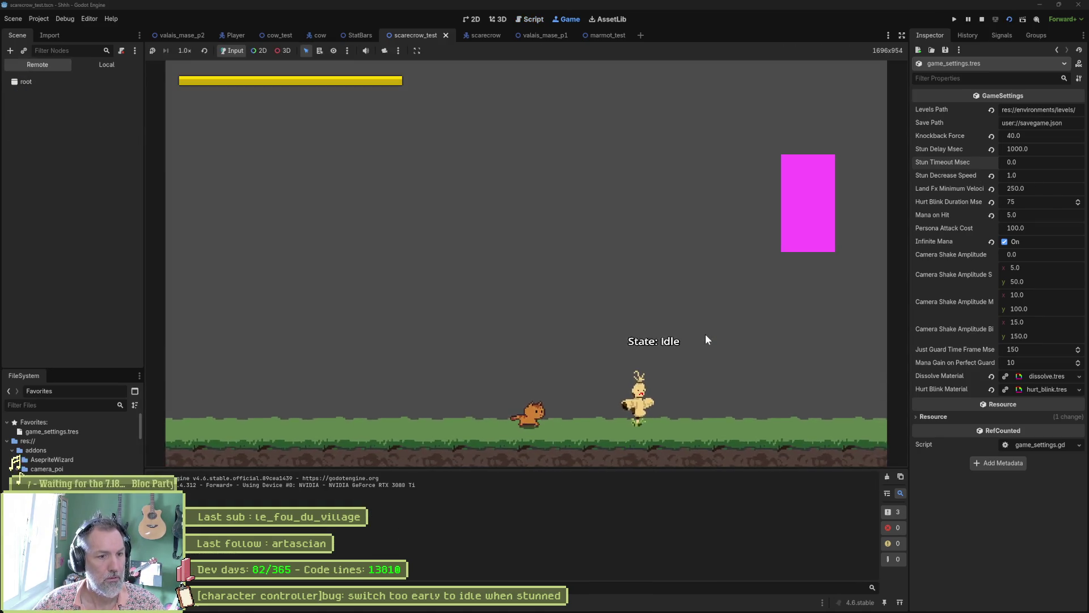
key(Right)
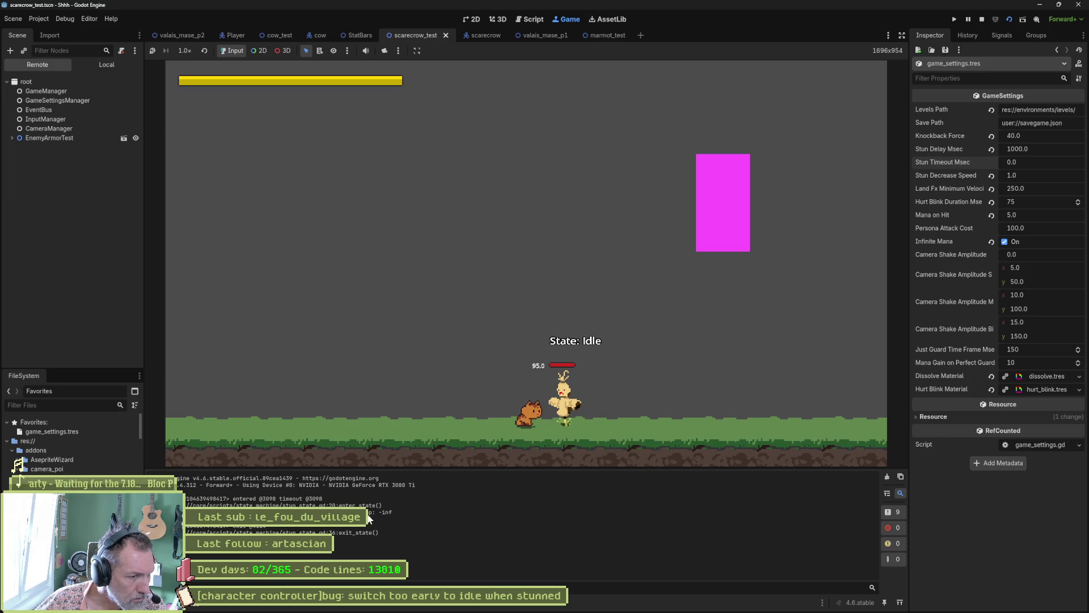
key(F8)
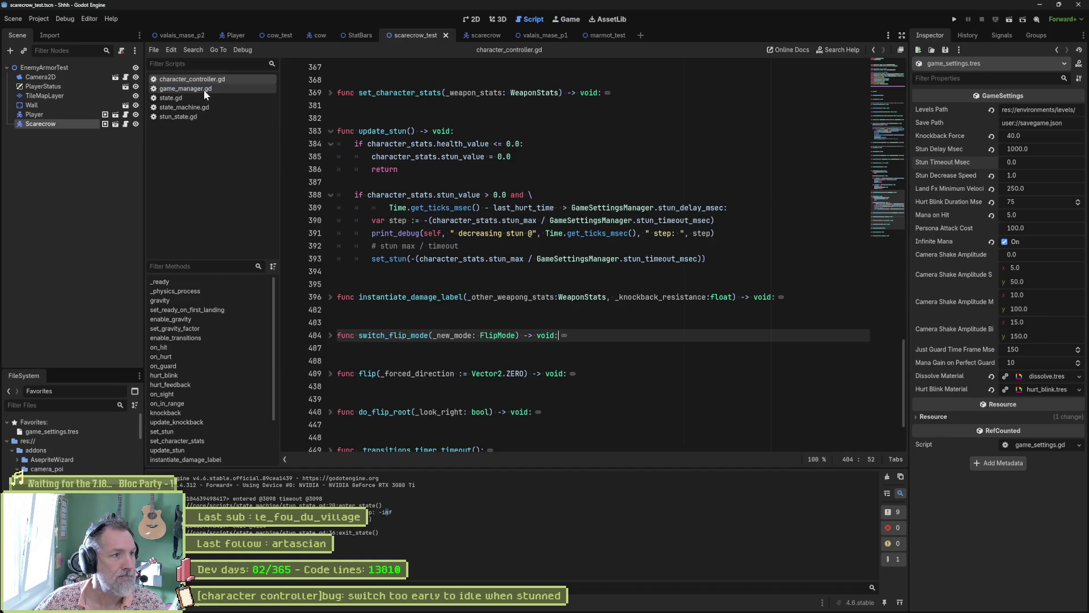
Add 'if GameSettingsManager.stun_timeout_msec <= 0.0: return' near the top of update_stun.
click(217, 450)
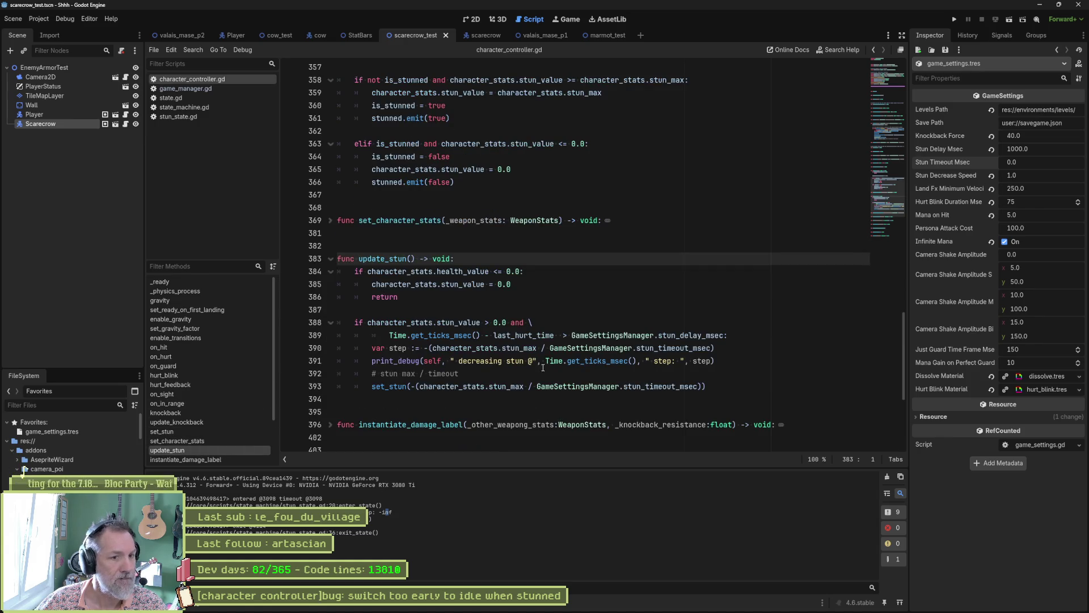
drag(537, 387, 703, 386)
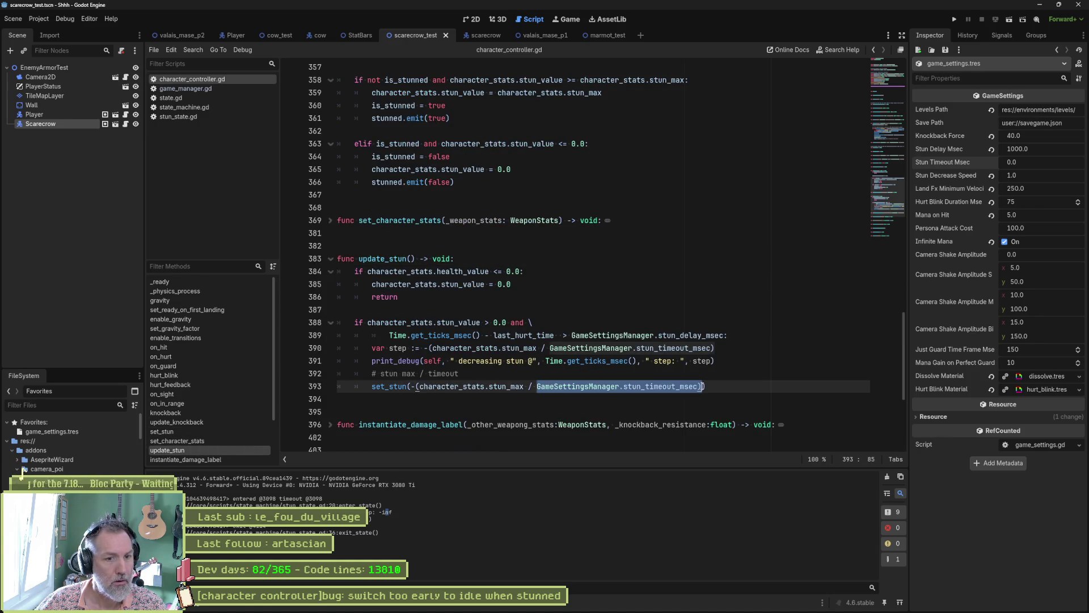
click(735, 335)
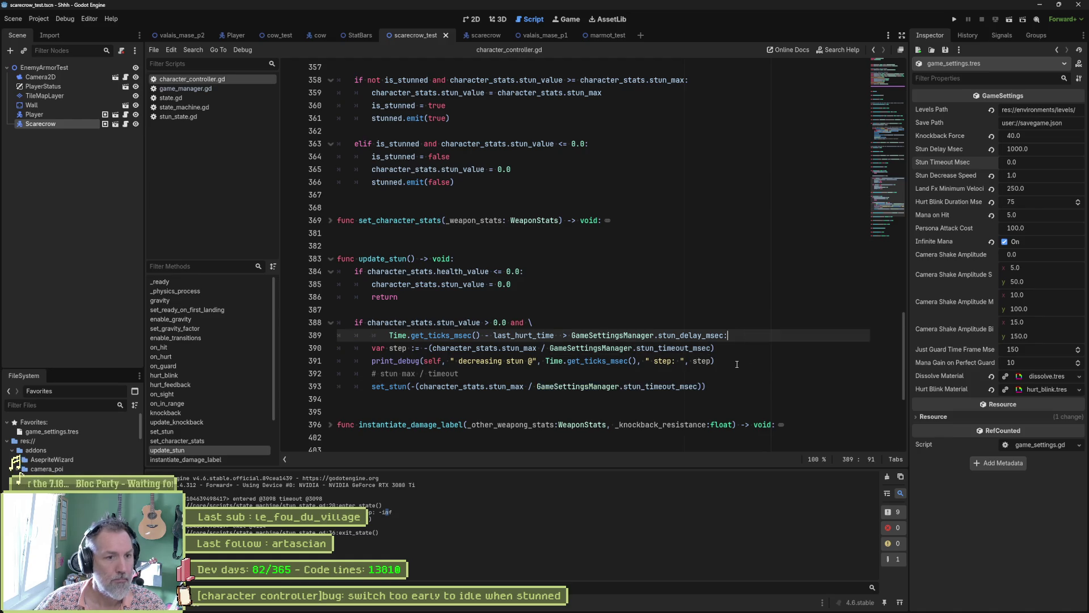
key(Return)
text(if GameSettingsManager.stun_timeout_msec <)
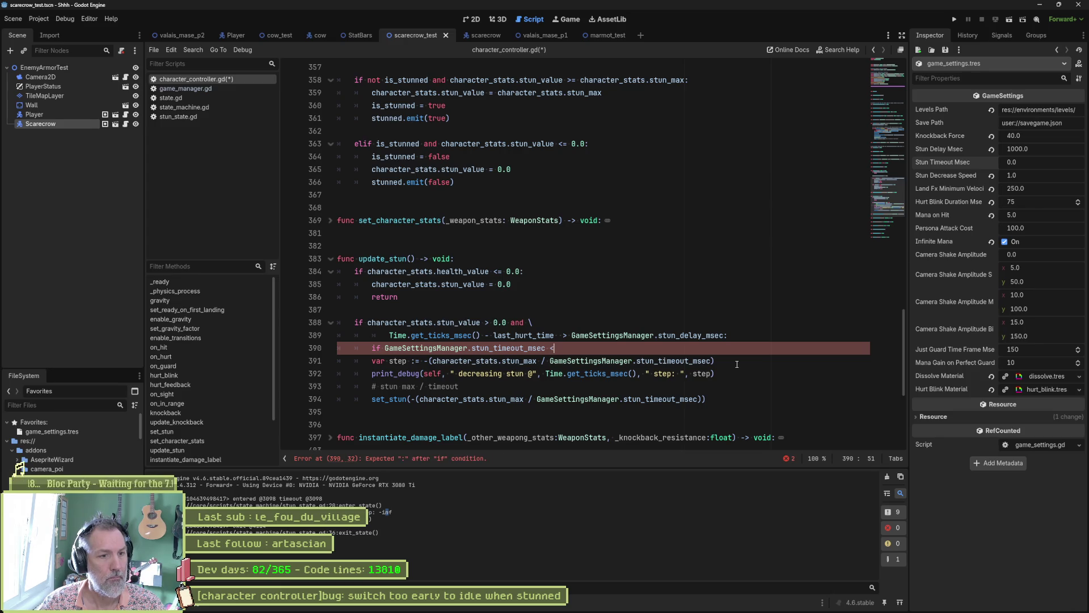
key(BackSpace)
text(> 0)
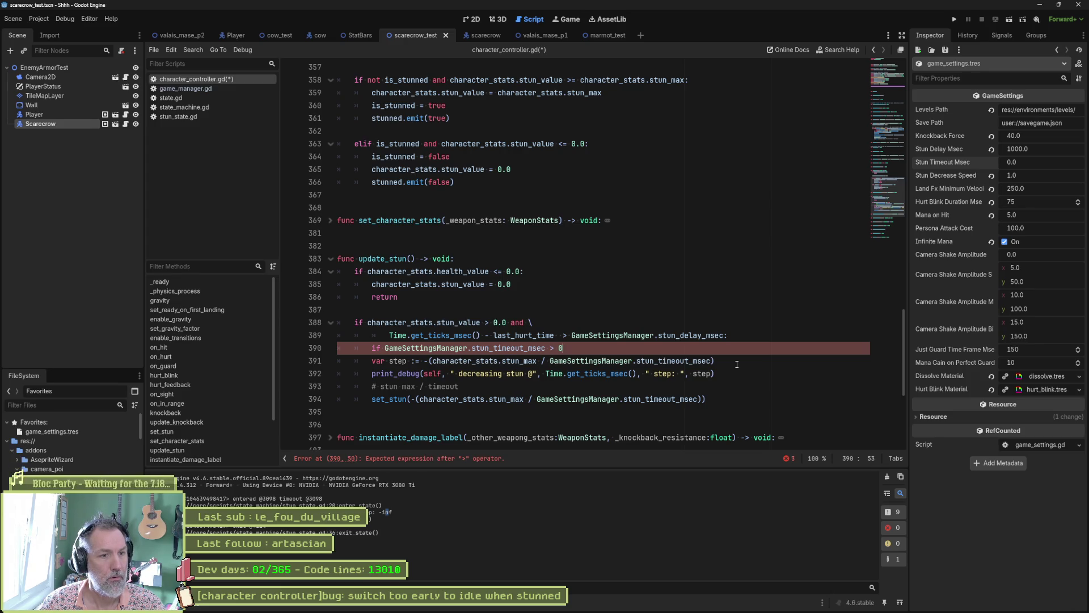
text(.)
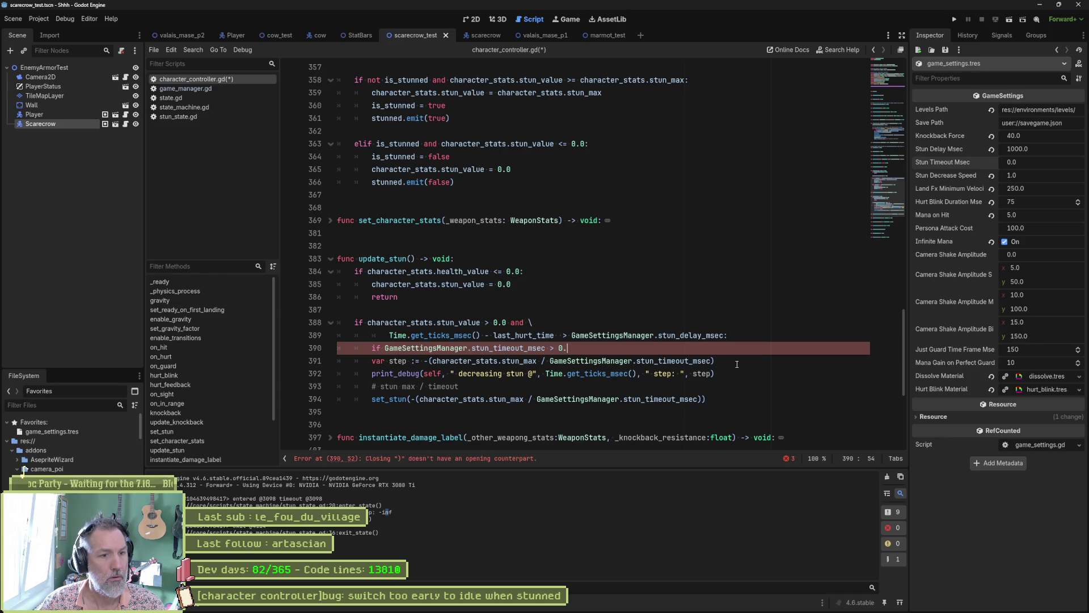
text(0: return)
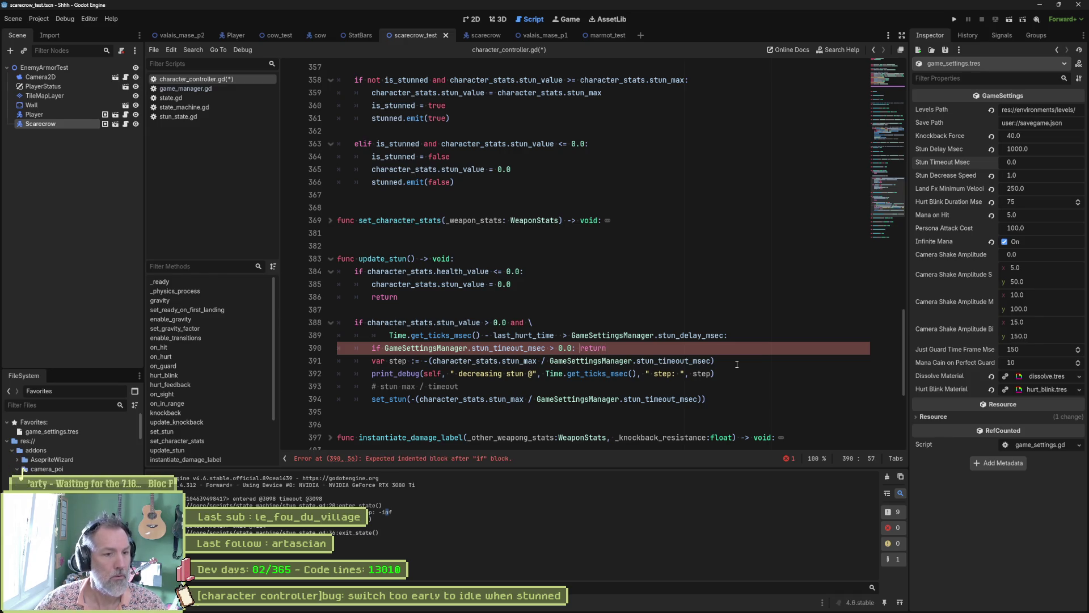
key(Left)
key(Left)
key(Left)
key(BackSpace)
text(<=)
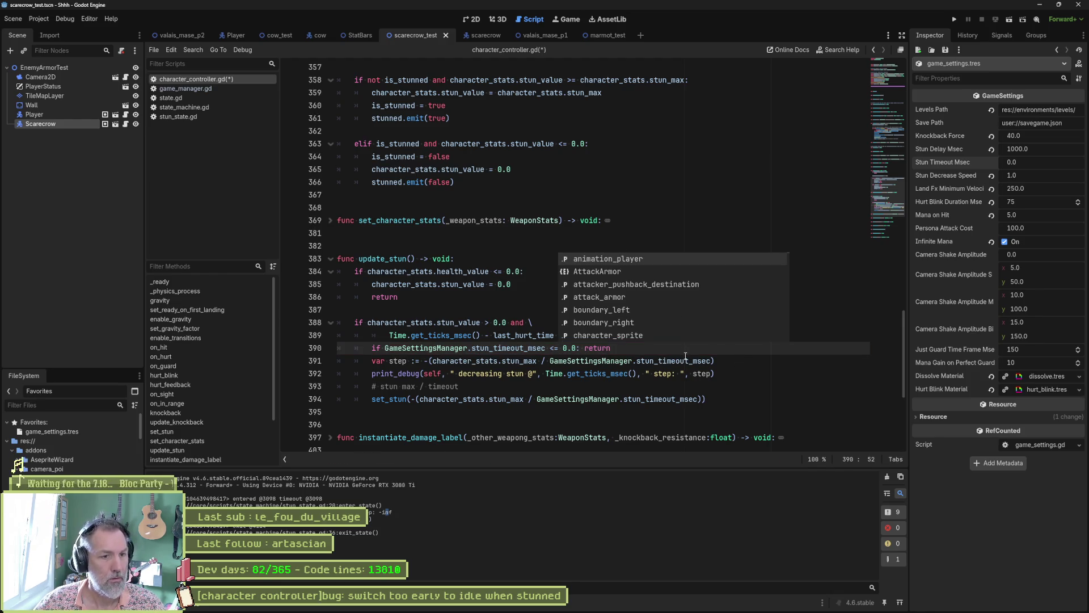
key(Escape)
key(Down)
key(Down)
key(Down)
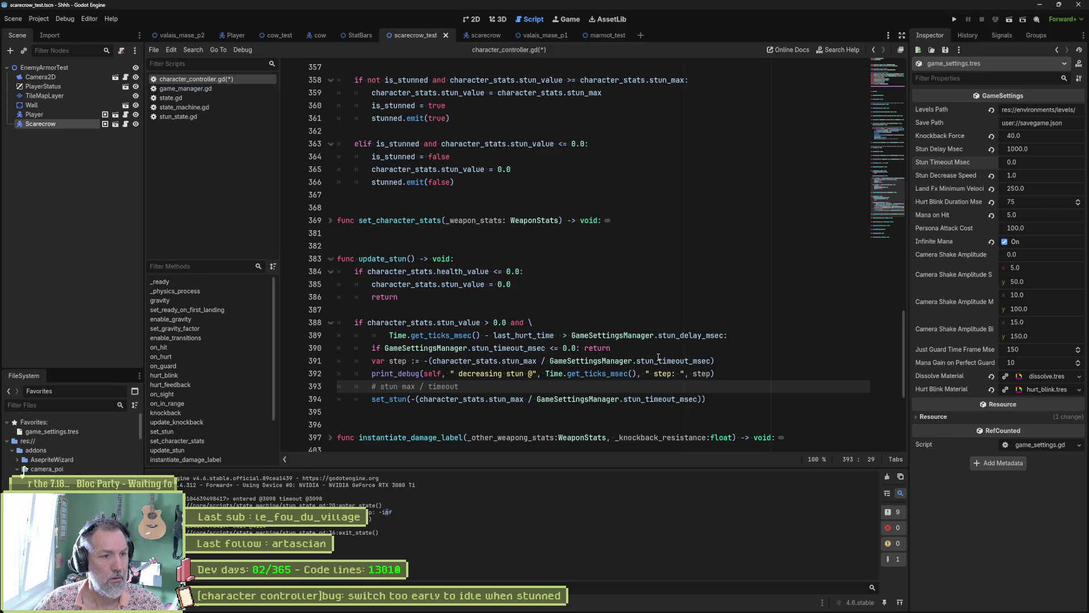
mouse_move(659, 357)
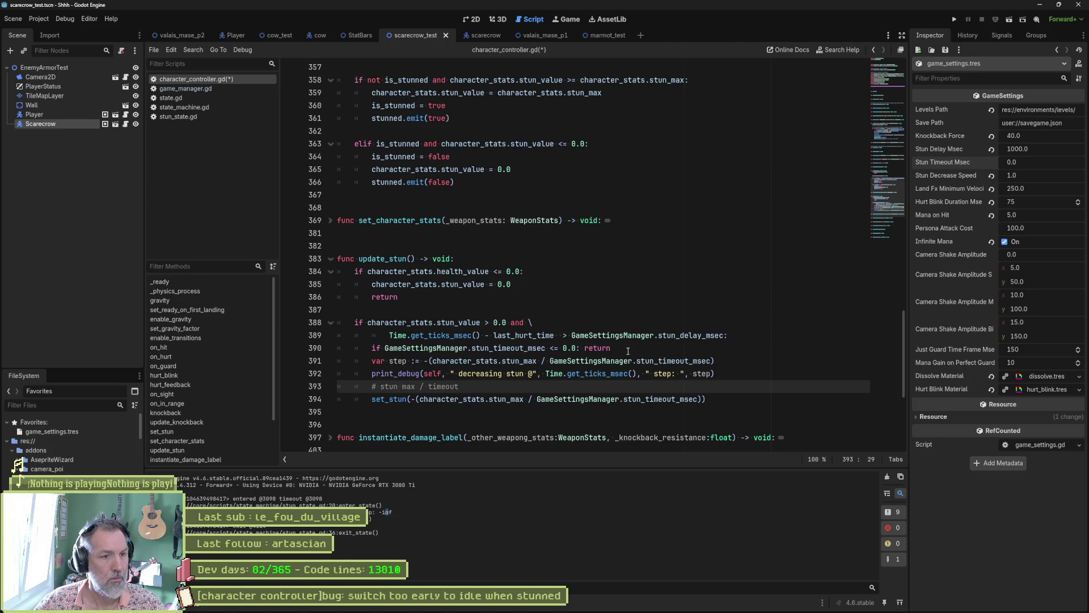
Save the script, set Stun Timeout Msec to 2000 and run the scene.
key(ctrl+s)
click(1057, 163)
text(2000)
key(Return)
key(F6)
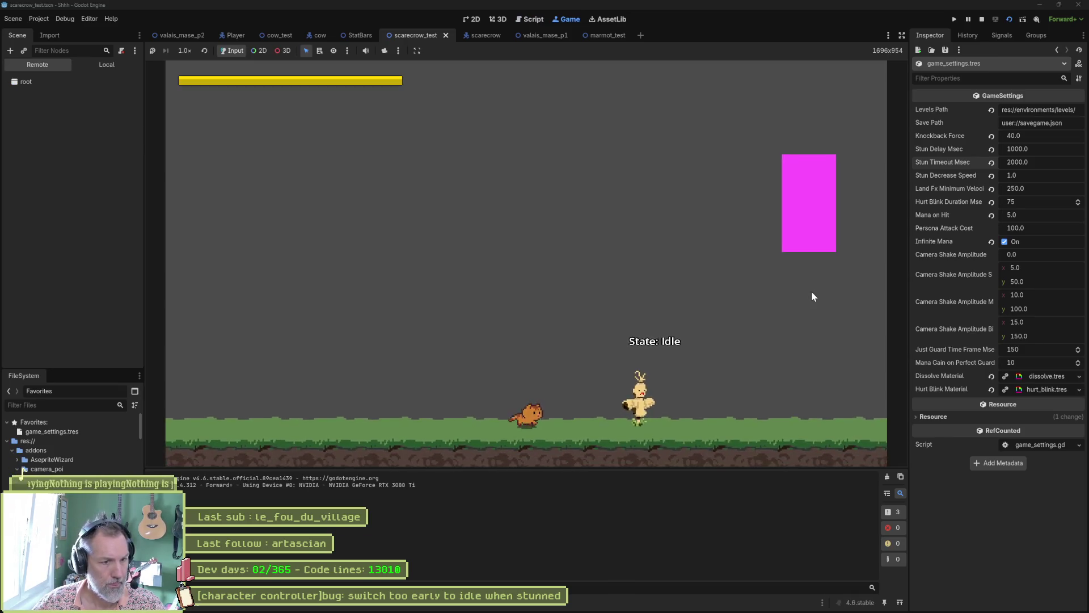
Attack the scarecrow with the cat to stun it, then return to character_controller.gd.
key(x)
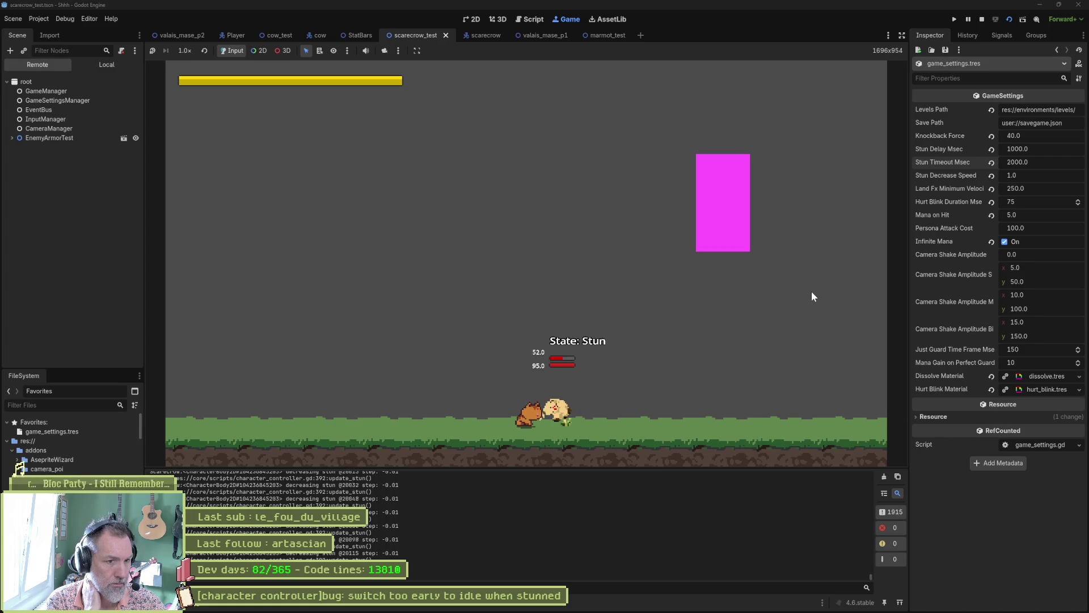
key(ctrl+F3)
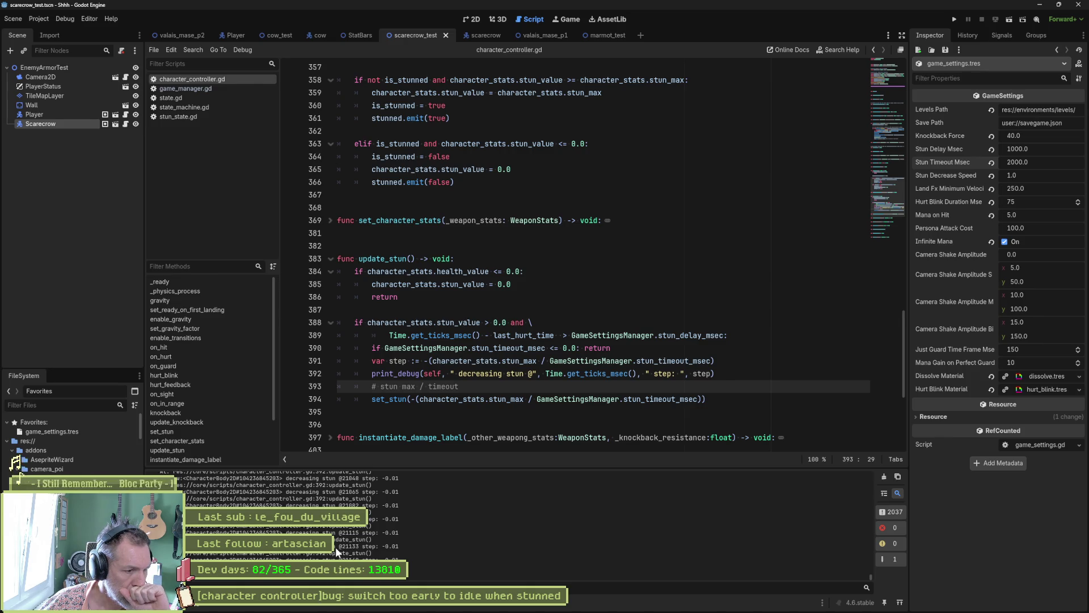
drag(341, 547, 359, 547)
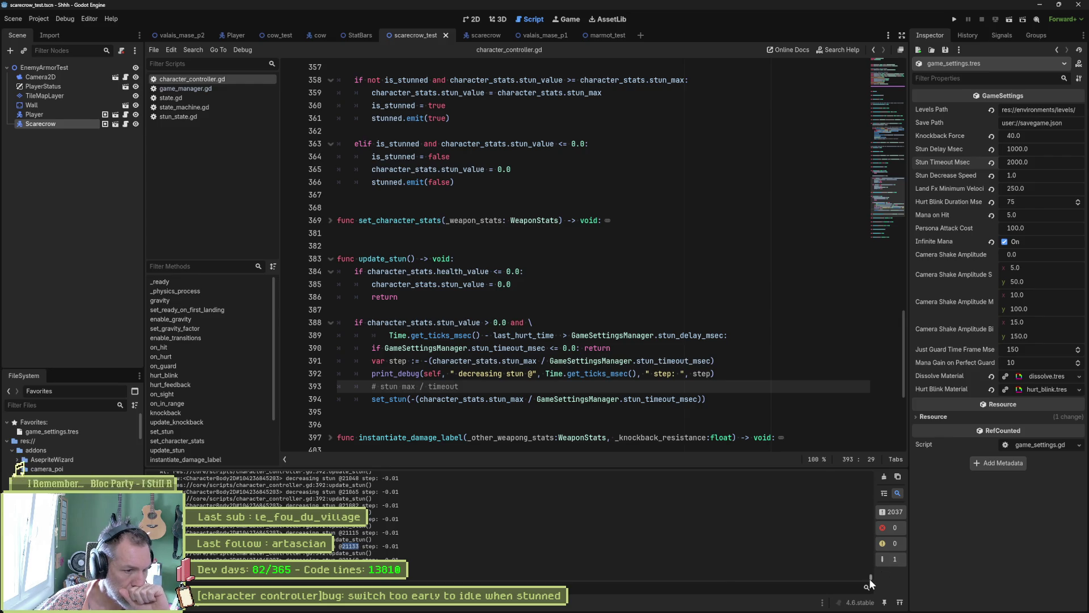
drag(869, 578, 862, 463)
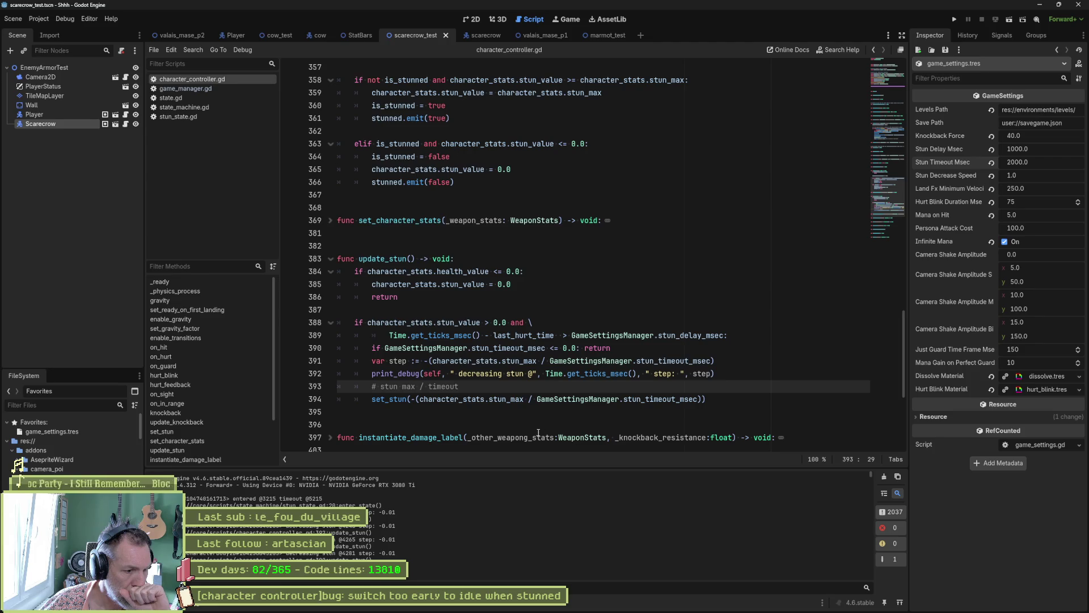
mouse_move(418, 400)
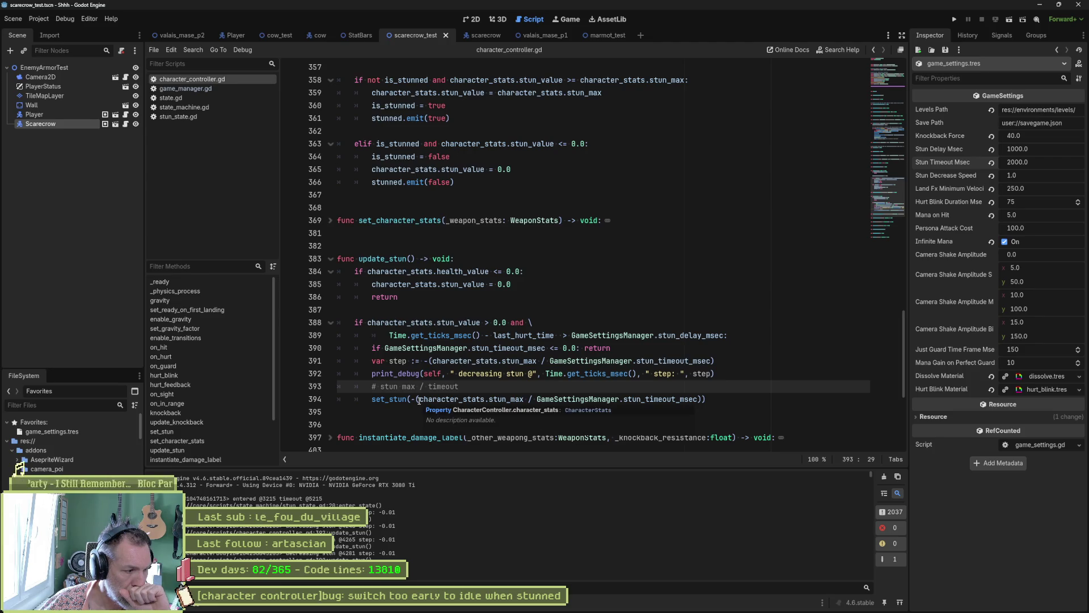
drag(419, 400, 699, 402)
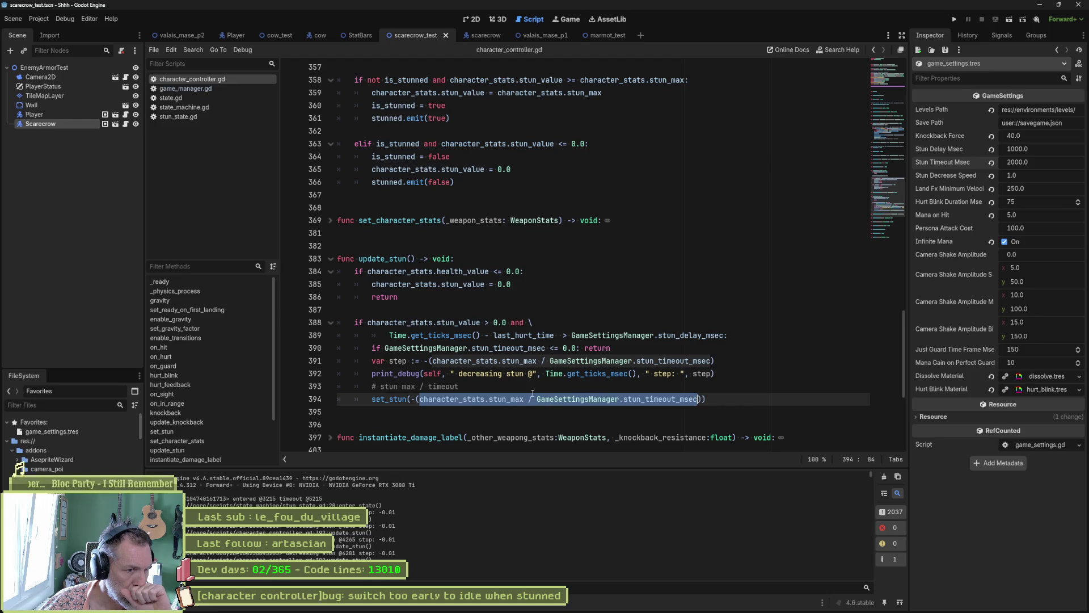
drag(495, 335, 555, 335)
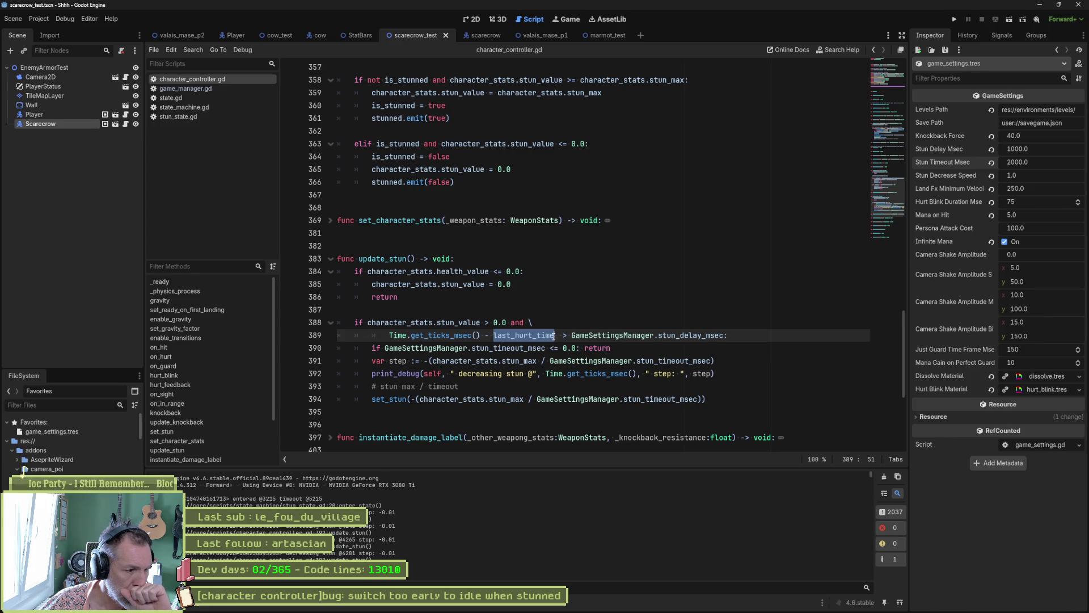
mouse_move(555, 335)
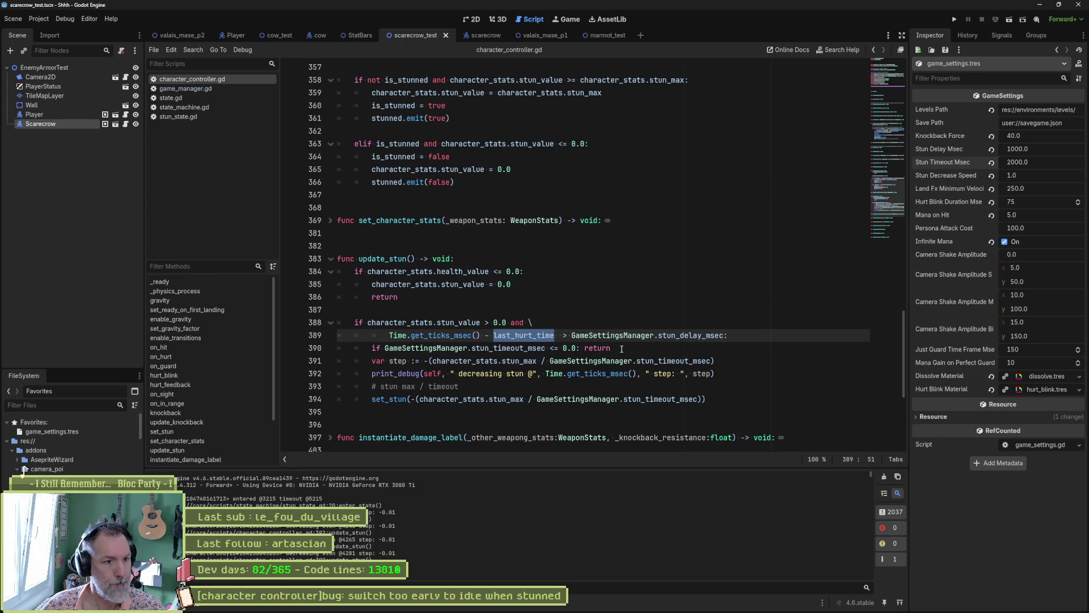
click(624, 349)
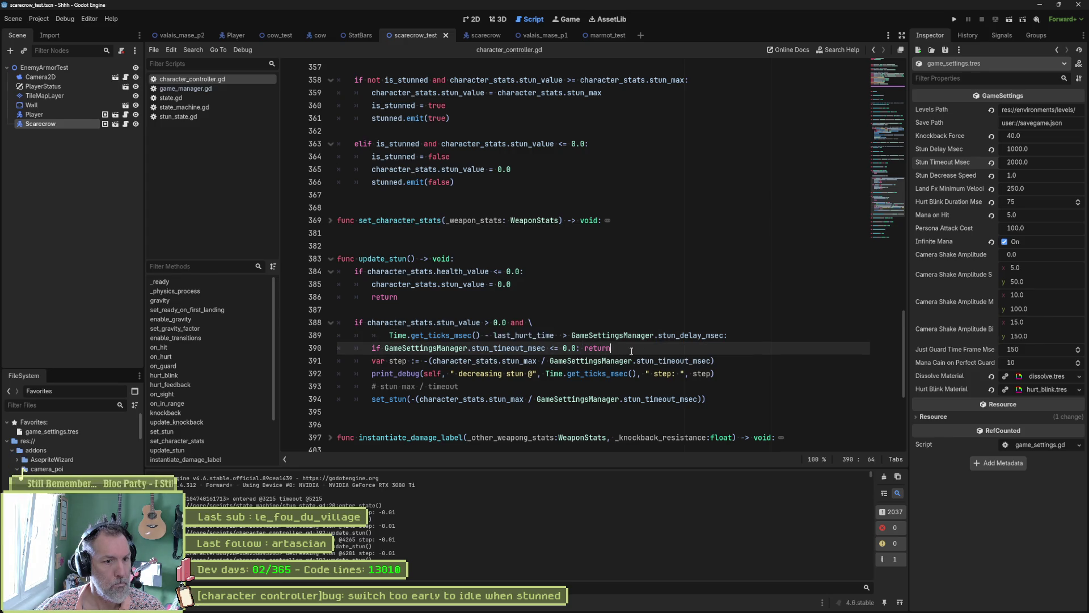
Below the timeout guard, add print_debug(self, " passed time: ", Time.get_ticks_msec() - last_hurt_time).
key(Return)
key(Return)
key(Return)
key(Up)
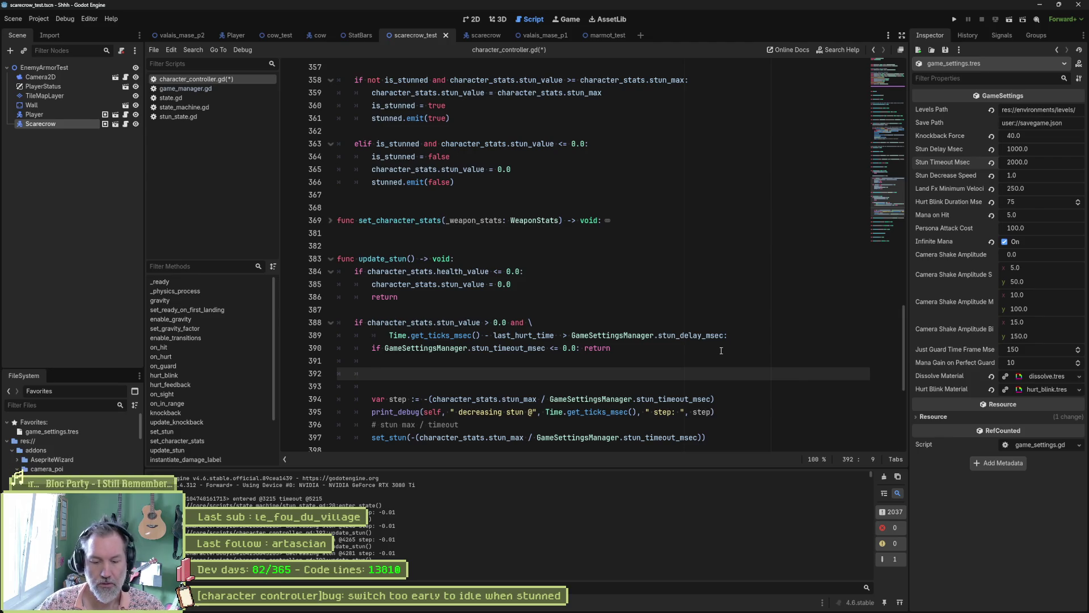
text(print_debug()
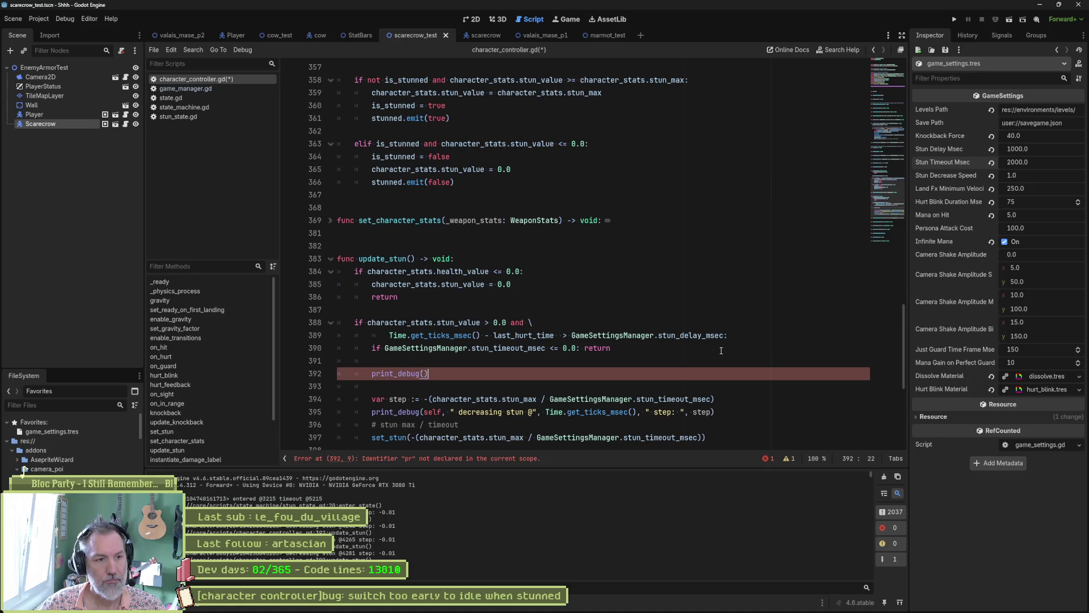
text(self,)
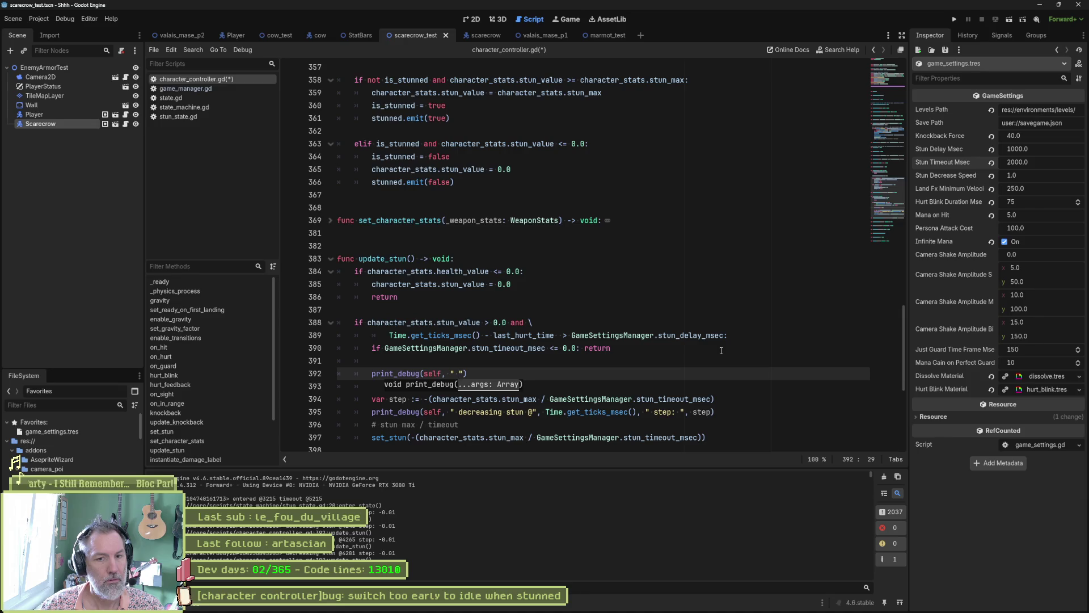
text(sed time: ")
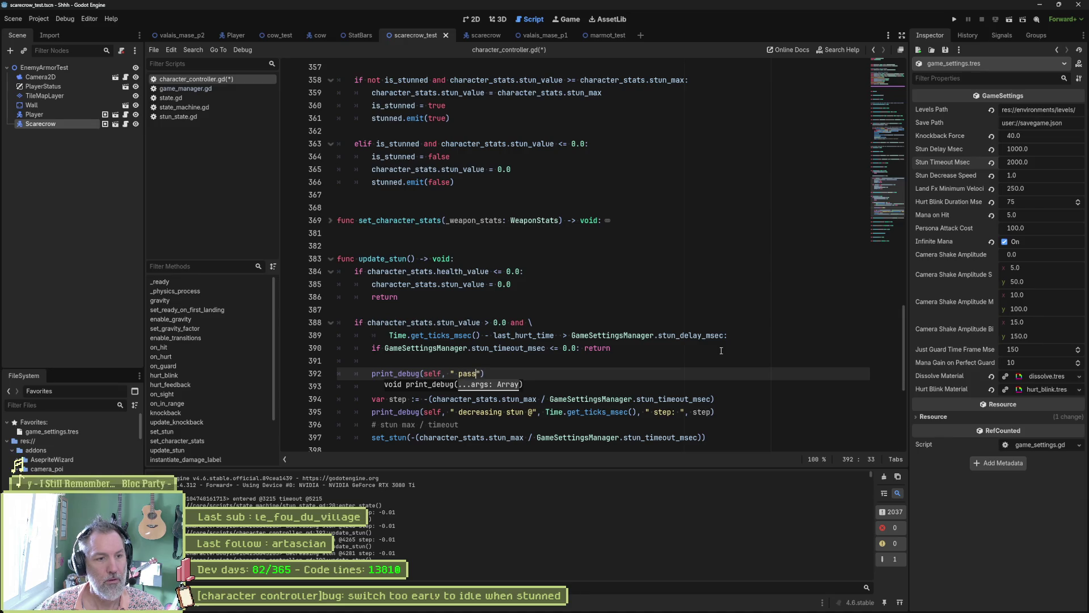
text(, Time.ms)
key(BackSpace)
key(BackSpace)
text(get_ticks_msec() - last_hurt_time)
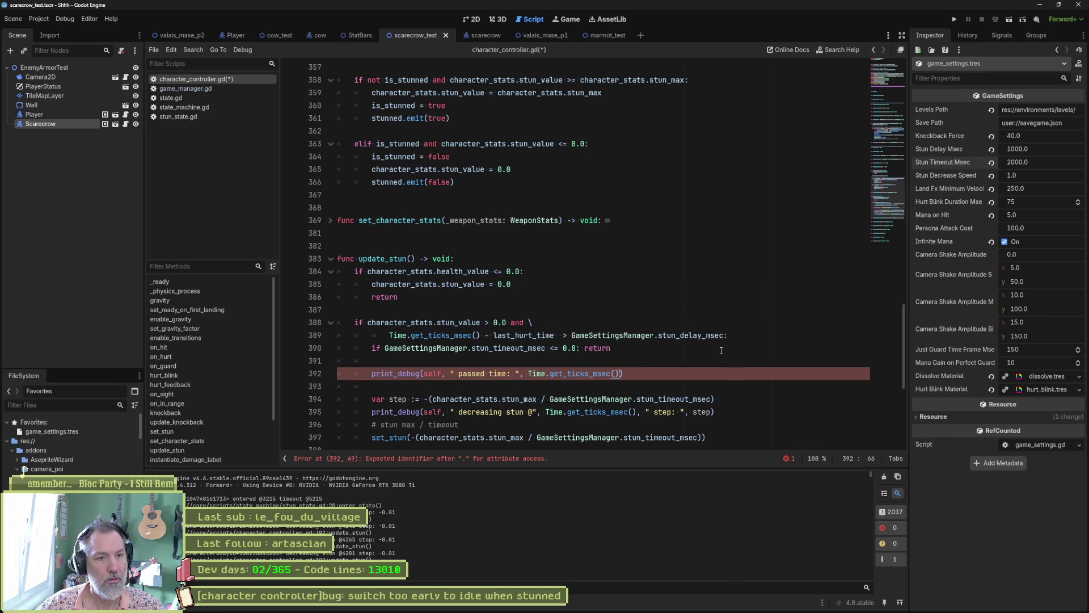
scroll(721, 351, down, 2)
click(368, 374)
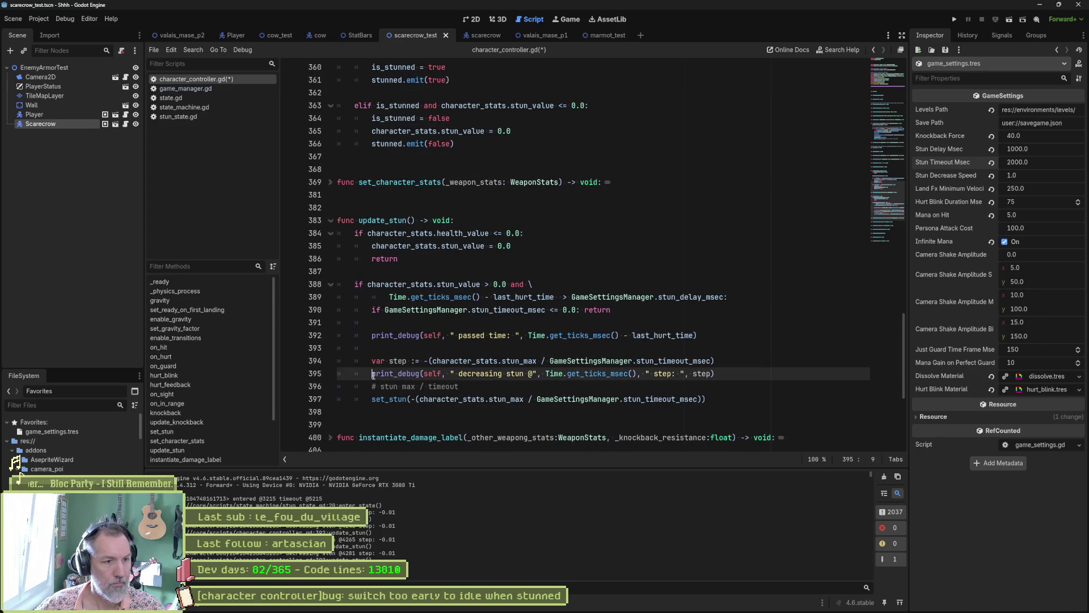
Run the scene, hit the scarecrow to check the passed-time output, then stop the game.
key(F6)
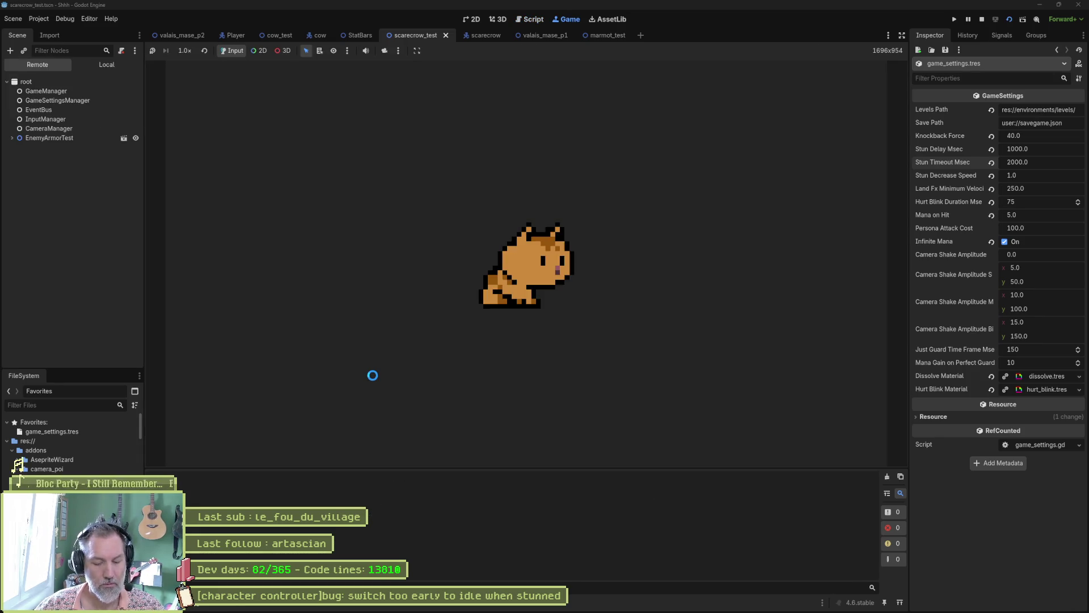
key(x)
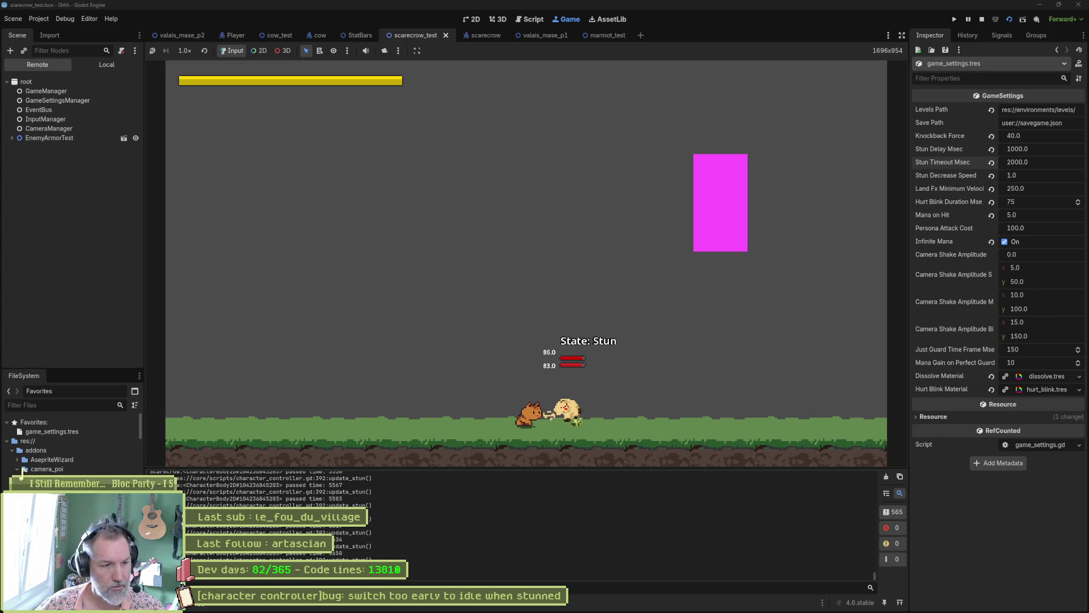
key(F8)
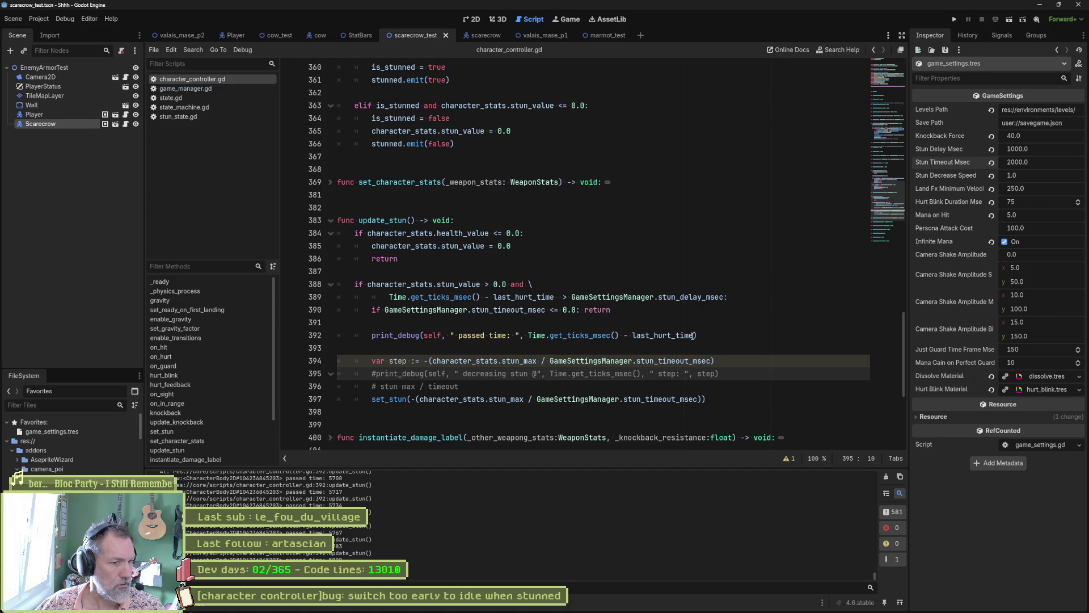
mouse_move(693, 335)
mouse_down()
mouse_move(522, 335)
mouse_move(536, 335)
mouse_up()
Declare elapsed_time as Time.get_ticks_msec() - last_hurt_time above the debug print.
click(542, 321)
key(Tab)
key(Tab)
key(Return)
text(var passed_time)
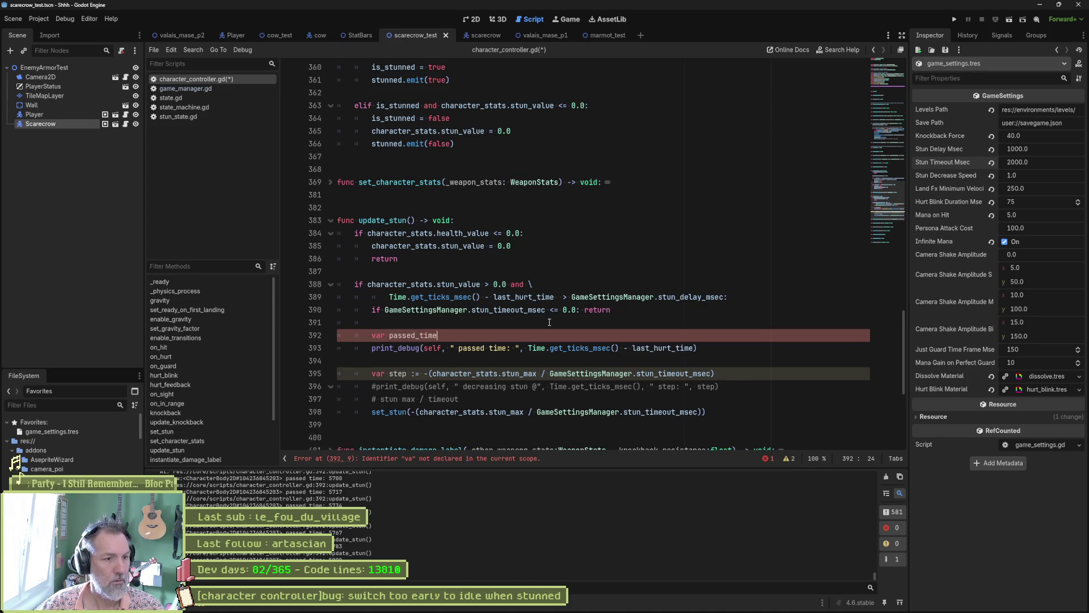
key(ctrl+BackSpace)
text(ela)
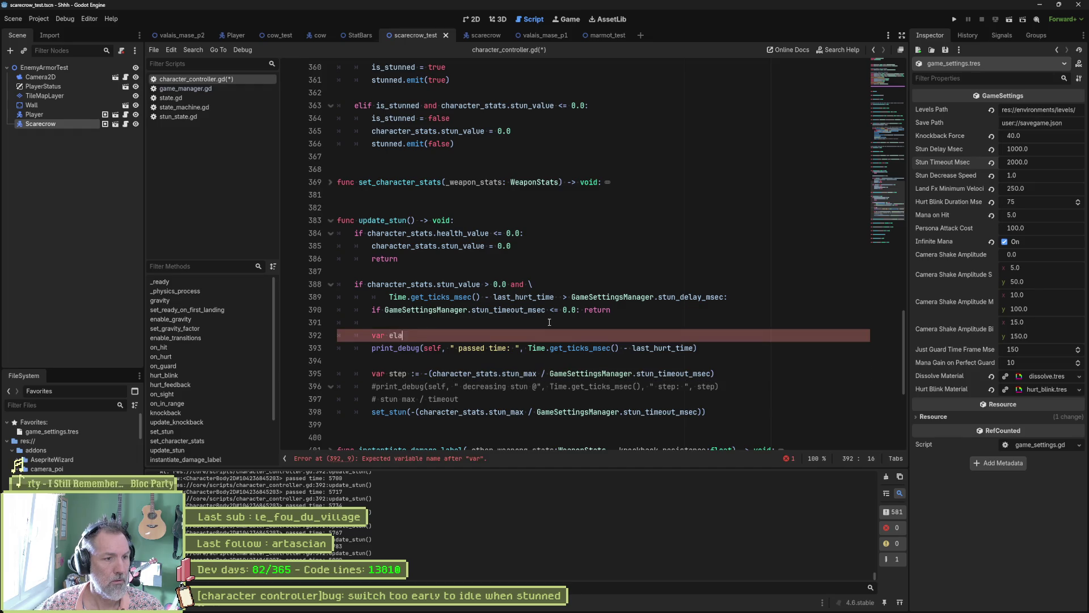
text(psed_time :=)
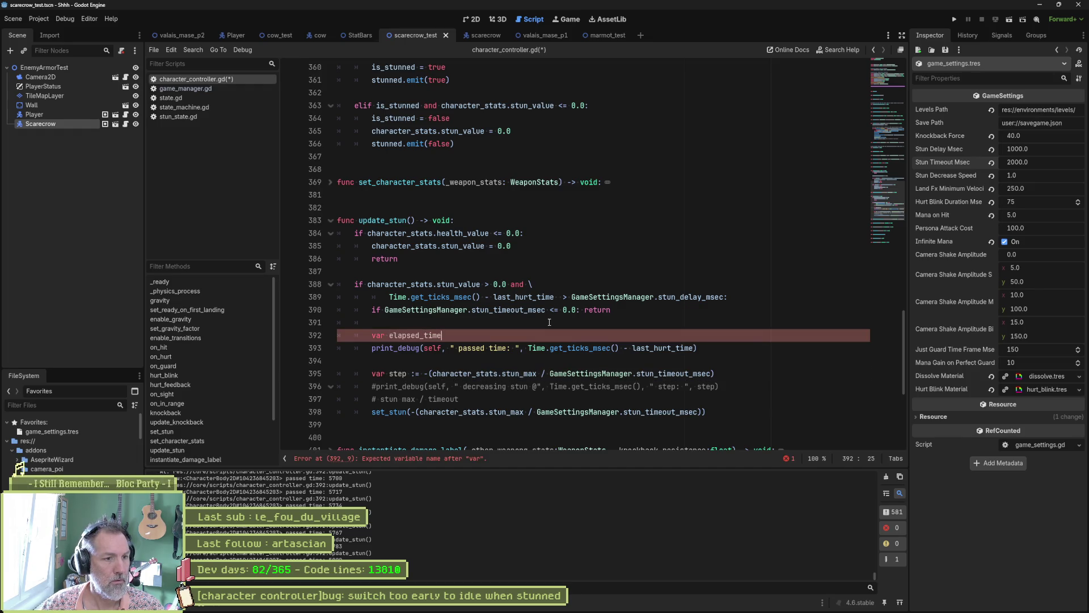
key(BackSpace)
key(BackSpace)
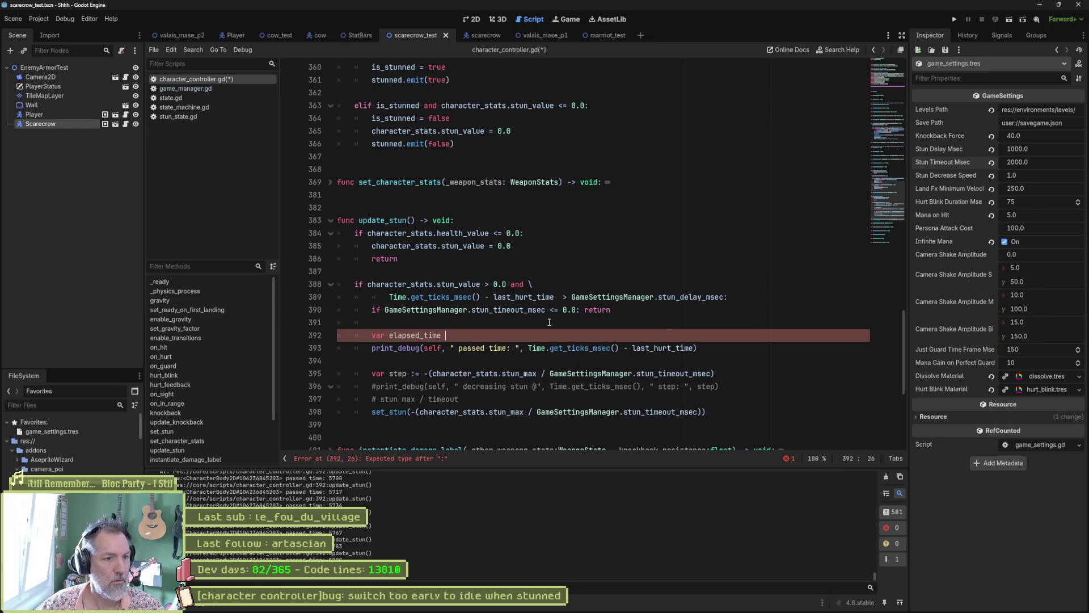
text(= Time.get_ticks_msec() - last_hurt_time)
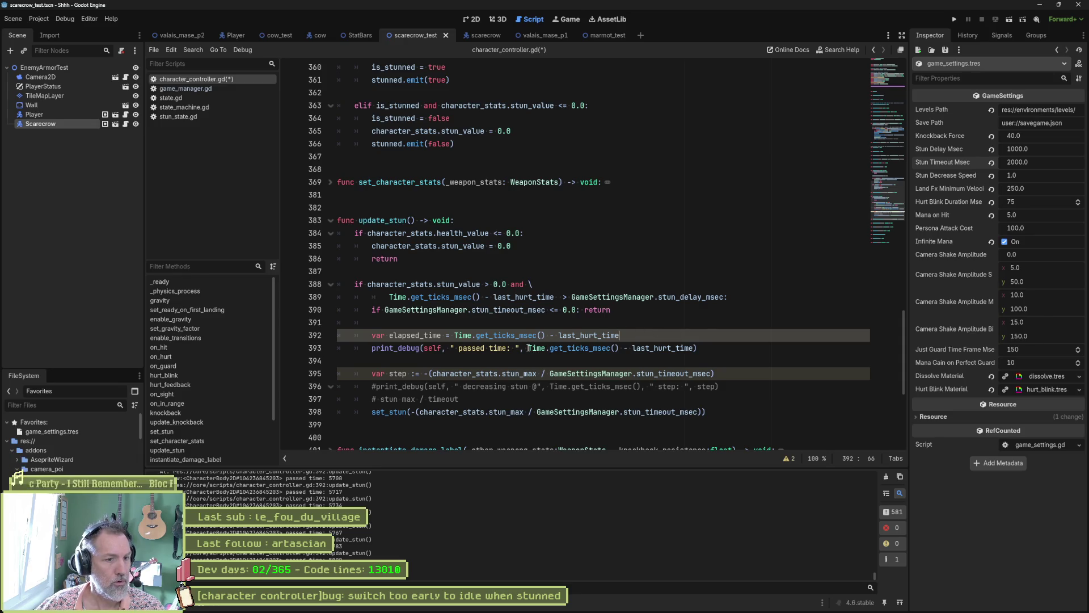
Make print_debug output GameSettingsManager.stun_timeout_msec - elapsed_time, then run the scene.
mouse_move(529, 348)
double_click(440, 335)
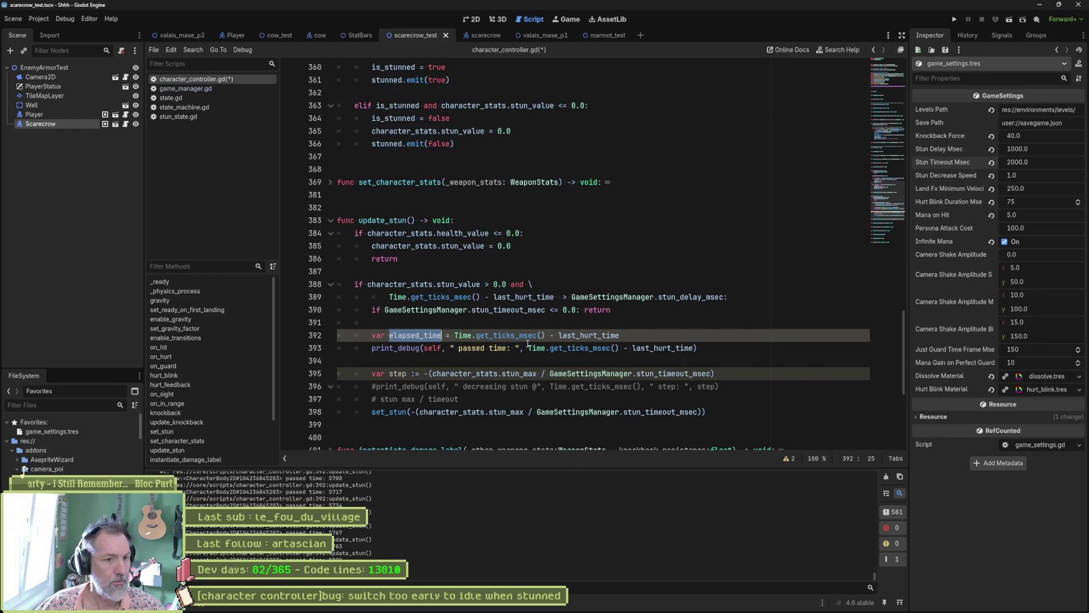
key(ctrl+c)
drag(528, 348, 696, 348)
key(ctrl+v)
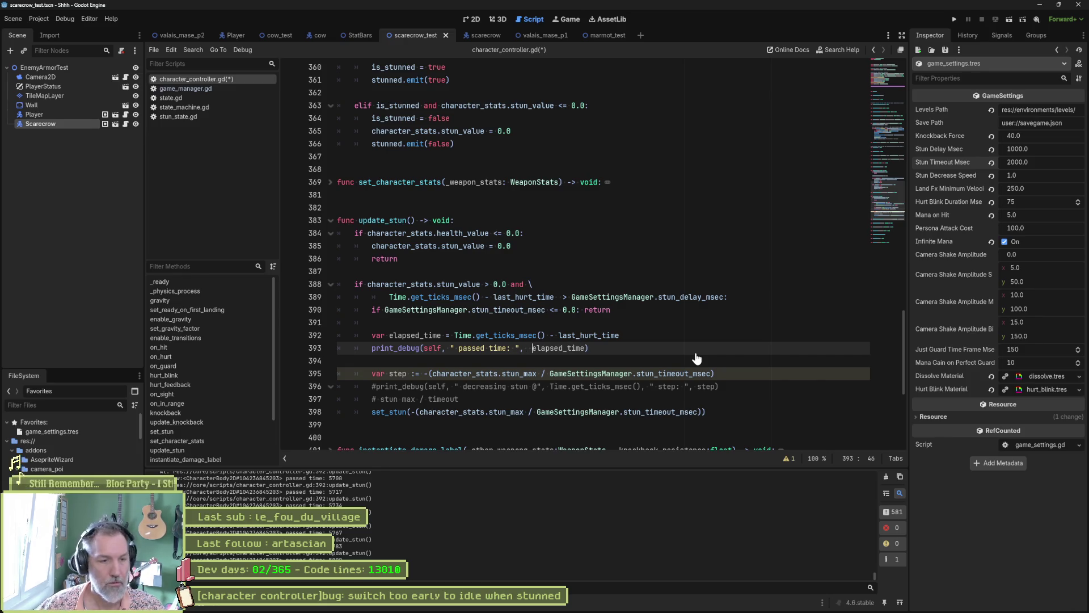
click(655, 373)
drag(549, 373, 711, 373)
key(ctrl+c)
click(530, 348)
key(ctrl+v)
text(-)
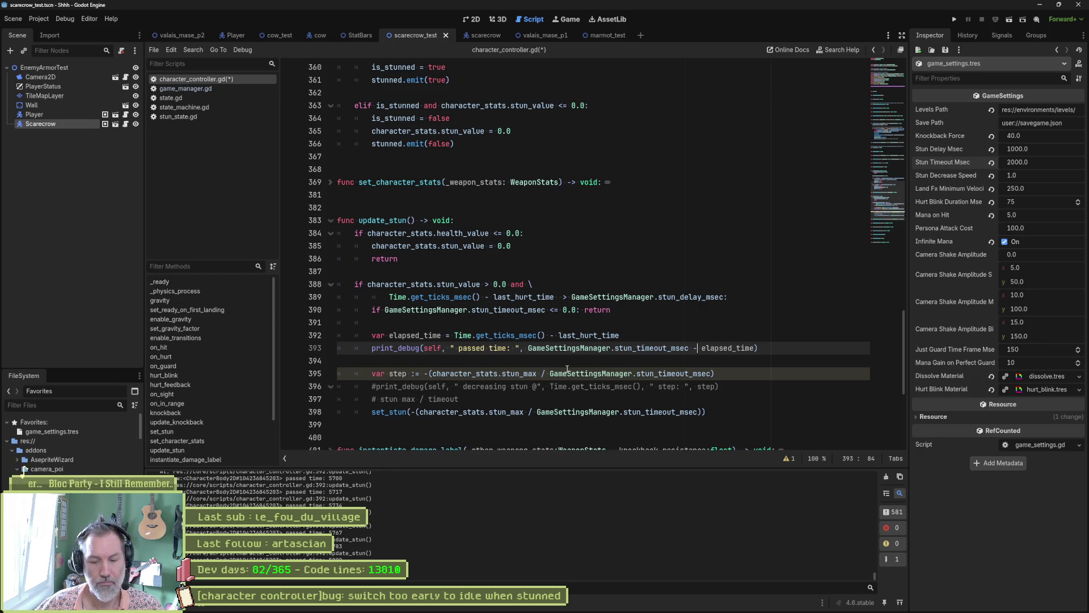
key(F6)
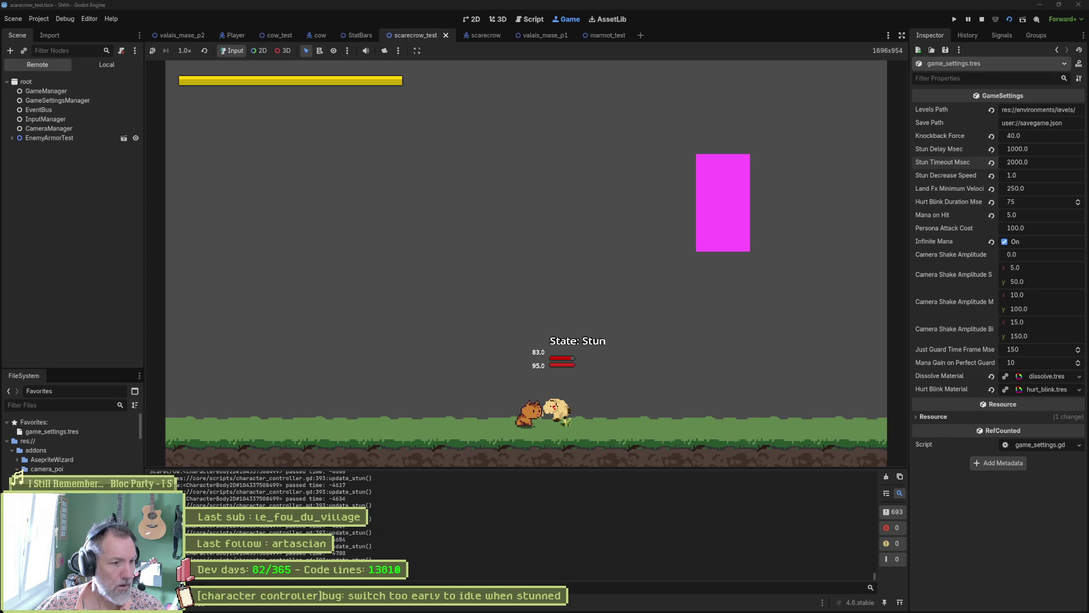
Stop the test, return to character_controller.gd and review the Output panel's stun prints.
click(377, 523)
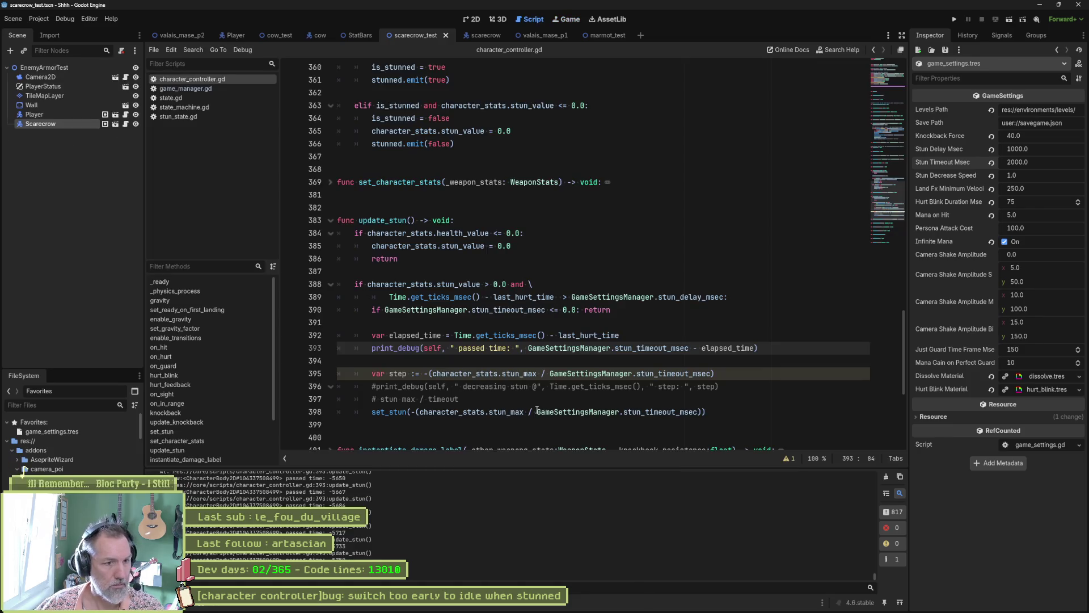
drag(878, 574, 880, 483)
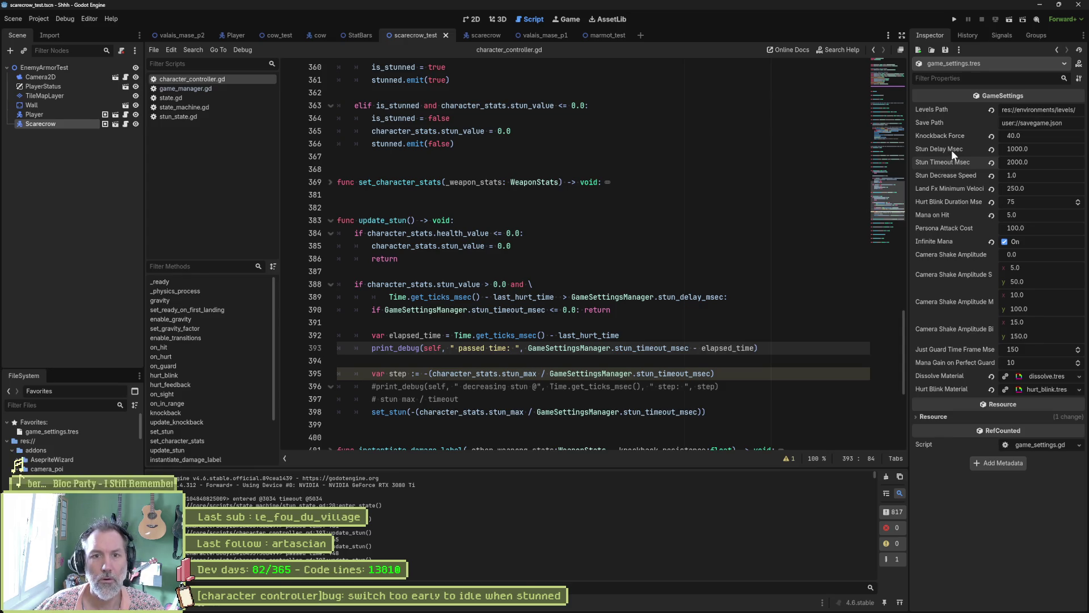
mouse_move(951, 149)
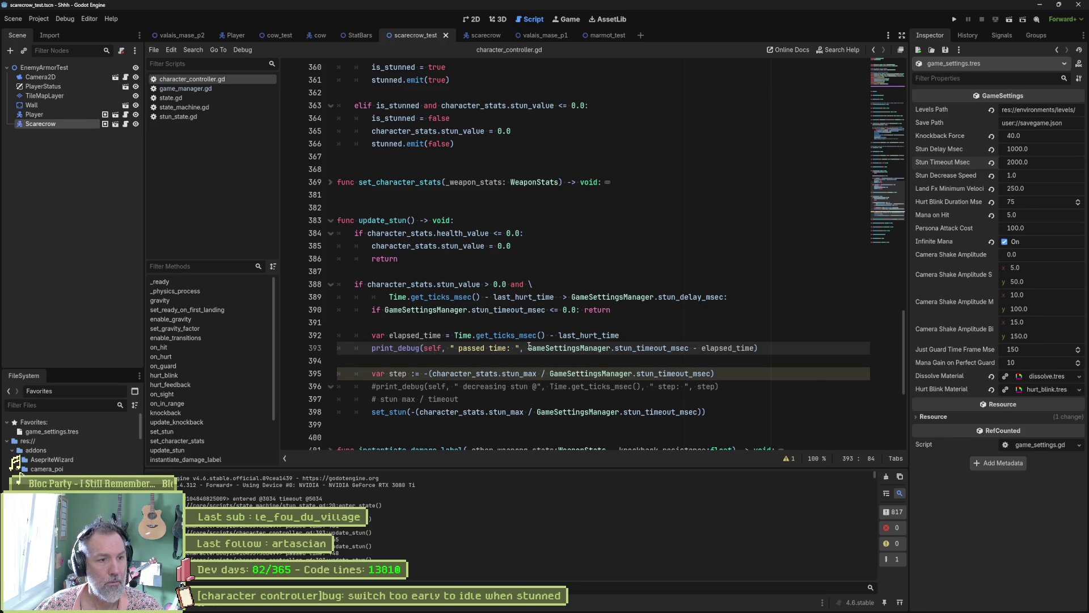
double_click(429, 336)
Insert elapsed_time, " - " after the passed time label, then run the scarecrow scene.
click(521, 348)
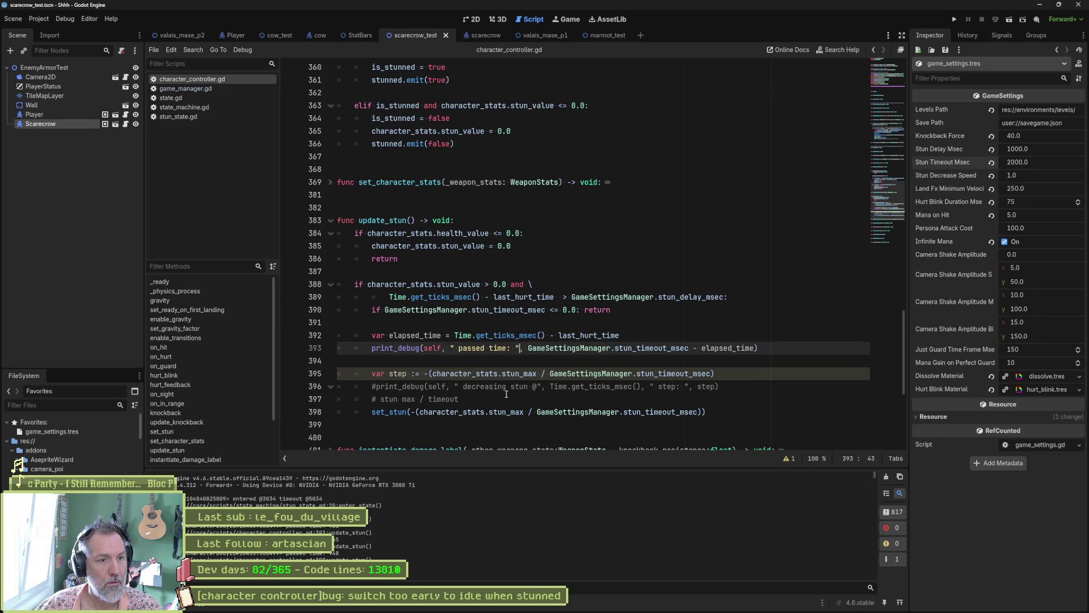
text(, elapsed_time, ")
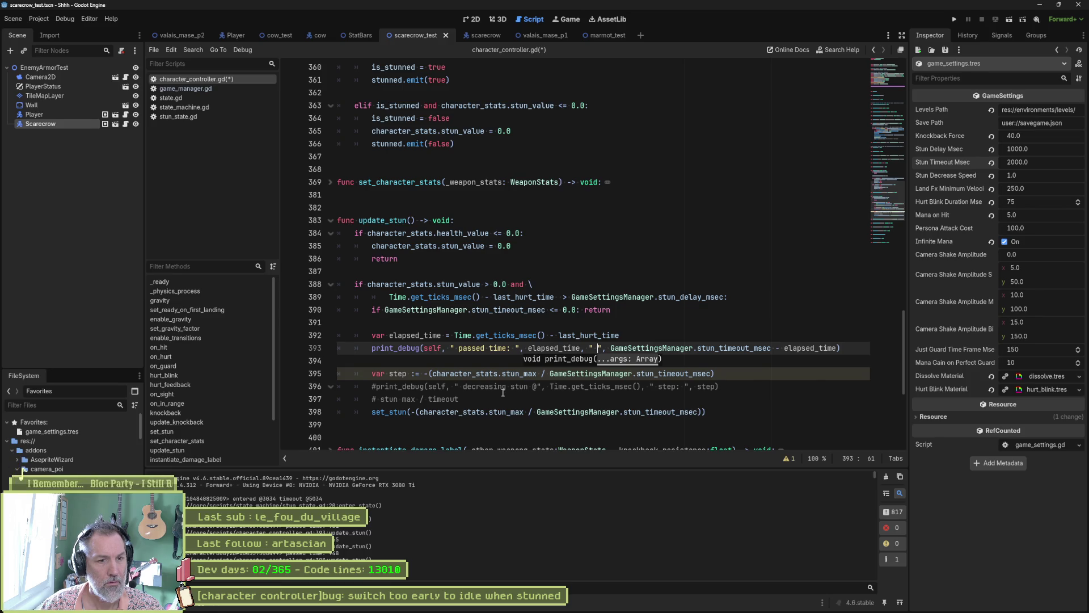
text(-)
key(F6)
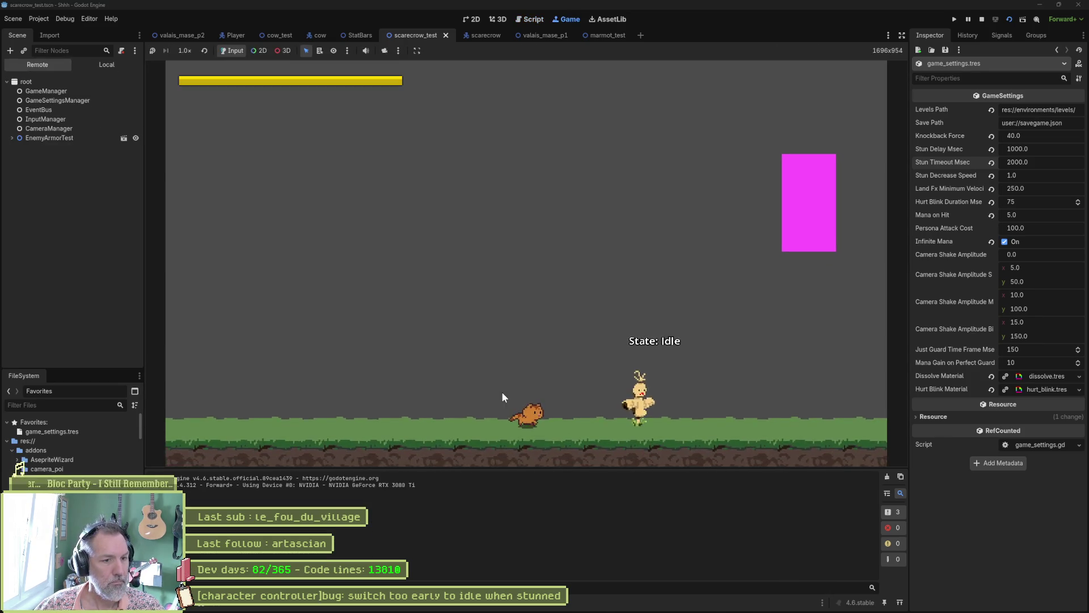
Walk the cat to the scarecrow, attack to stun it, then stop the game.
key(Right)
key(x)
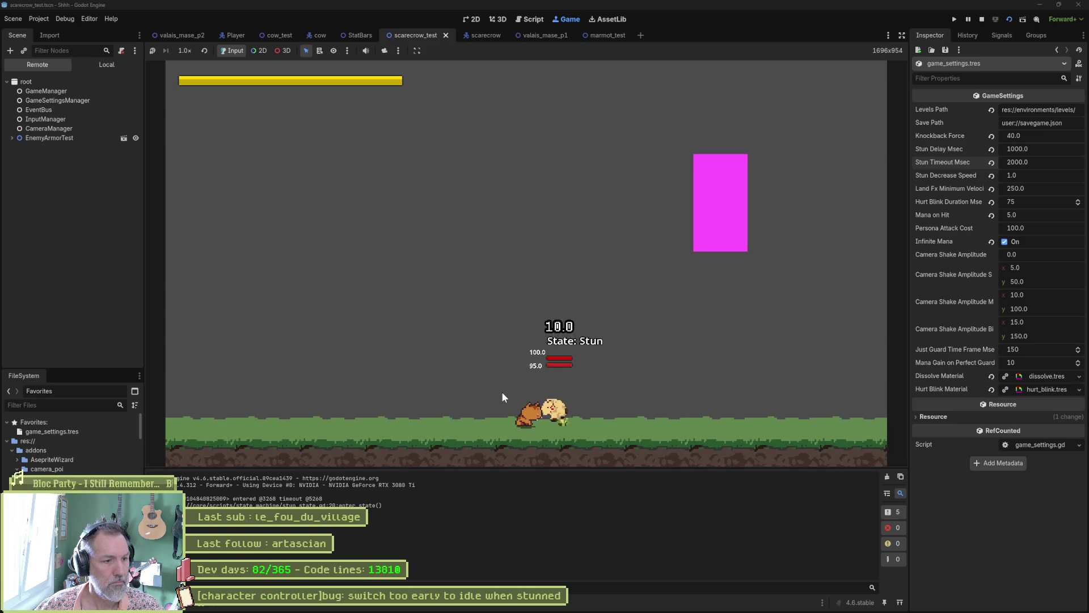
key(F8)
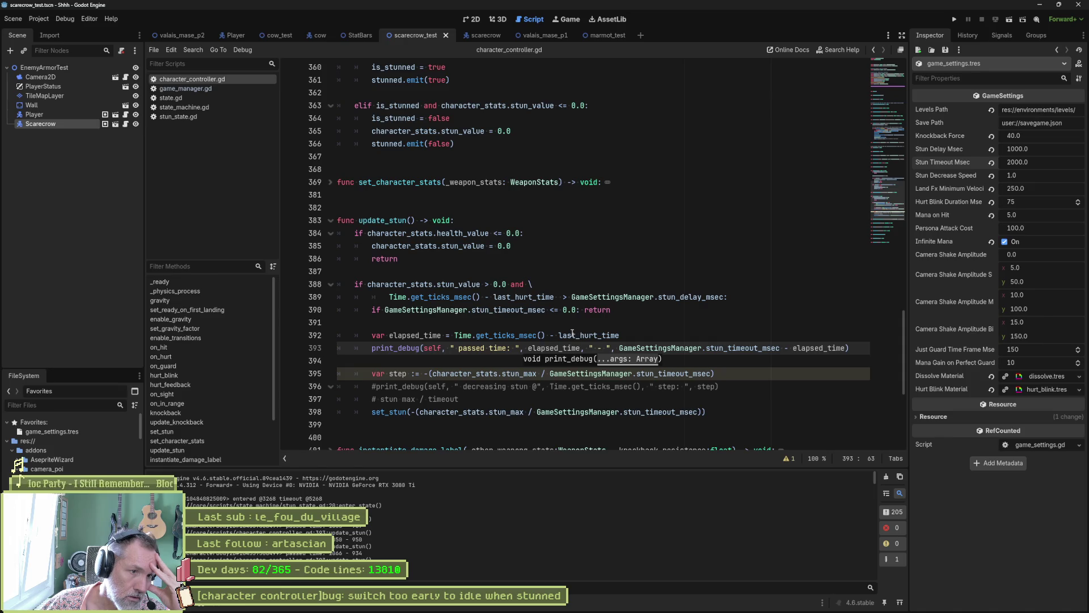
Change the elapsed_time line to add last_hurt_time instead of subtracting it.
click(584, 336)
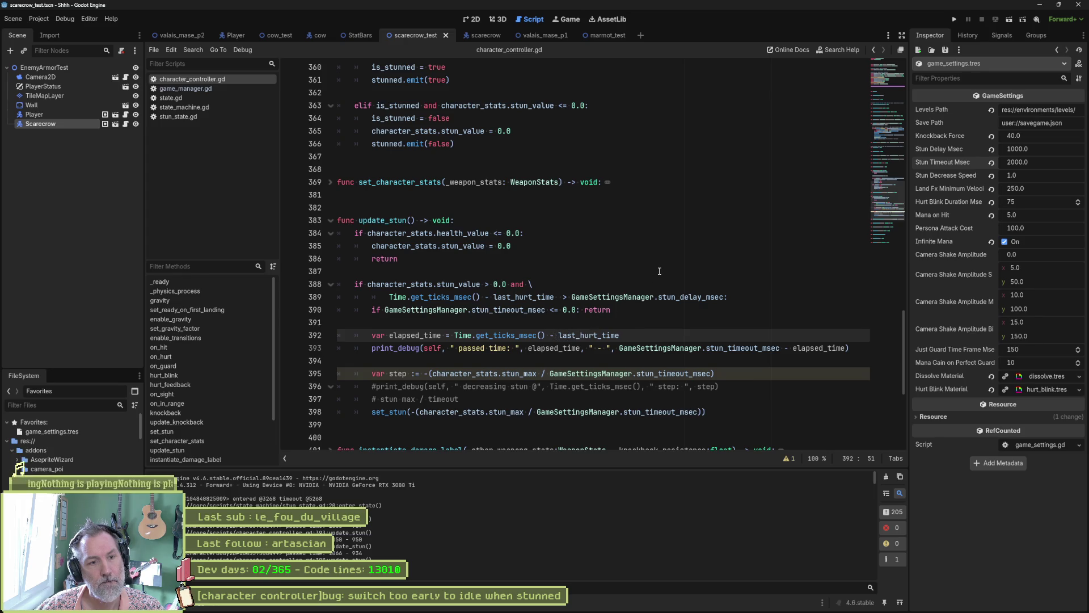
key(BackSpace)
text(+)
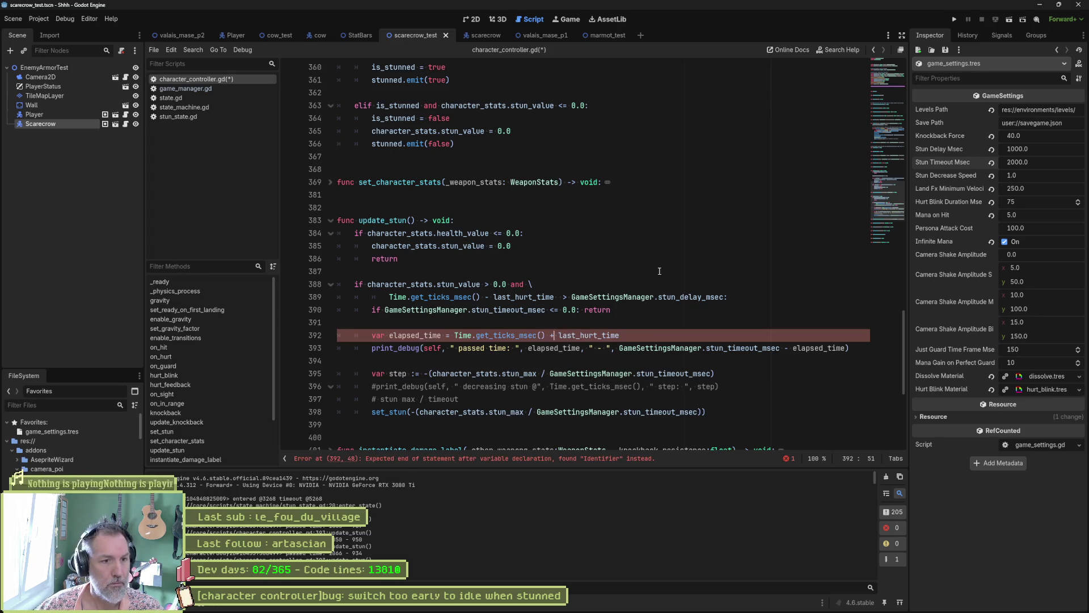
key(F6)
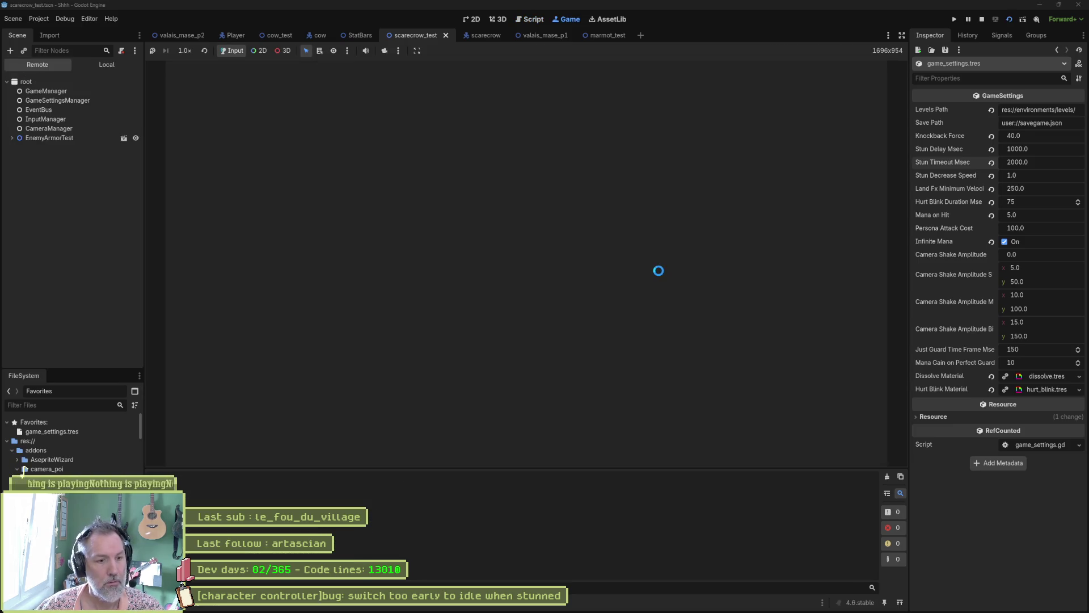
key(Right)
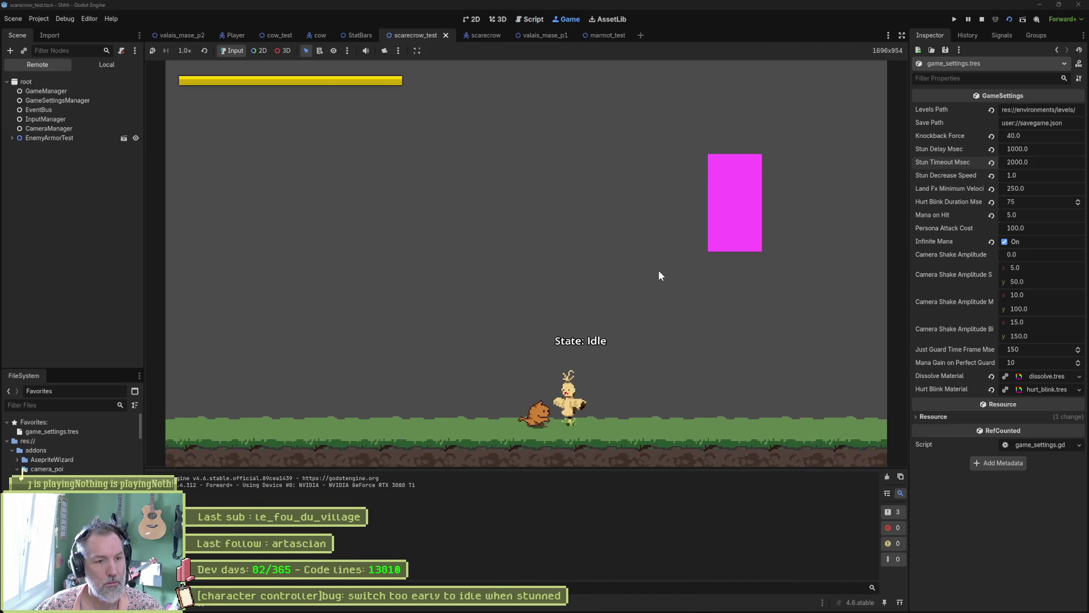
key(j)
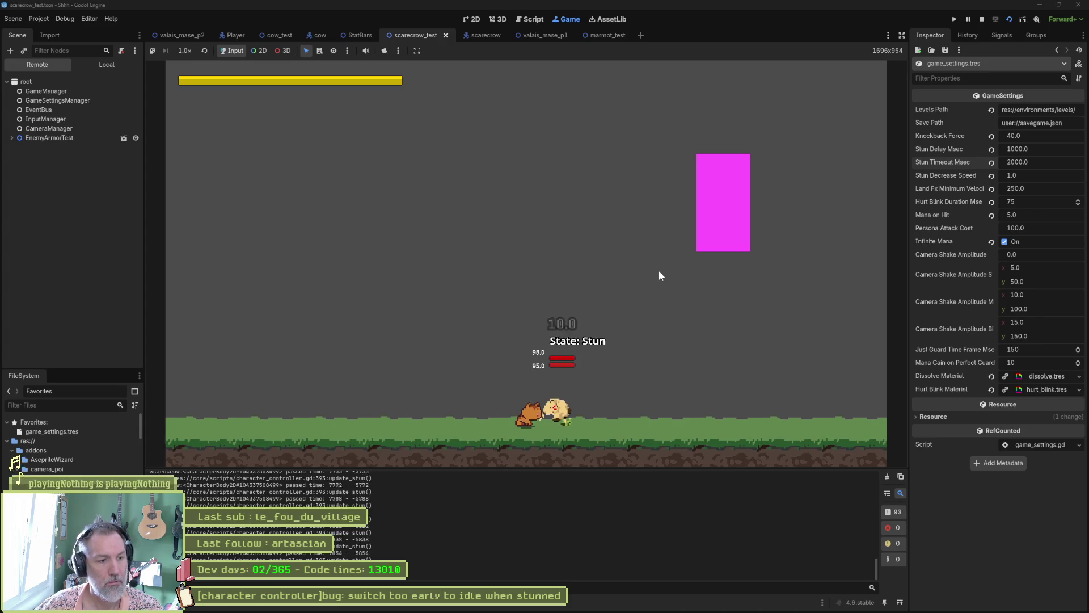
key(F8)
drag(875, 574, 887, 467)
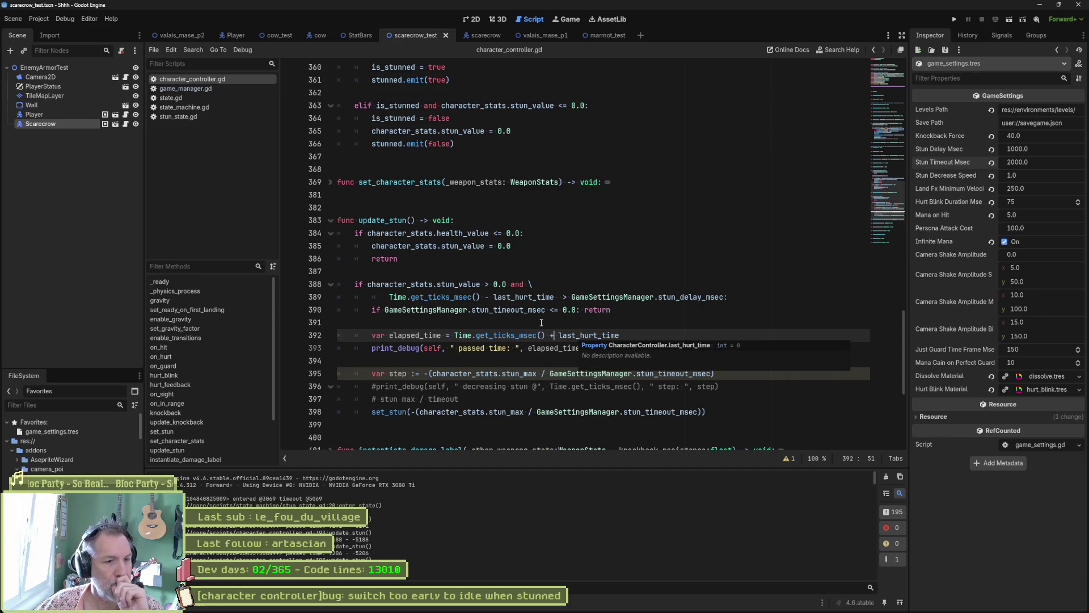
double_click(522, 298)
Append GameSettingsManager.stun_delay_msec to the elapsed_time expression on line 392 by copying it from line 389.
drag(389, 297, 554, 297)
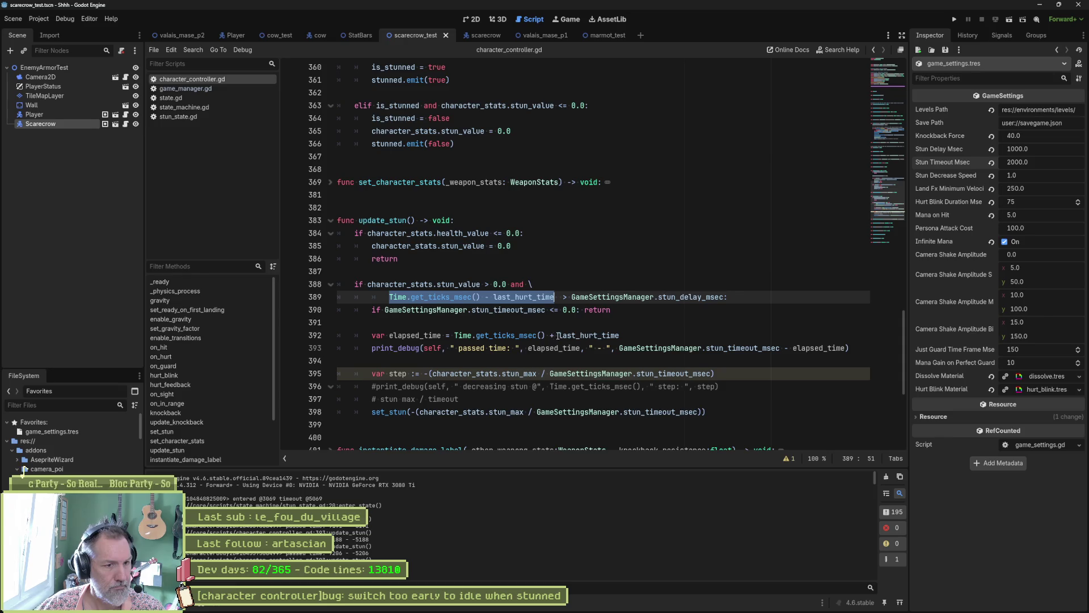
click(627, 336)
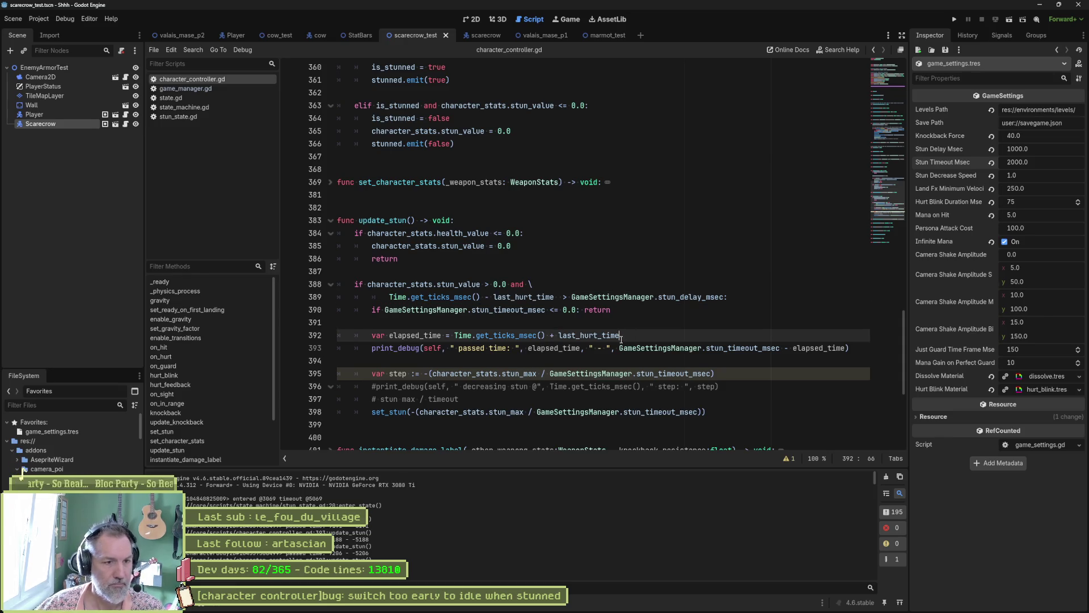
text( +)
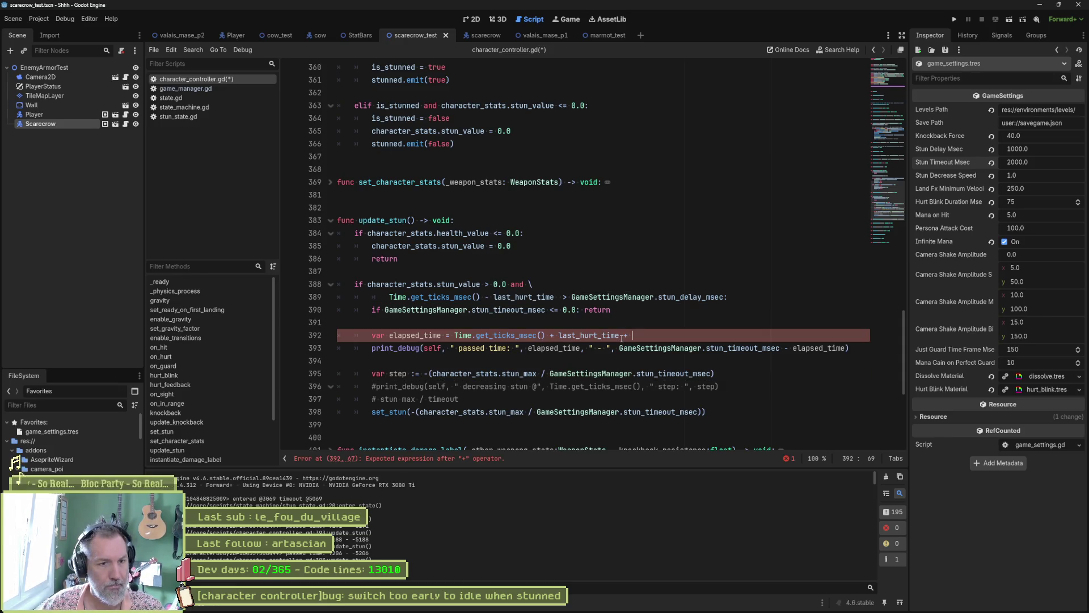
drag(572, 296, 724, 296)
key(ctrl+c)
click(677, 335)
key(ctrl+v)
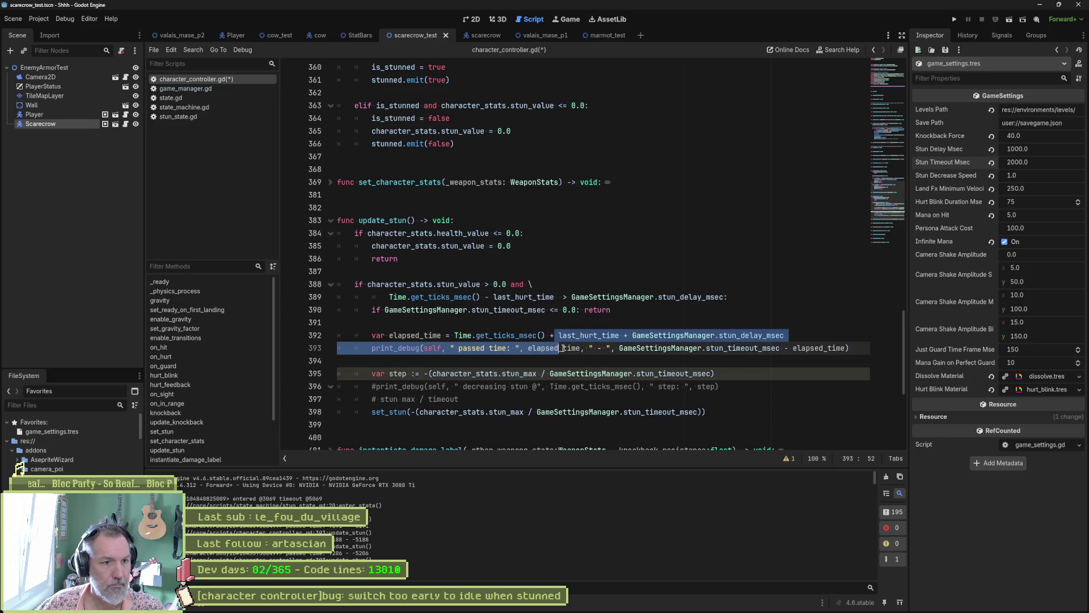
drag(555, 335, 558, 348)
text(-)
key(Left)
key(BackSpace)
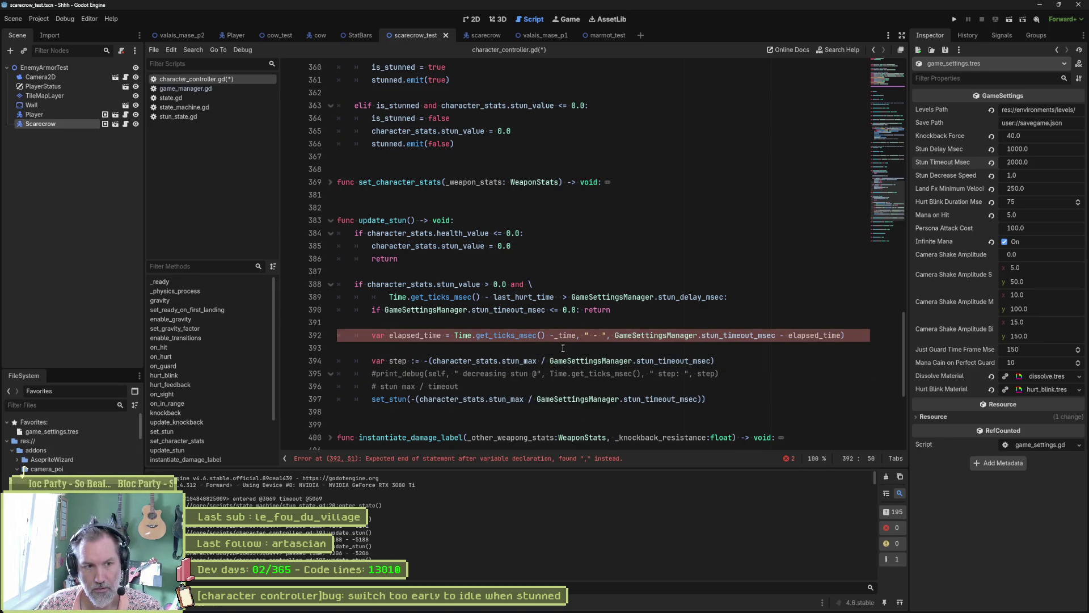
Undo the broken edit to restore print_debug, change the + before last_hurt_time to -, and run the scene.
key(ctrl+z)
key(ctrl+z)
click(580, 348)
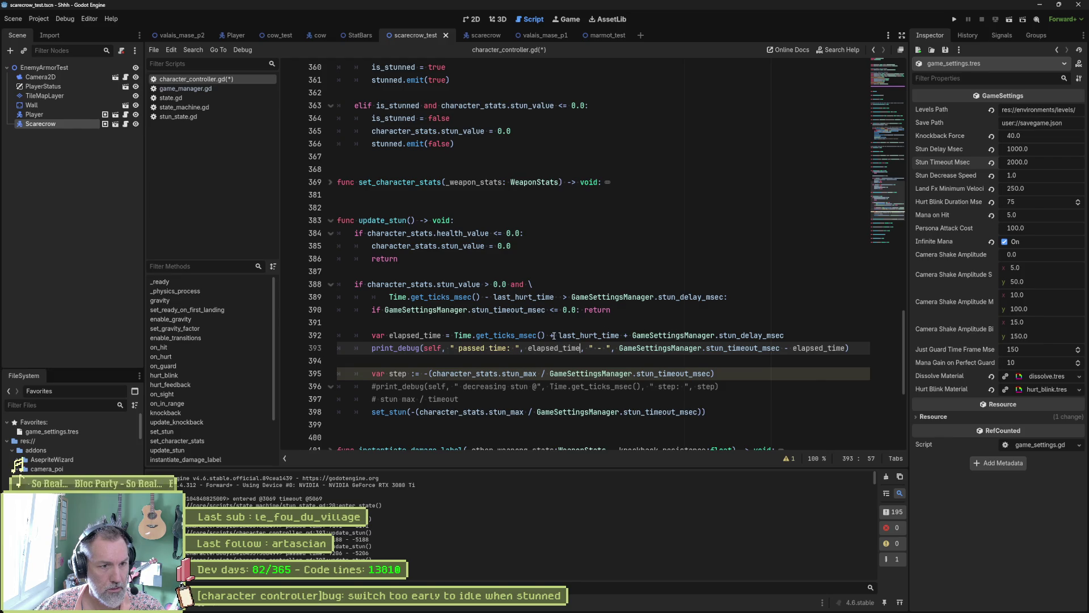
key(Up)
key(BackSpace)
text(-)
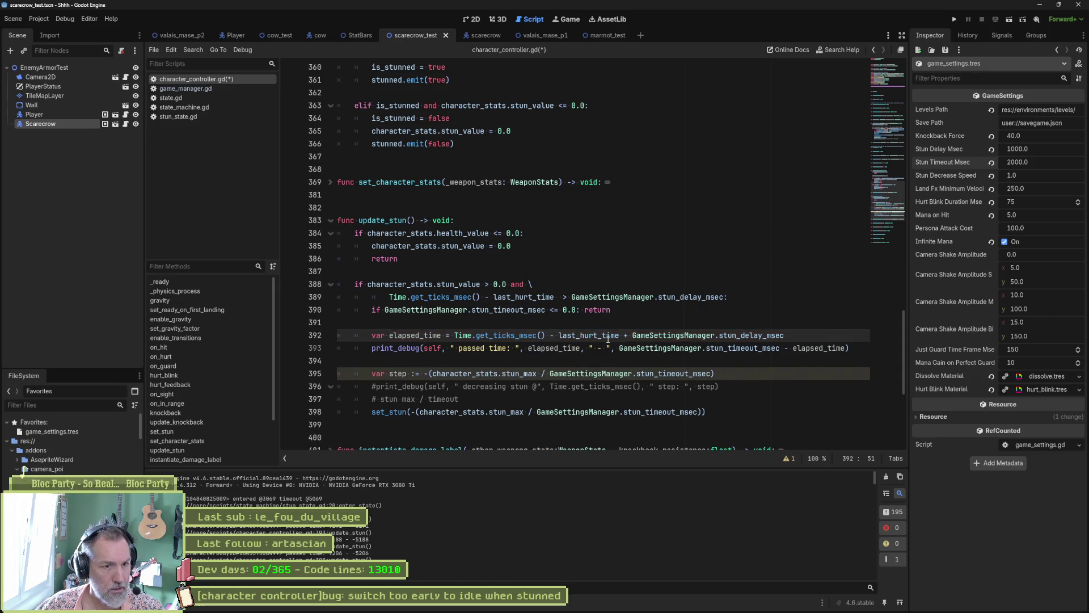
key(F6)
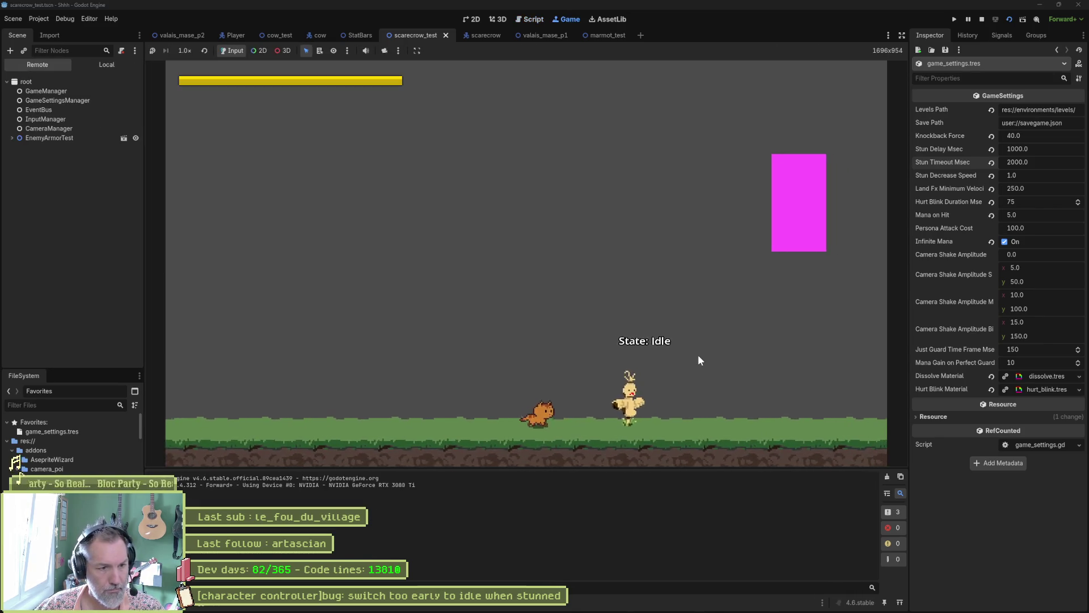
Hit the scarecrow to stun it, stop the game, and review the logged passed-time values.
click(698, 355)
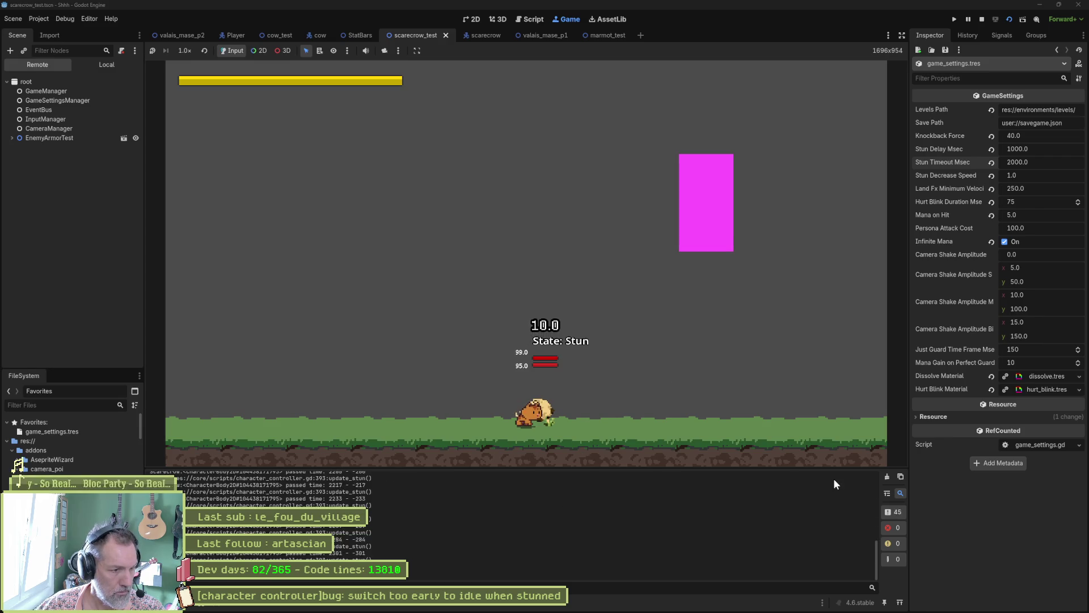
key(F8)
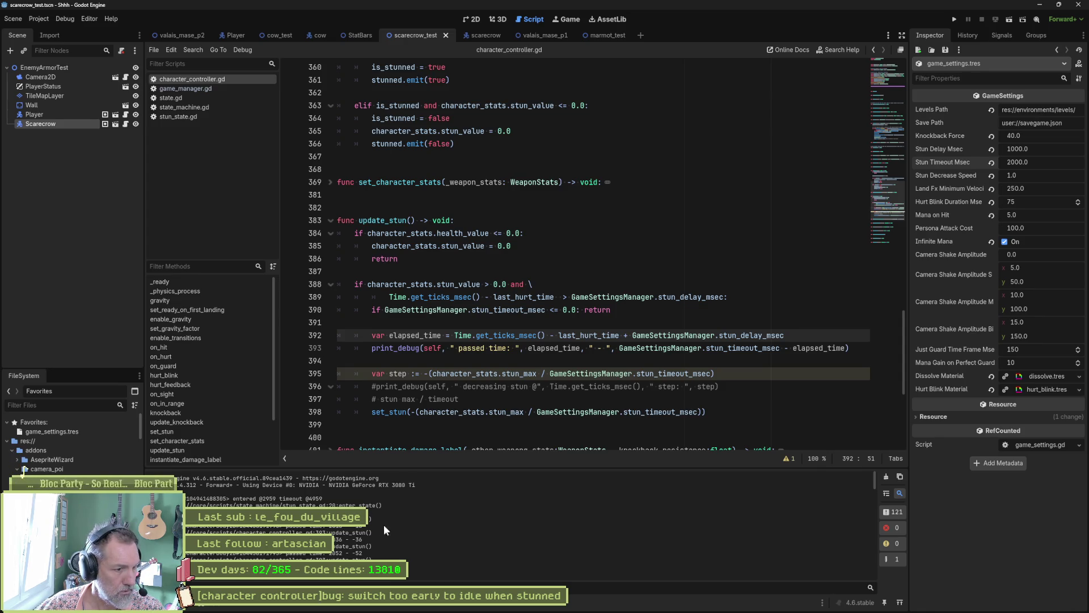
scroll(368, 521, down, 4)
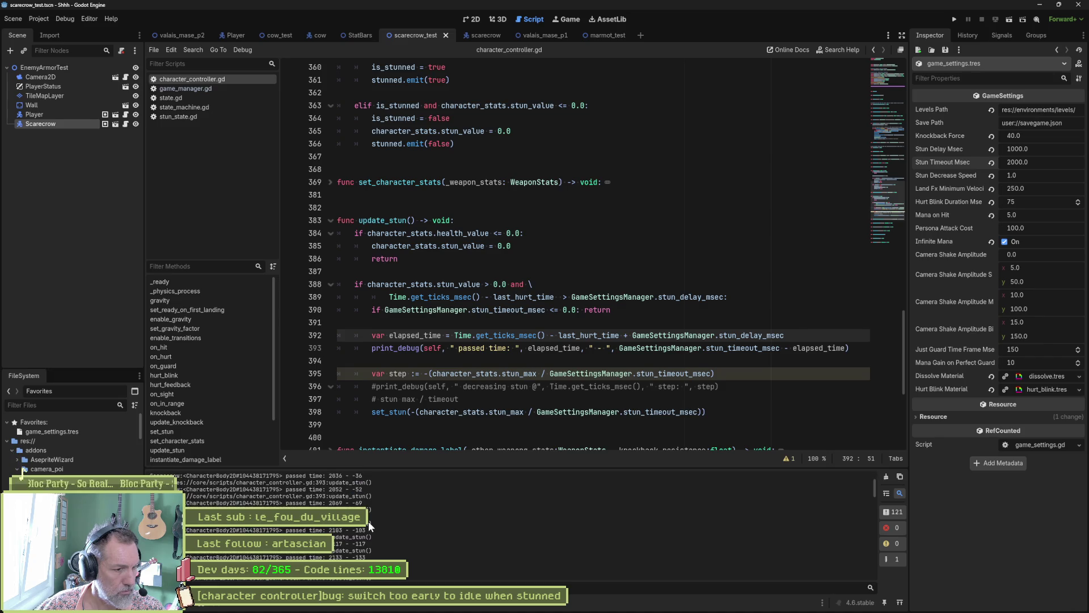
scroll(368, 521, up, 5)
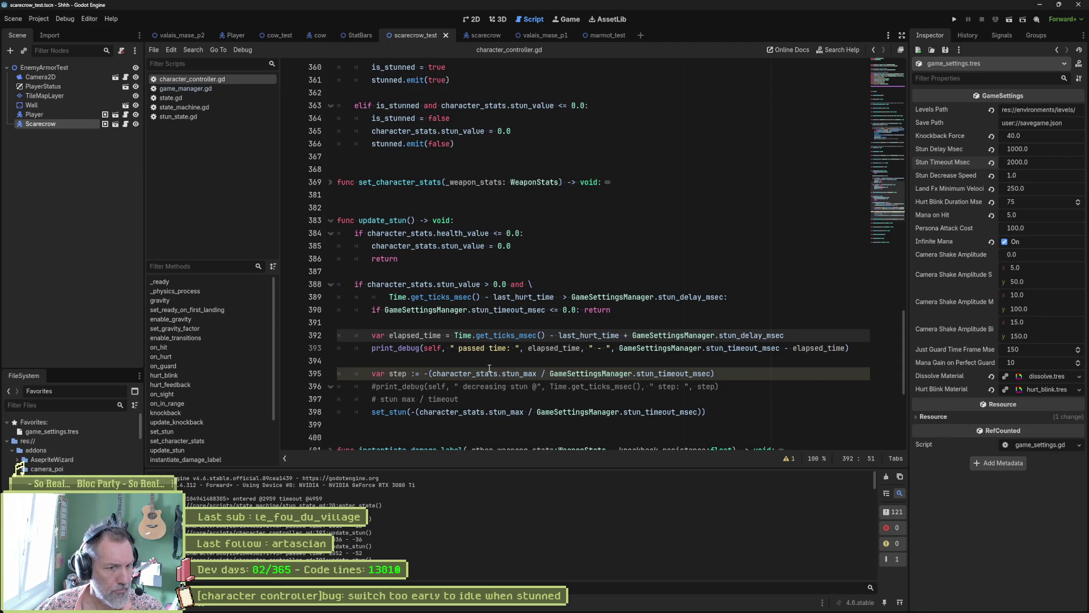
double_click(554, 347)
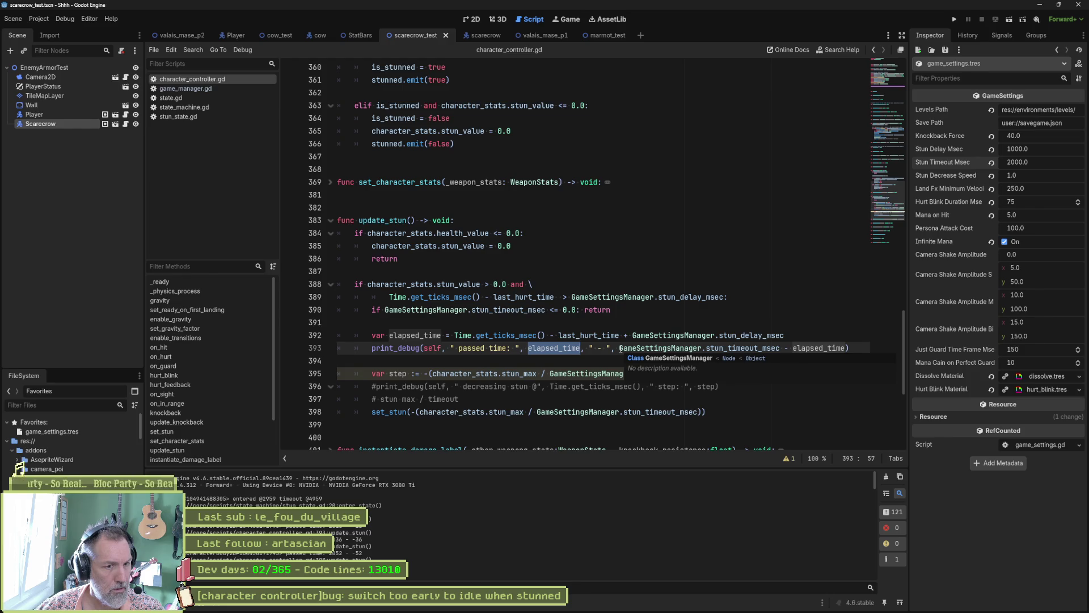
drag(620, 348, 846, 348)
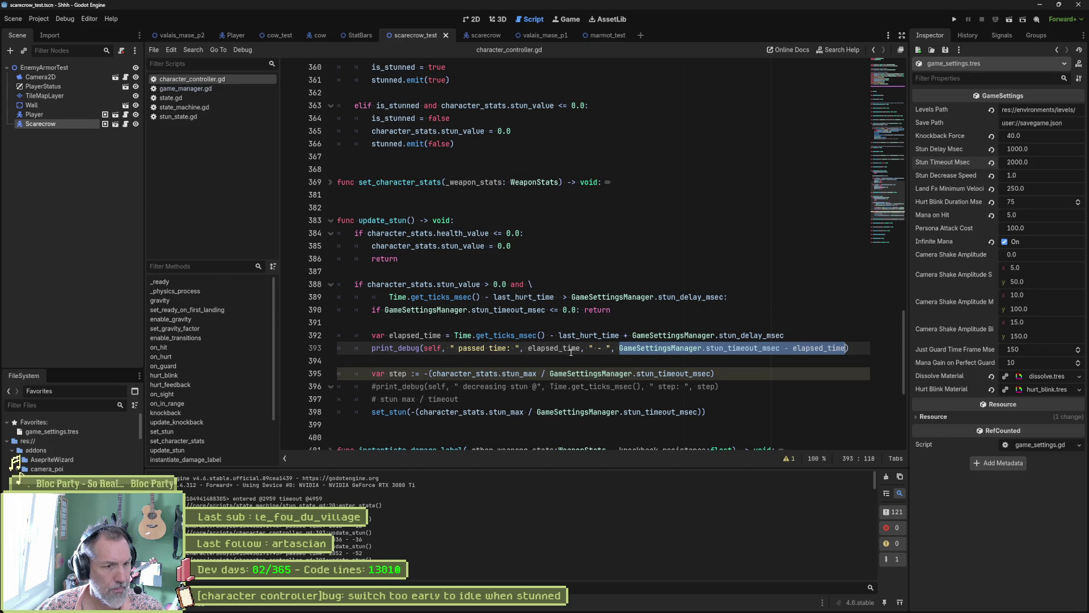
mouse_move(566, 349)
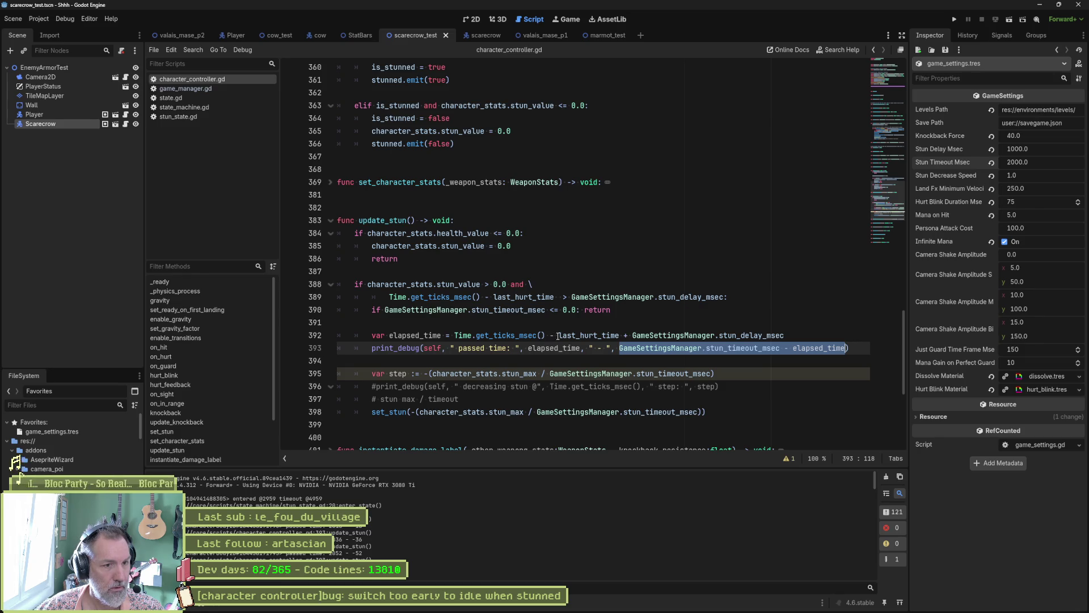
drag(558, 336, 784, 337)
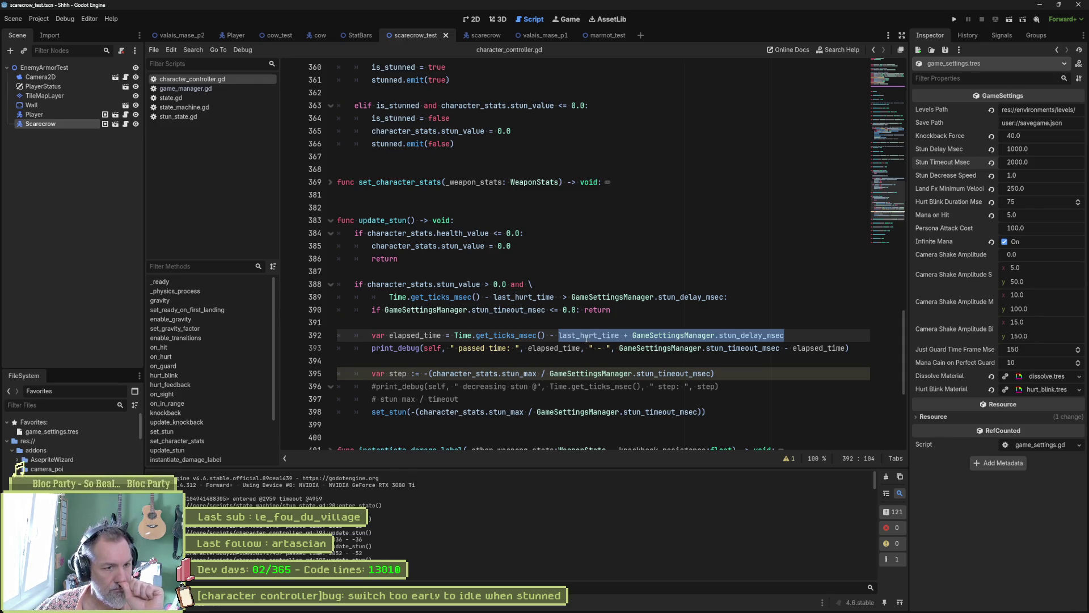
Compare the tick expressions on lines 389 and 392, then delete the + before GameSettingsManager.stun_delay_msec.
click(527, 335)
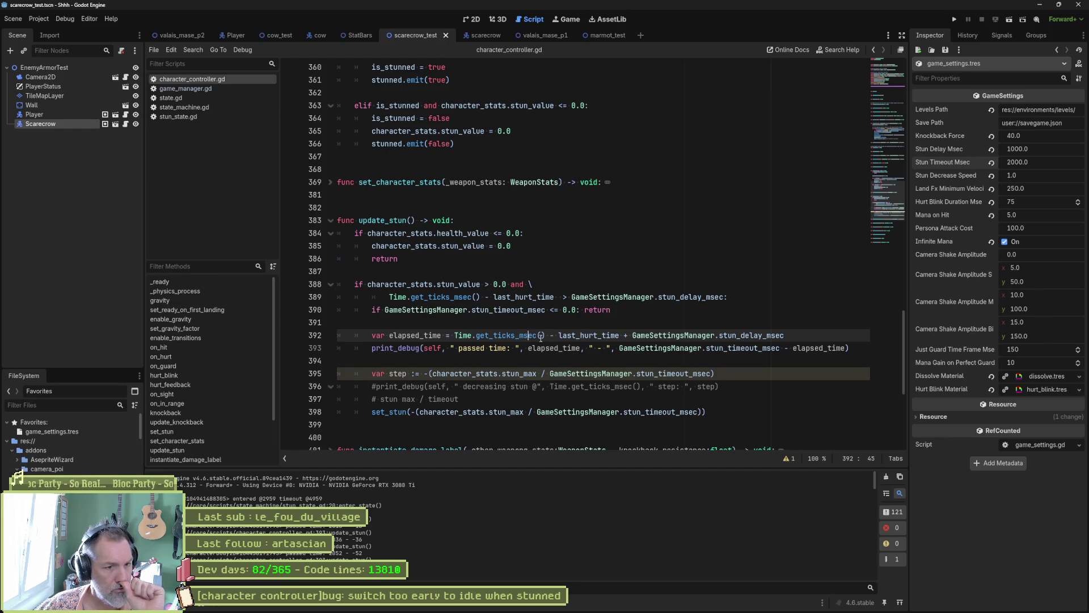
drag(633, 335, 784, 336)
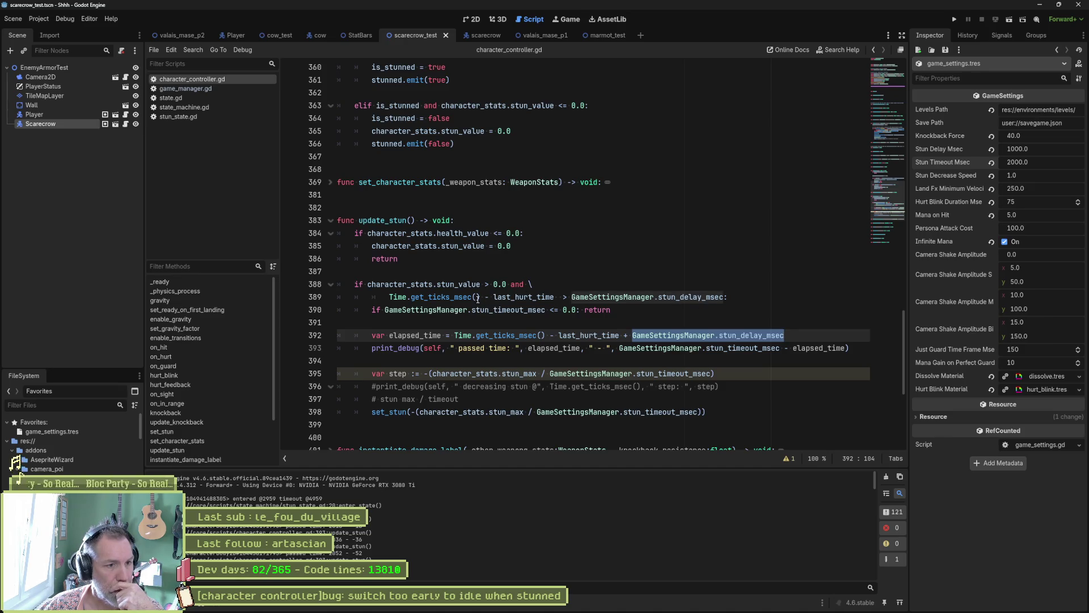
drag(390, 297, 555, 297)
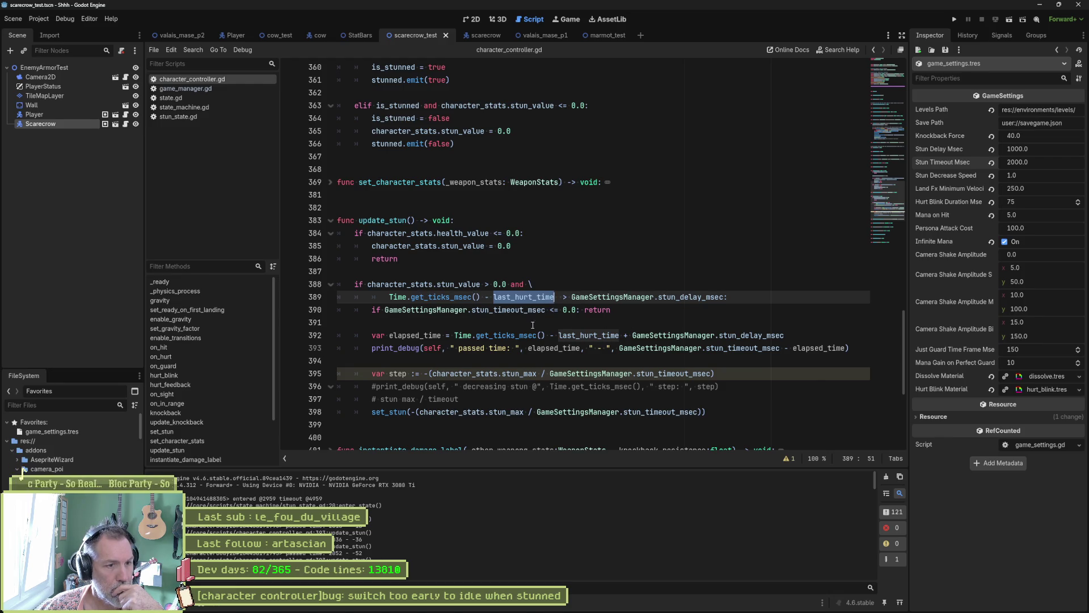
click(599, 335)
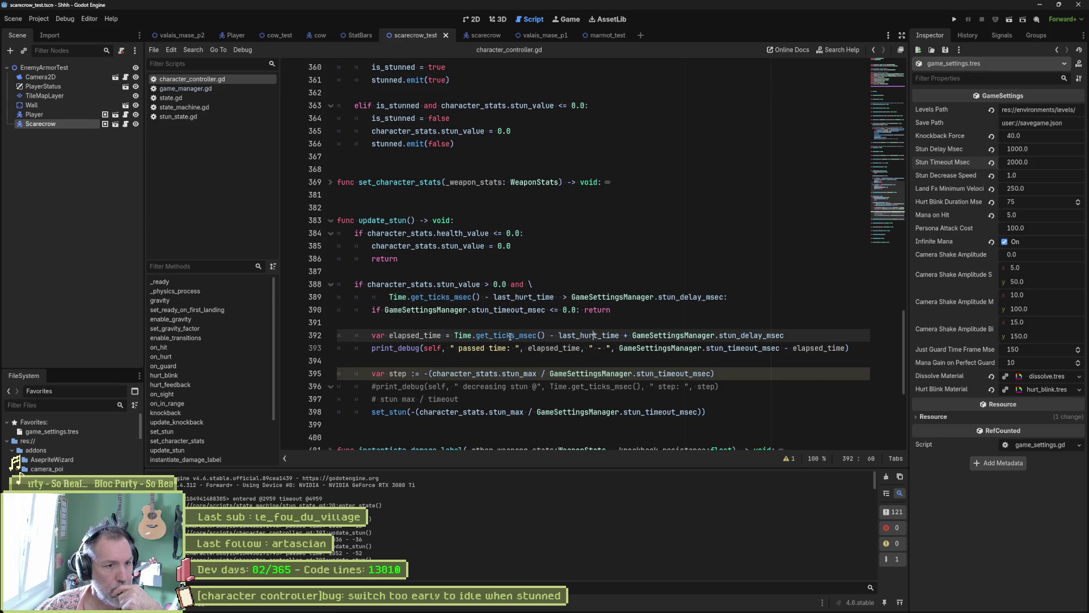
drag(454, 335, 619, 336)
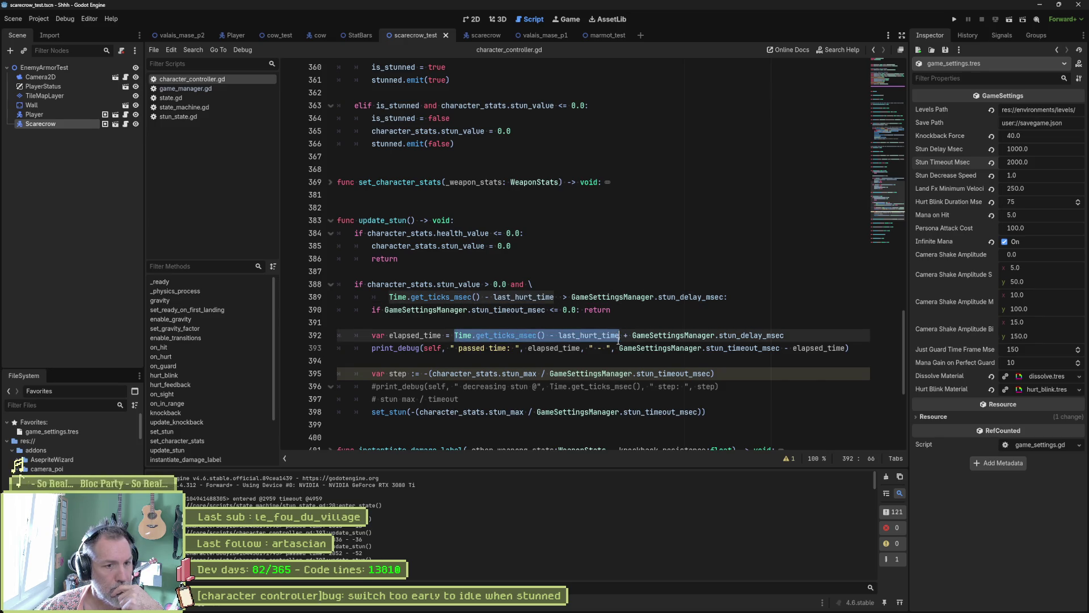
click(626, 335)
key(BackSpace)
Put a minus before stun_delay_msec, test-run the stun, then select elapsed_time on line 392.
text(-)
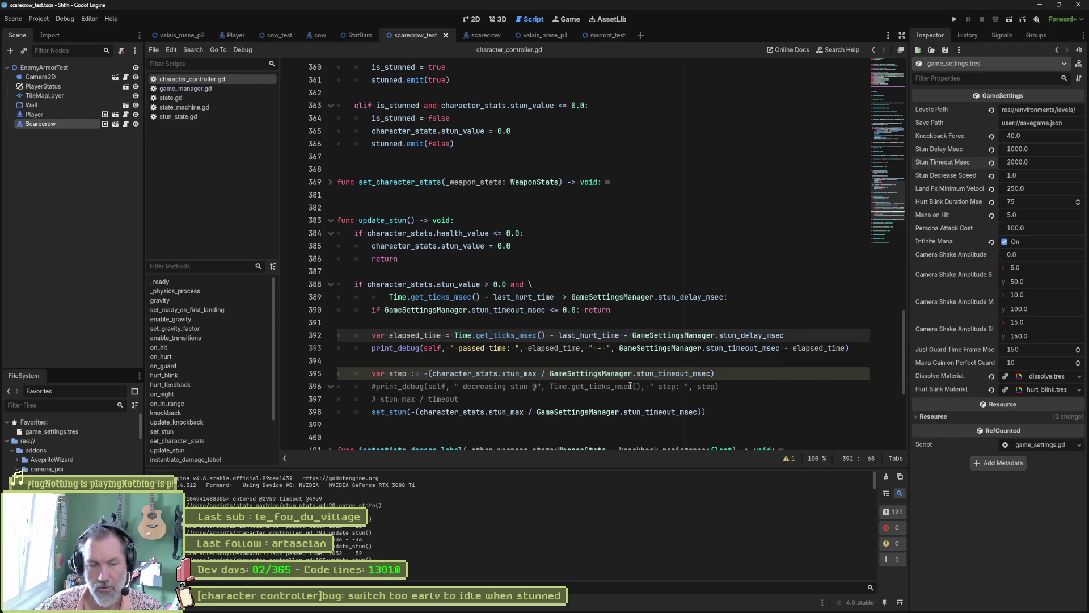
key(F6)
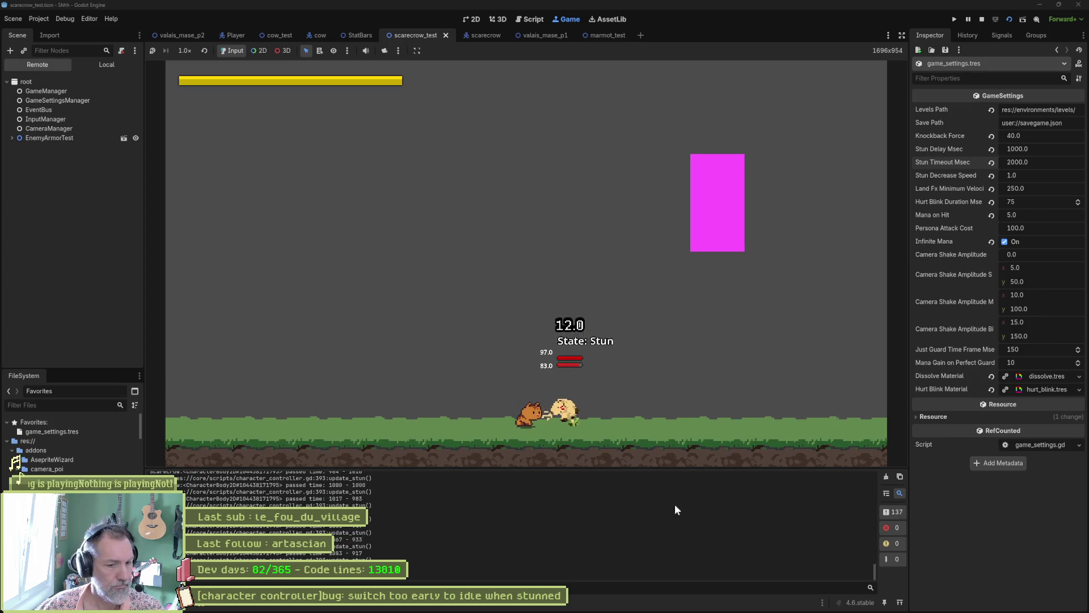
key(F8)
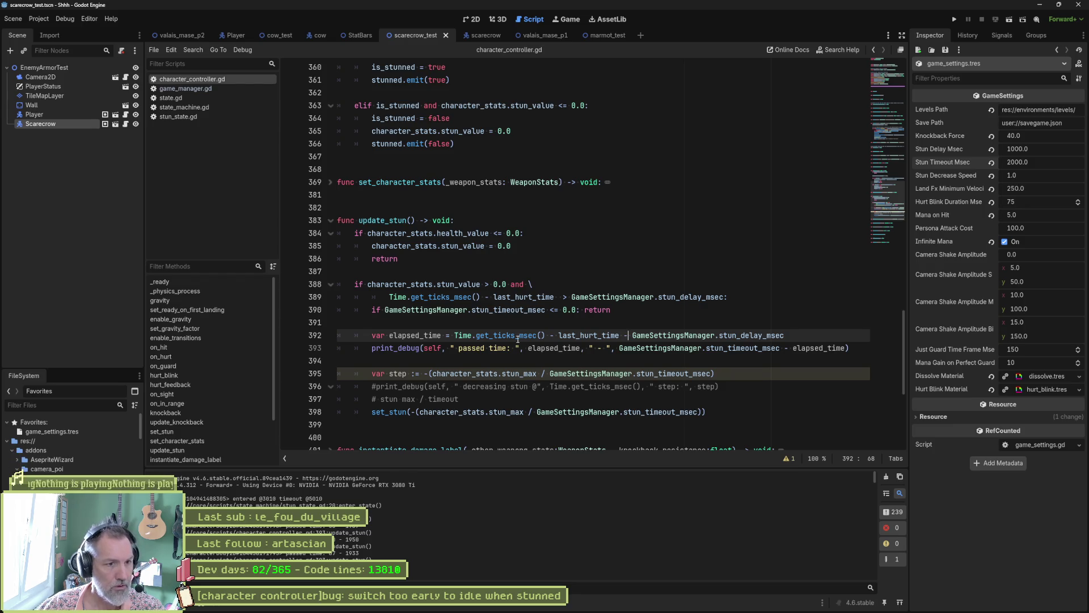
double_click(430, 334)
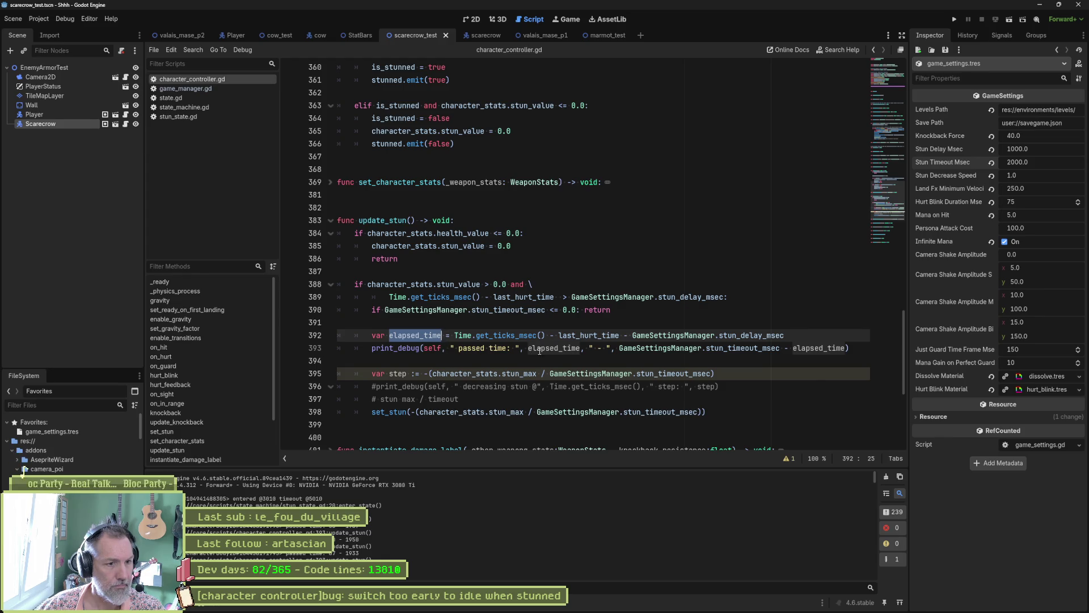
Delete the remaining-time output after elapsed_time on line 393 and close print_debug with ')'.
drag(583, 348, 848, 347)
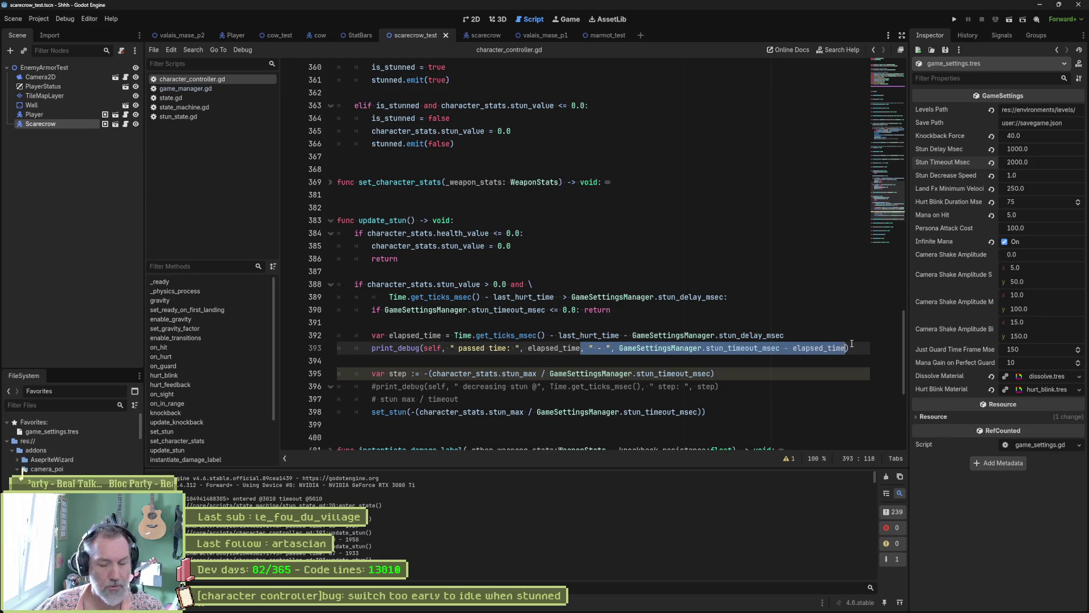
key(BackSpace)
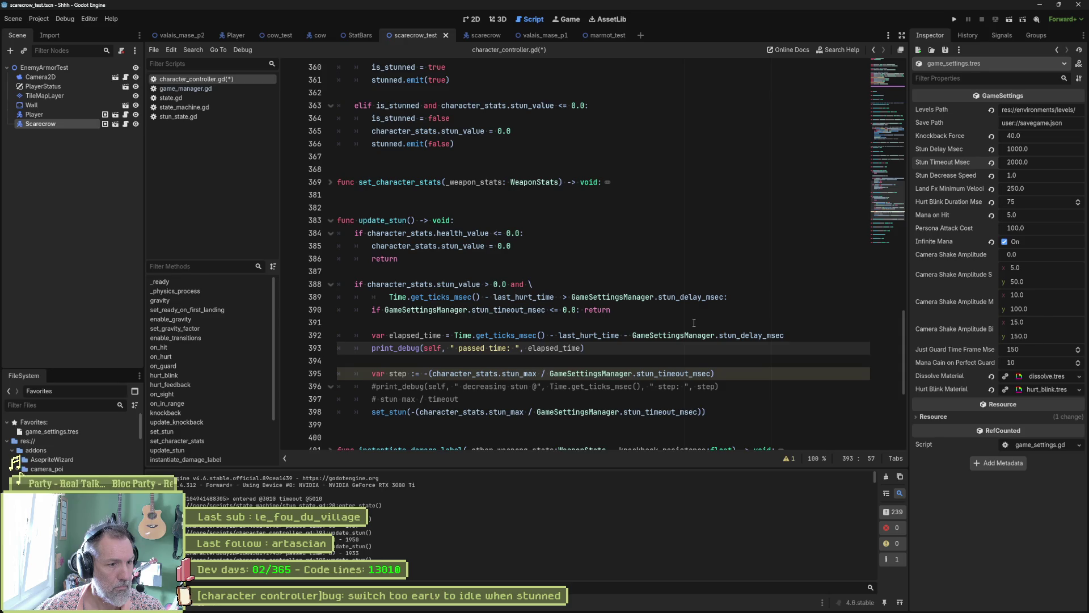
text())
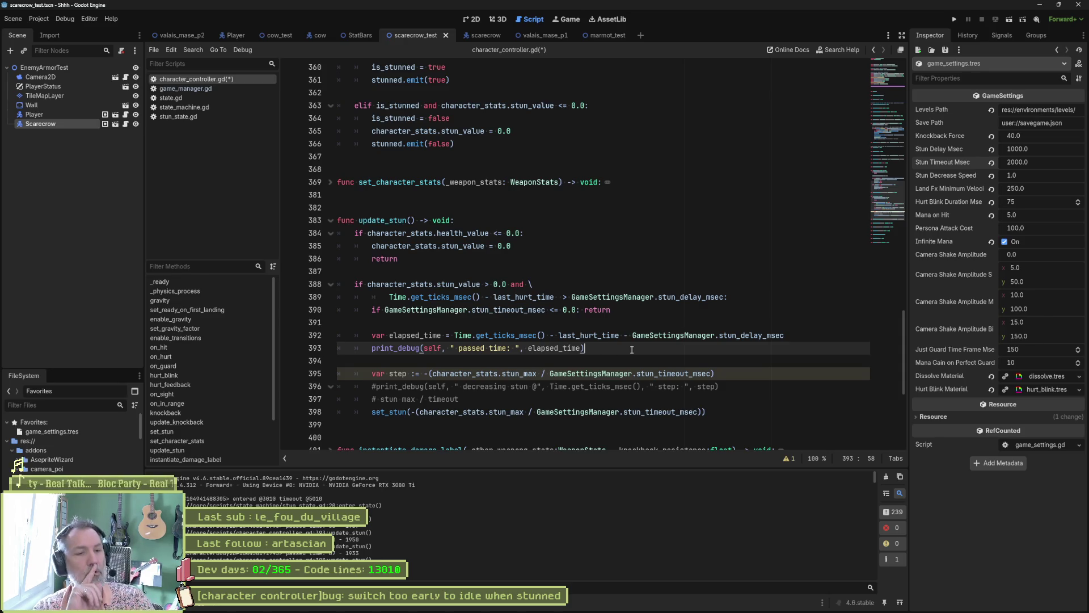